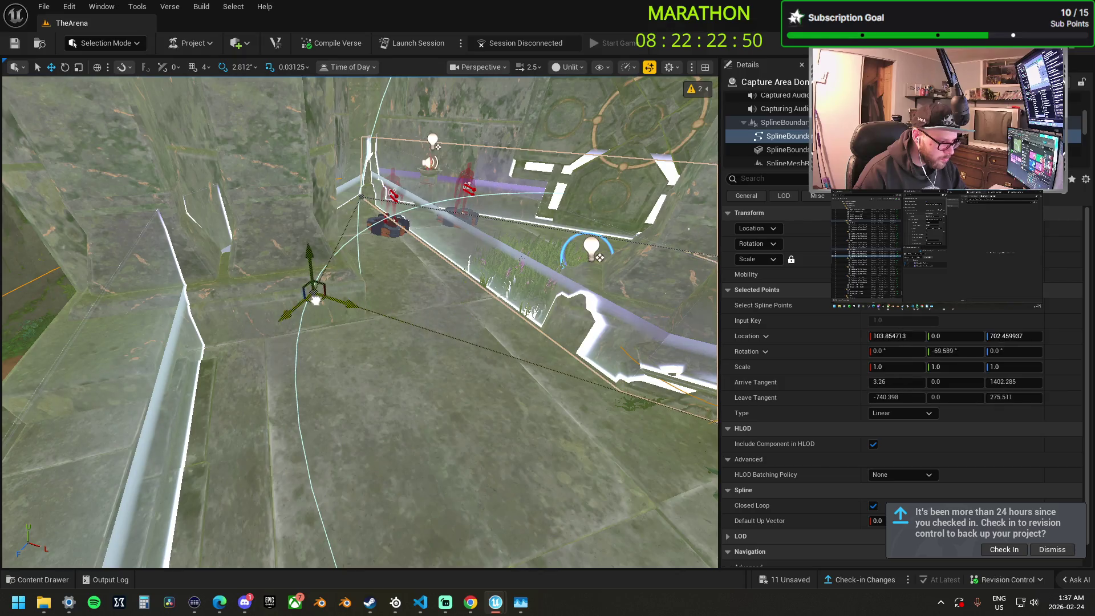
Drag two existing spline boundary points of the jungle capture area to new positions.
drag(335, 303, 329, 312)
mouse_move(325, 361)
mouse_down()
mouse_move(342, 338)
mouse_move(174, 255)
mouse_move(186, 265)
mouse_up()
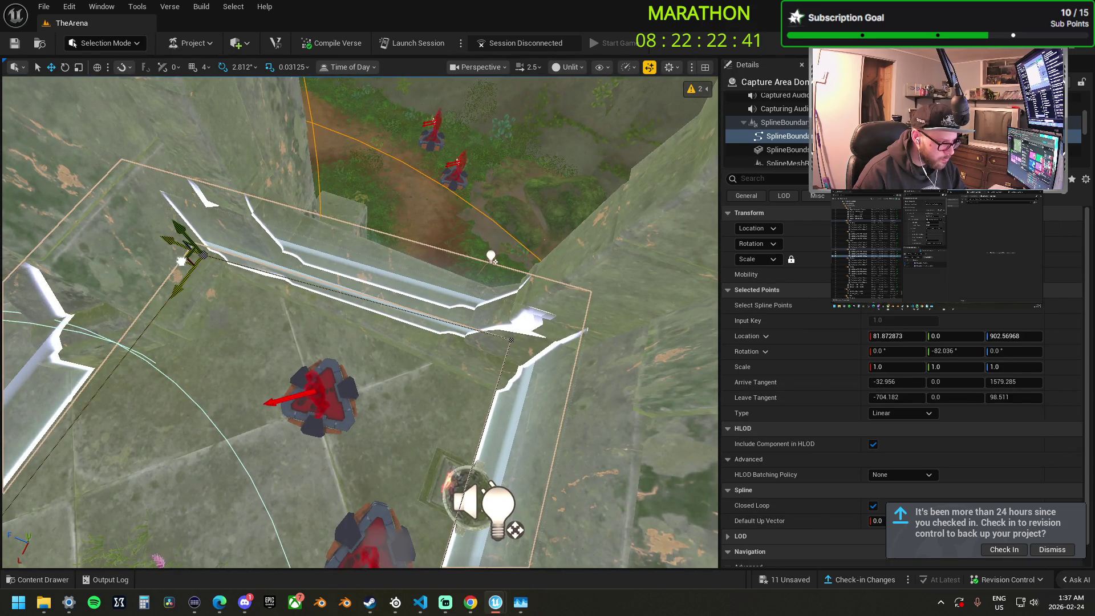
click(509, 340)
mouse_move(509, 340)
mouse_down()
mouse_move(499, 402)
mouse_move(506, 393)
mouse_up()
mouse_move(483, 334)
mouse_down()
mouse_move(392, 271)
mouse_move(442, 306)
mouse_move(45, 278)
mouse_move(81, 201)
mouse_move(293, 292)
mouse_move(288, 276)
mouse_move(599, 281)
mouse_up()
Alt-drag out new boundary points to form extra corners around the raised platform.
click(442, 306)
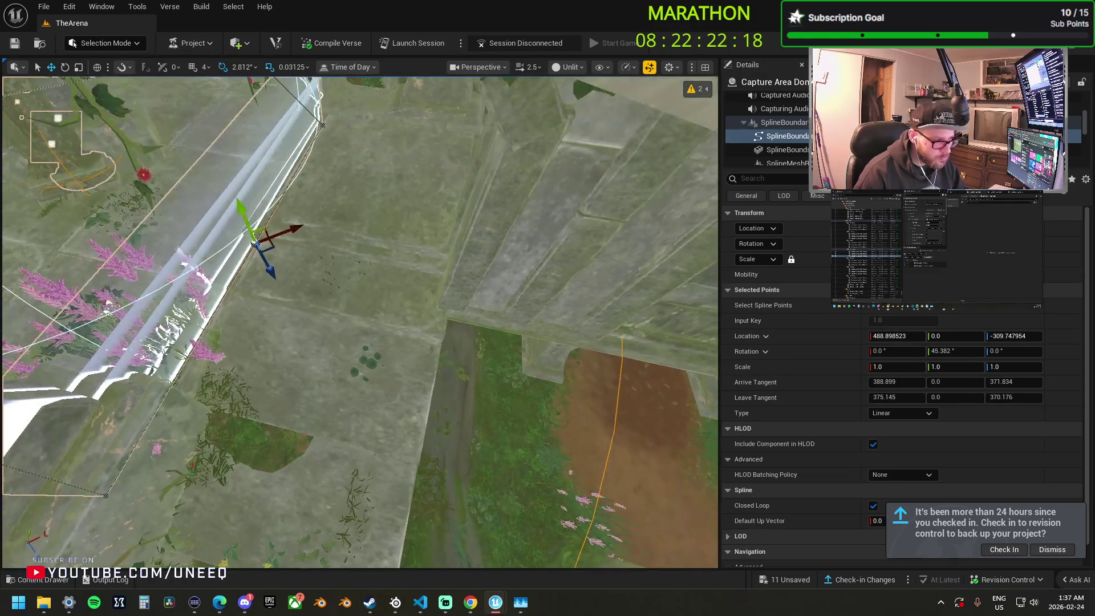
mouse_move(258, 245)
mouse_down()
mouse_move(404, 295)
mouse_move(439, 268)
mouse_move(459, 288)
mouse_up()
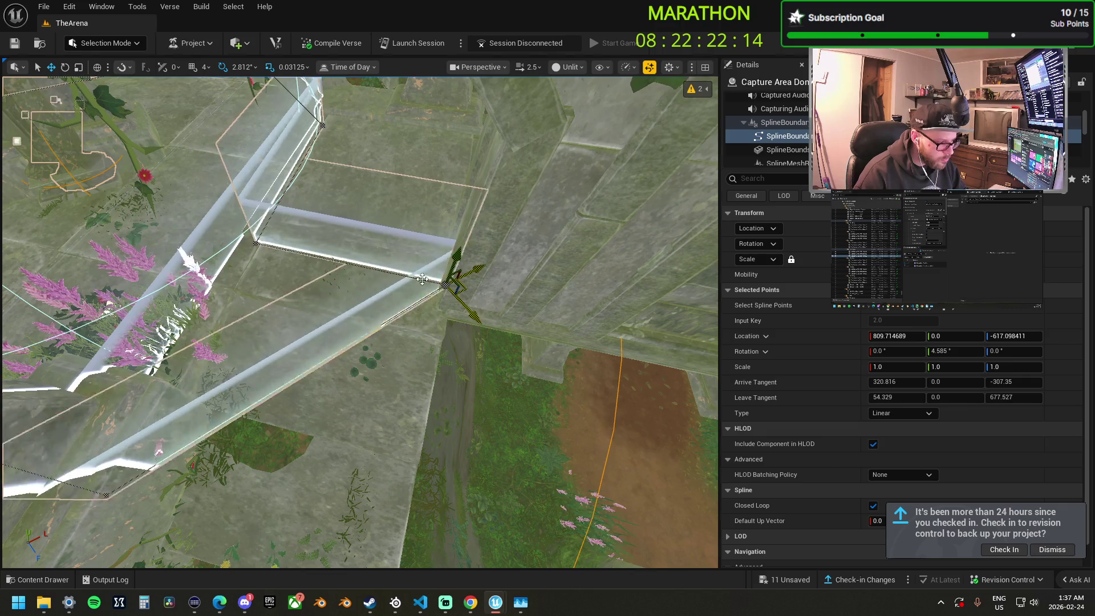
key(ctrl+z)
key(ctrl+z)
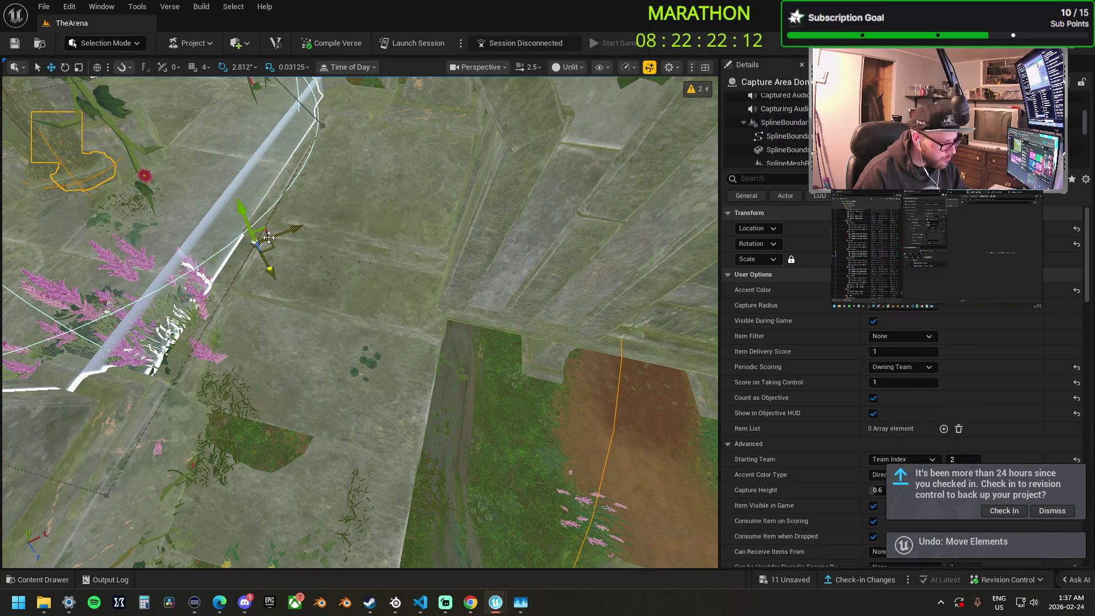
mouse_move(257, 245)
mouse_down()
mouse_move(326, 200)
mouse_move(399, 262)
mouse_move(463, 287)
mouse_up()
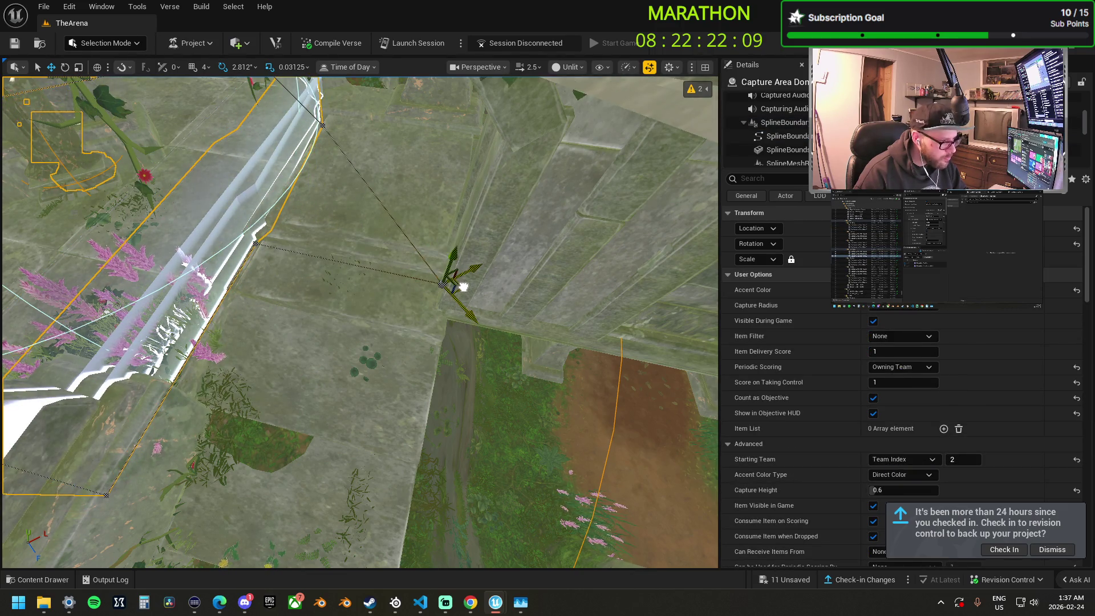
click(323, 130)
drag(323, 130, 479, 153)
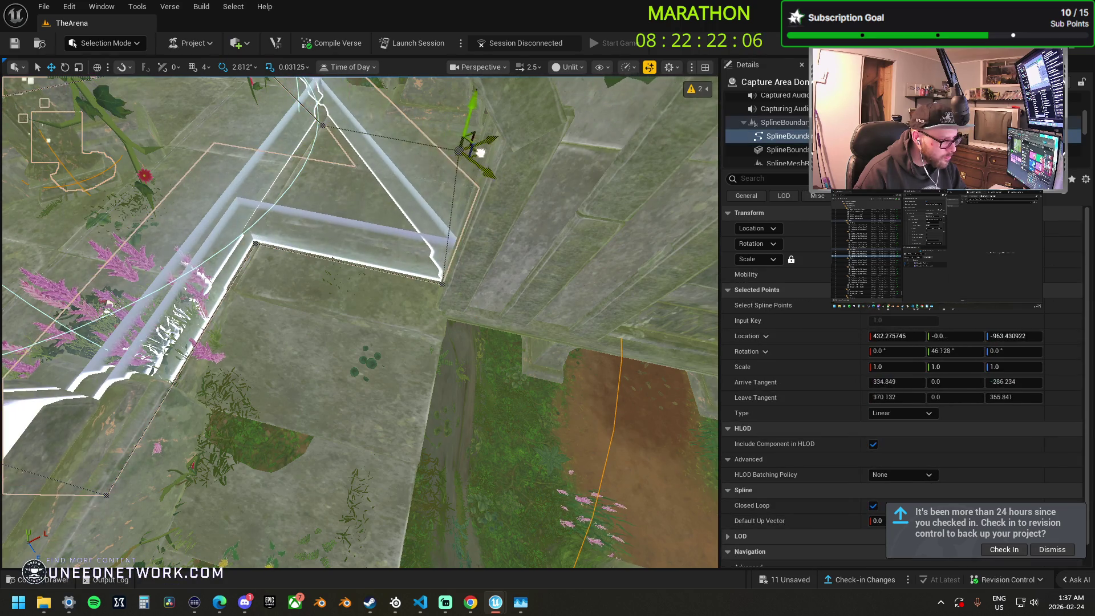
key(f)
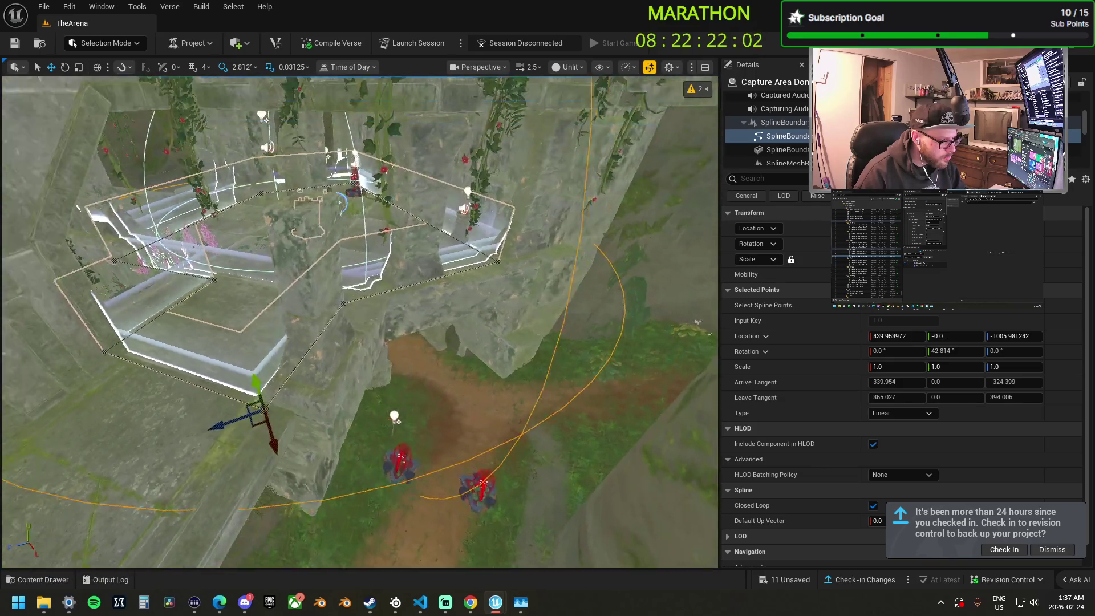
Inspect the jungle capture area and BP_Ancients_Ceiling, then select the Capture Area Dom2 device.
scroll(359, 322, up, 5)
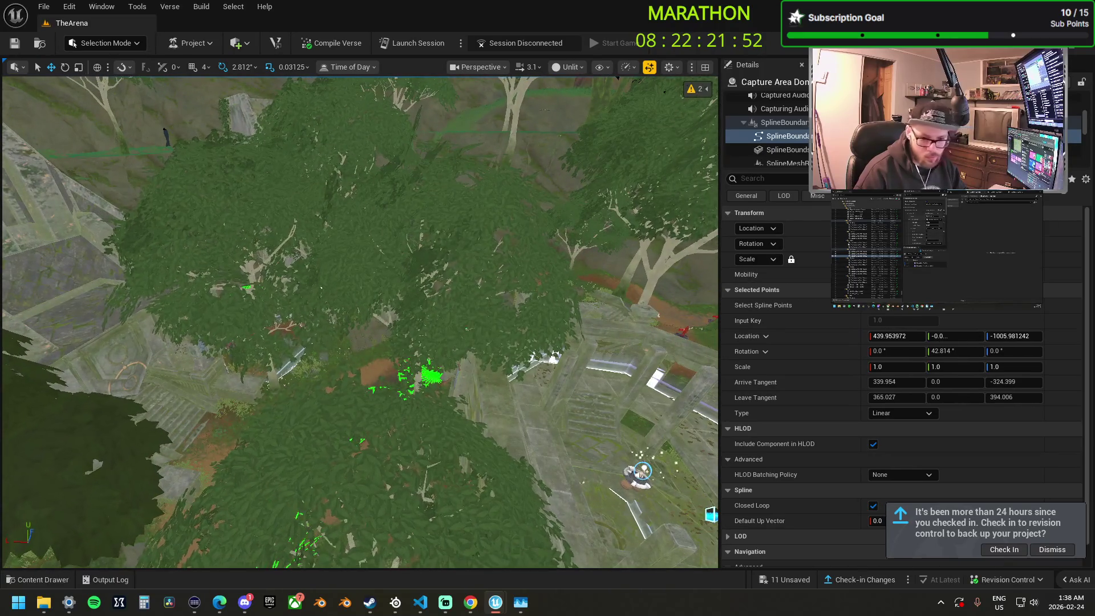
key(Escape)
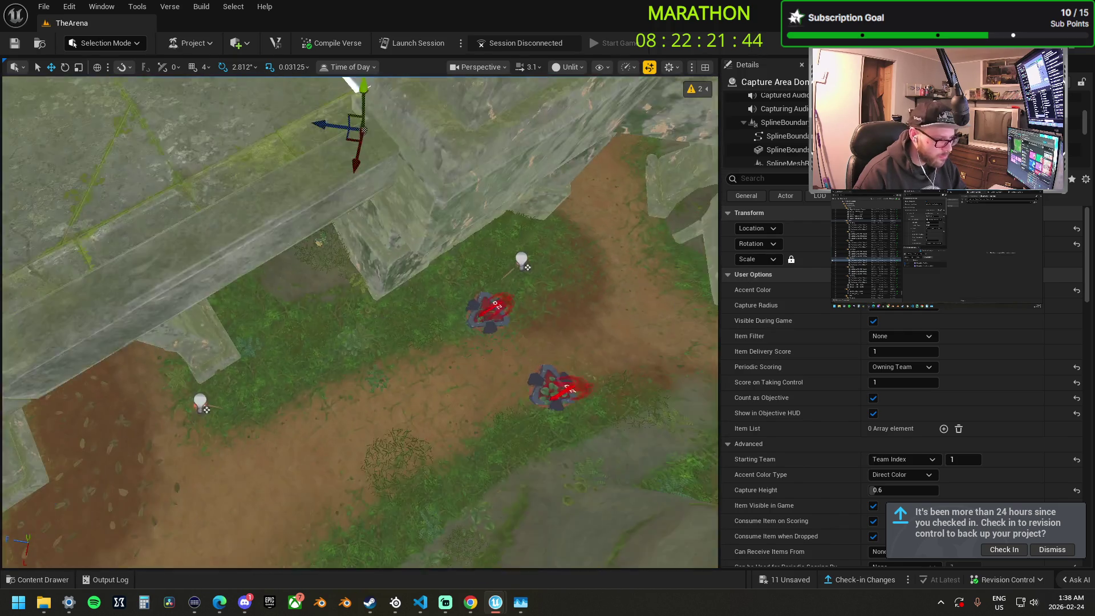
click(525, 313)
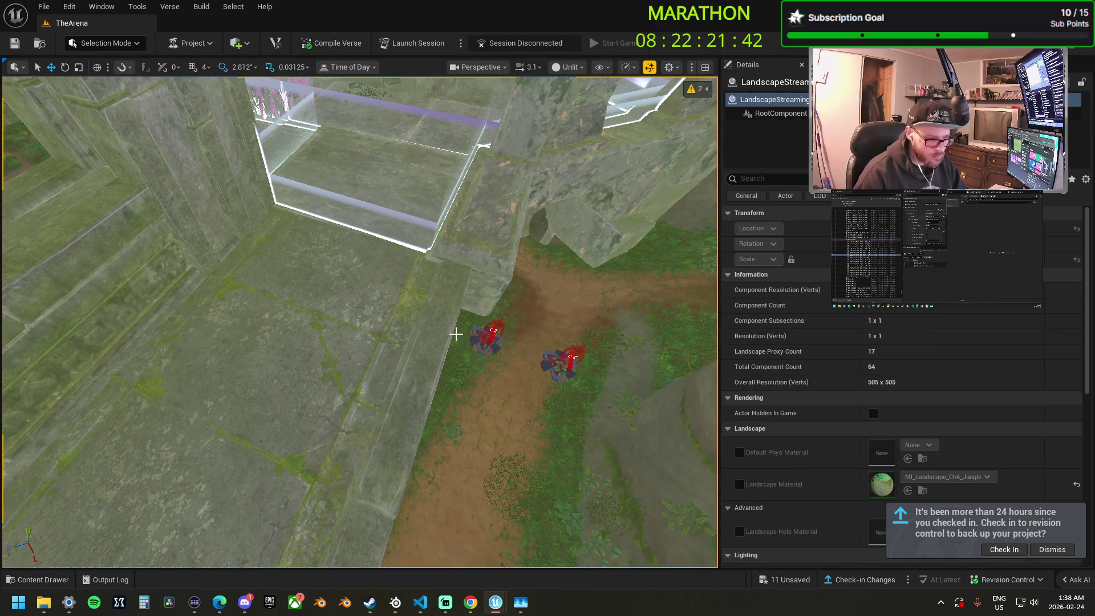
click(394, 252)
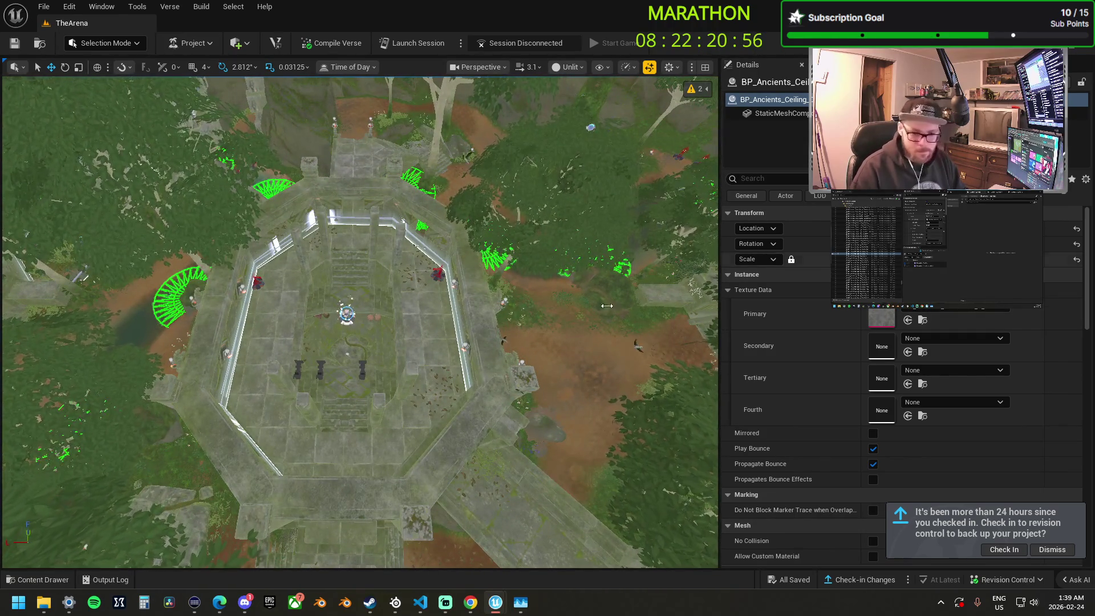
click(360, 316)
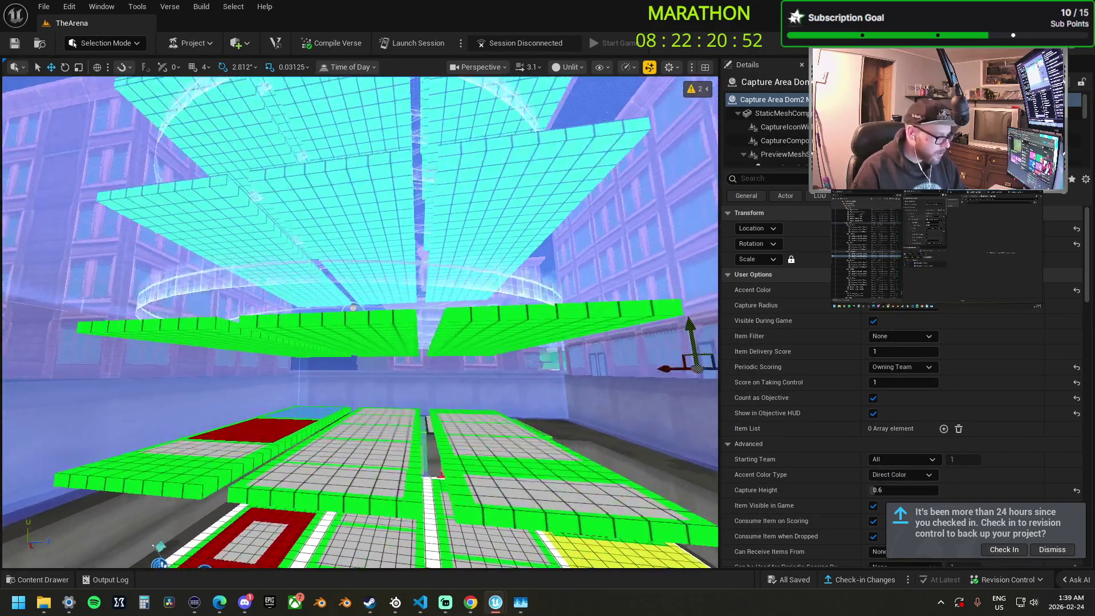
Delete the centre and side raised grid platforms, confirming the referenced-actor deletion.
click(245, 260)
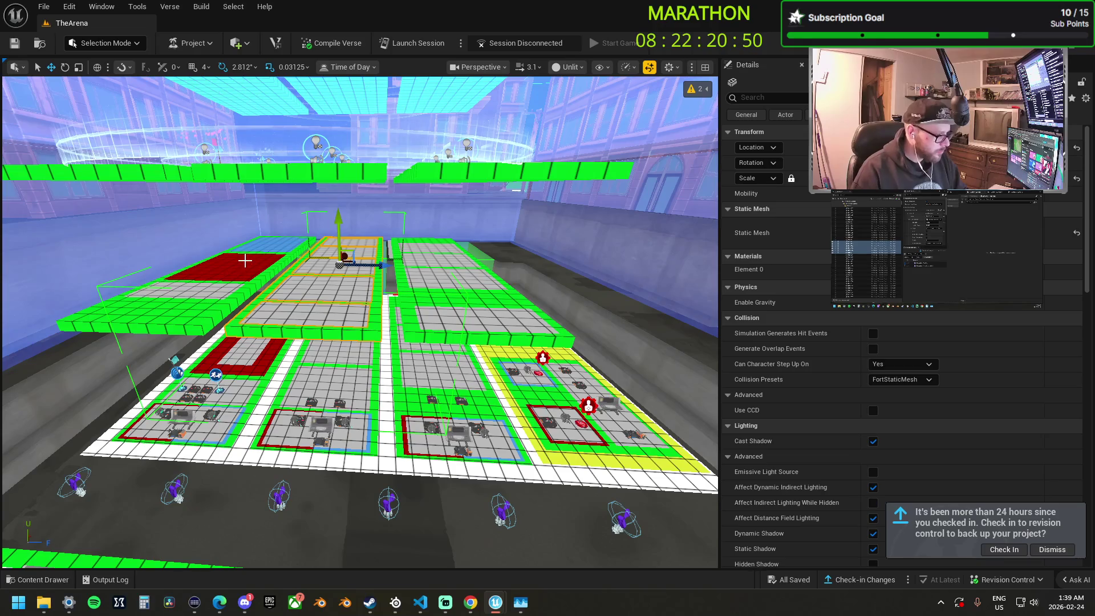
ctrl+click(462, 307)
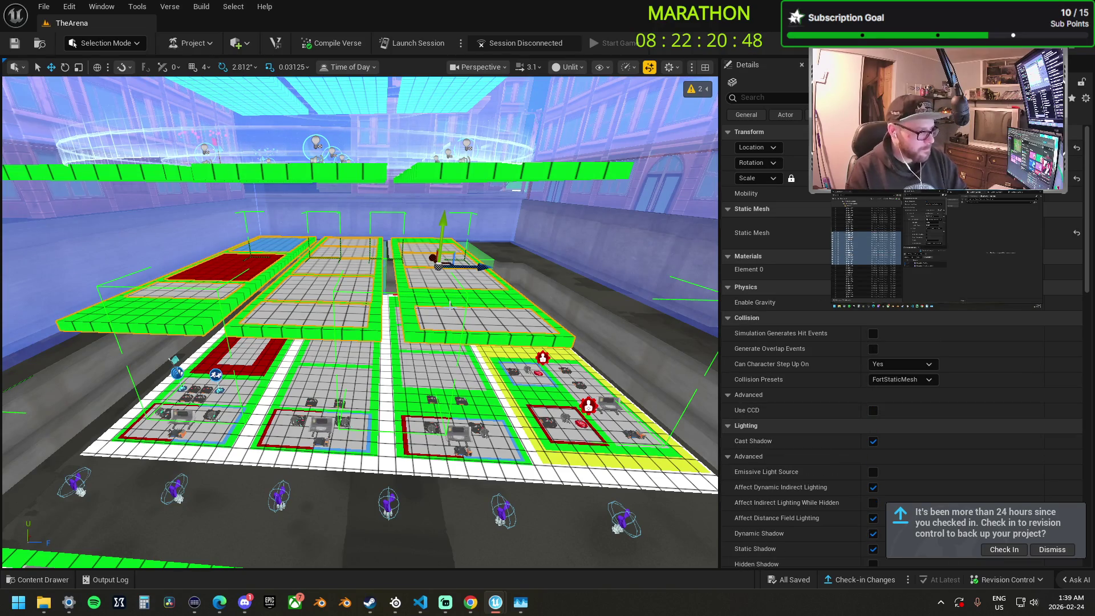
key(Delete)
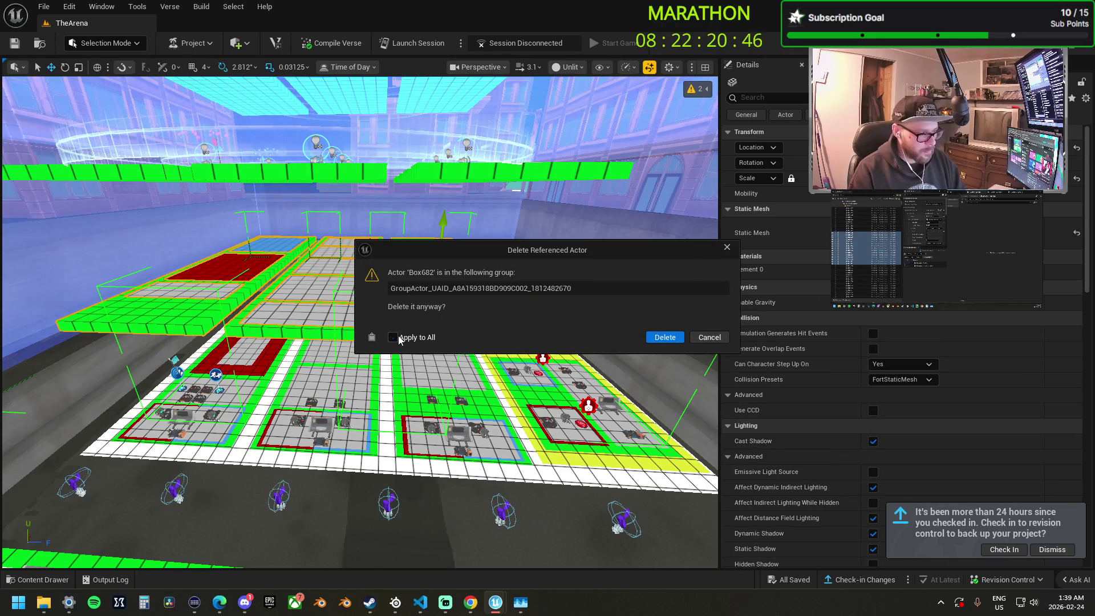
click(663, 337)
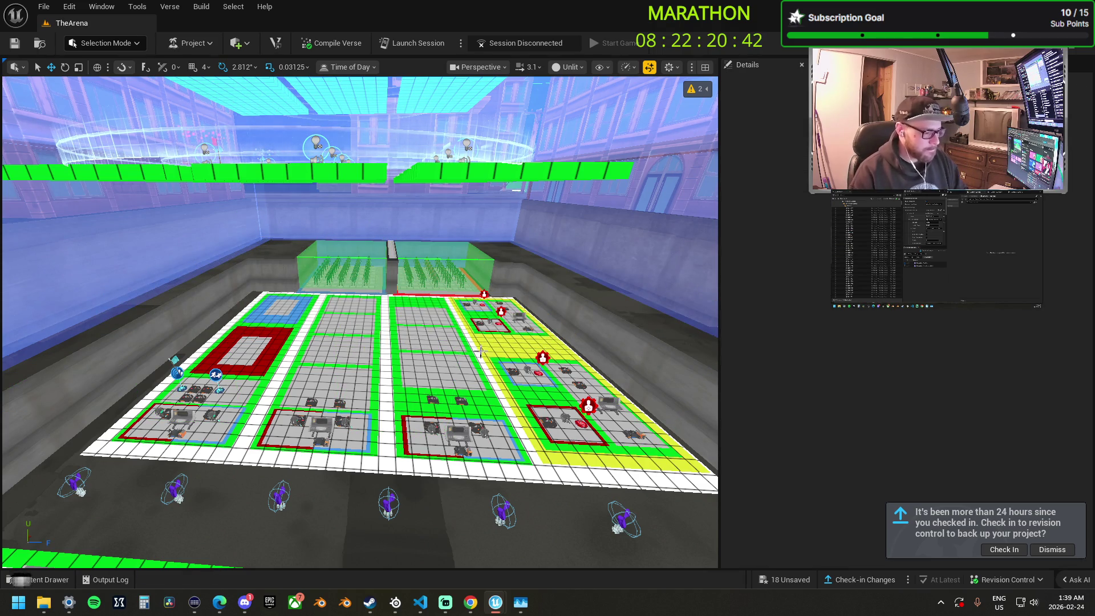
Restore the hidden seaport wall and select the city zone's flag capture area device.
mouse_move(609, 326)
mouse_down()
mouse_move(608, 262)
mouse_move(480, 444)
mouse_up()
click(480, 439)
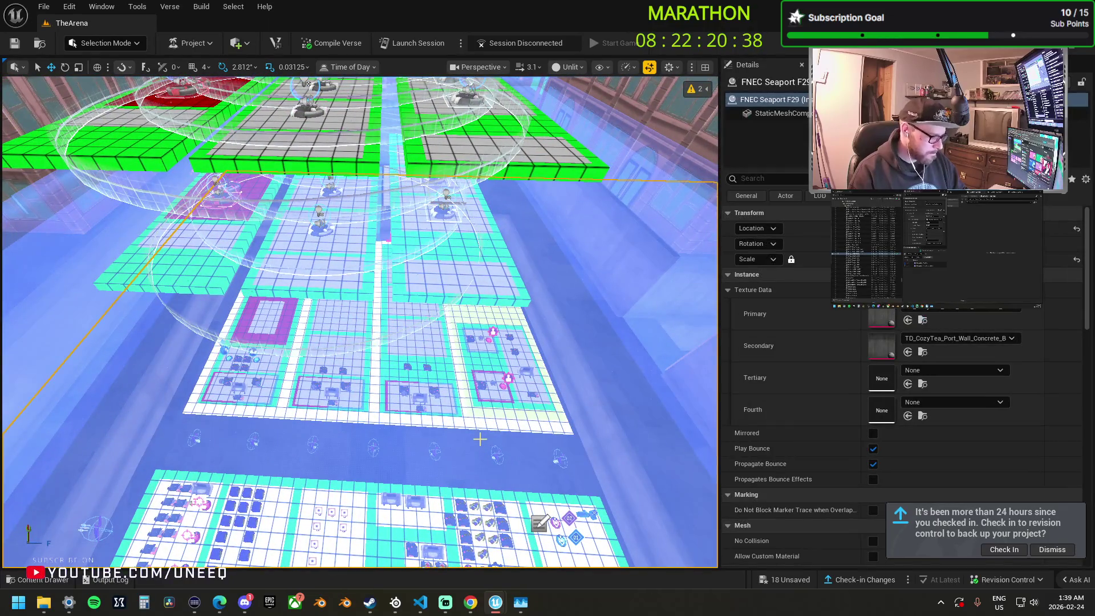
key(ctrl+z)
click(466, 377)
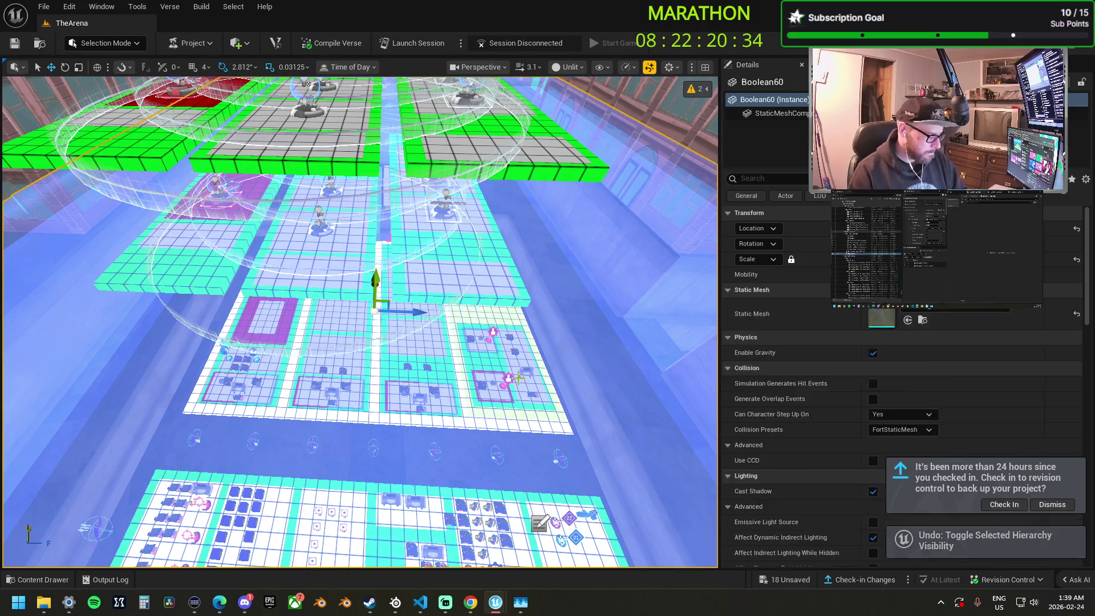
key(w)
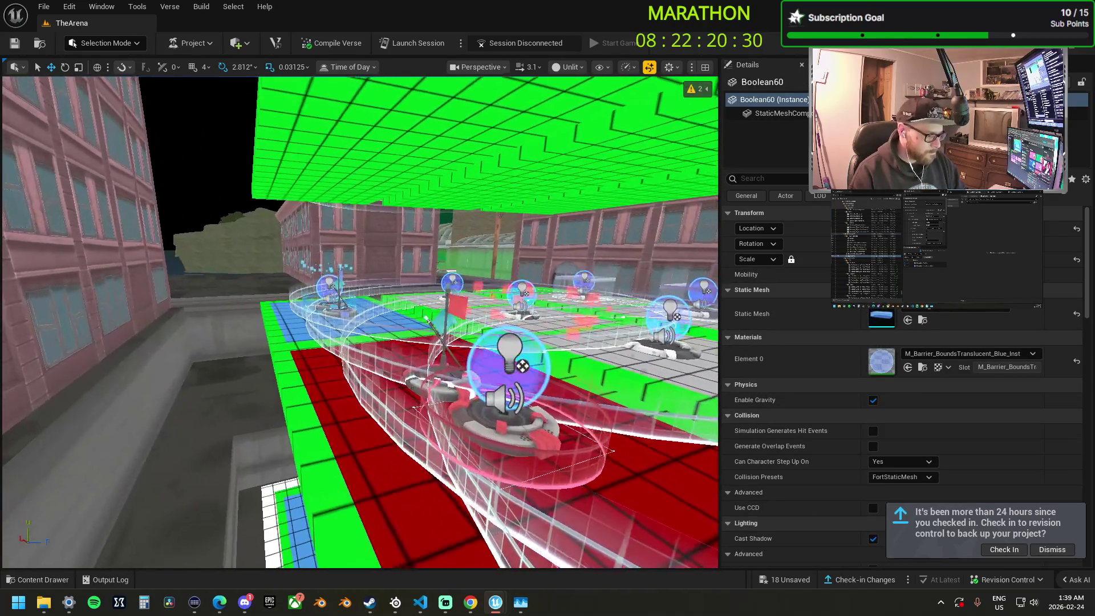
click(524, 366)
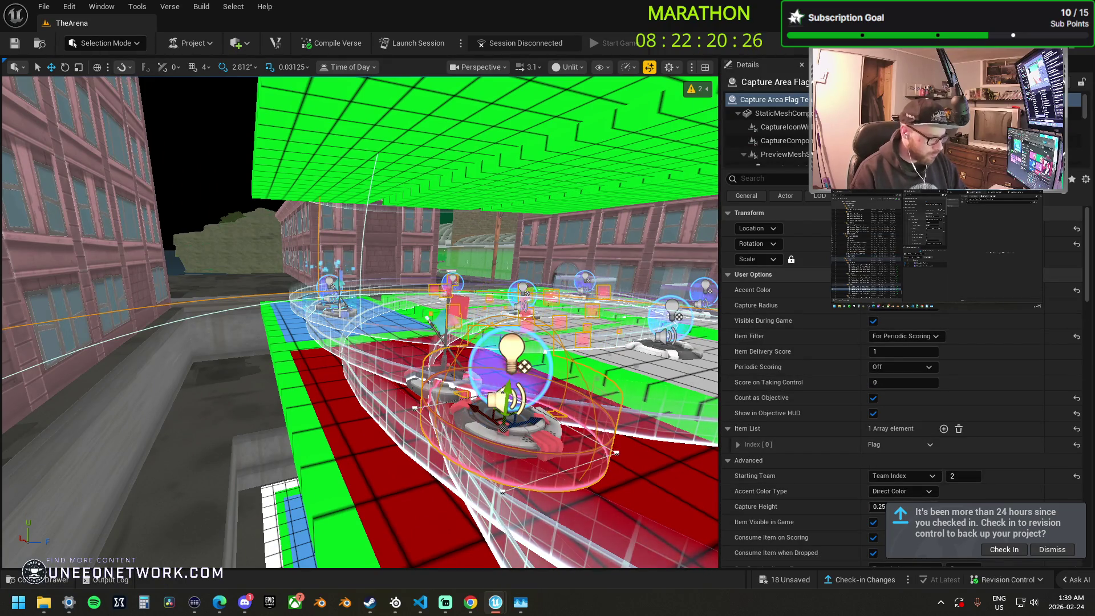
Select the city zone's capture area device and its surrounding speaker and light devices.
click(344, 327)
drag(344, 328, 355, 357)
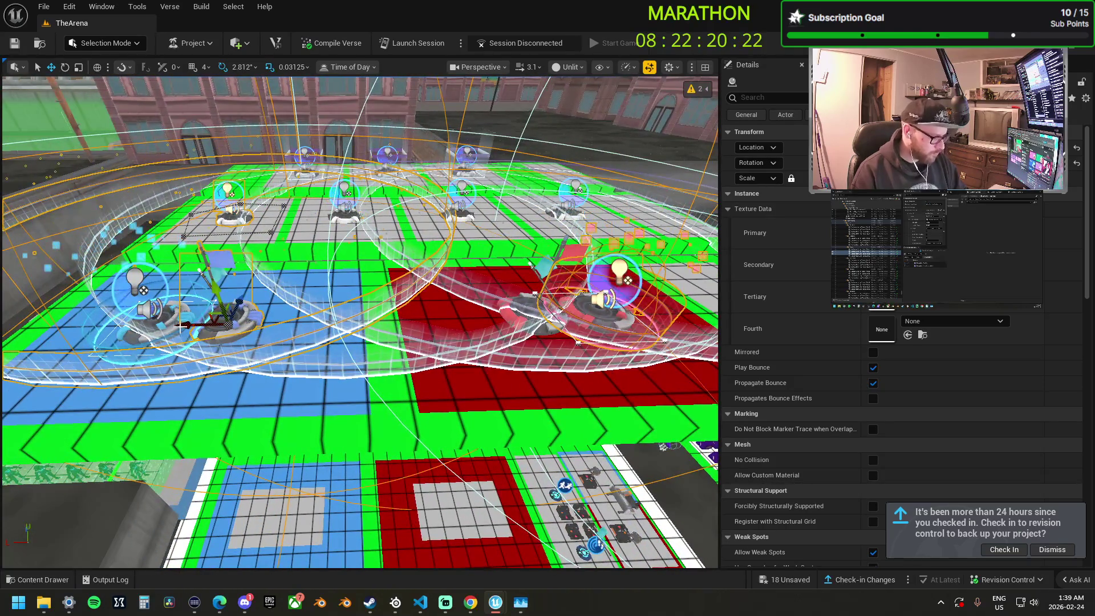
click(488, 320)
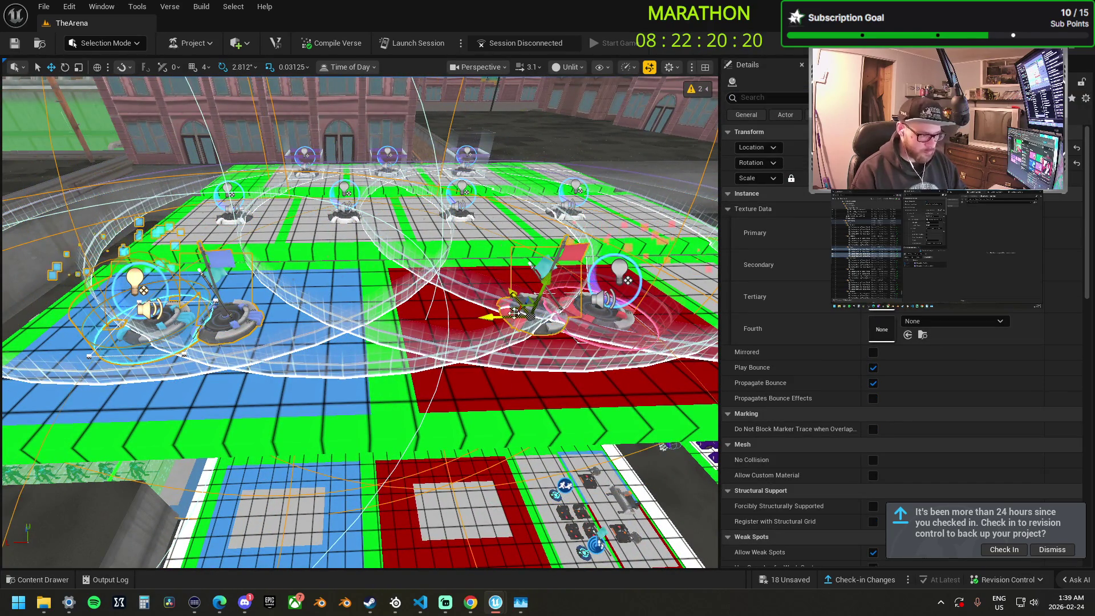
click(622, 314)
click(454, 212)
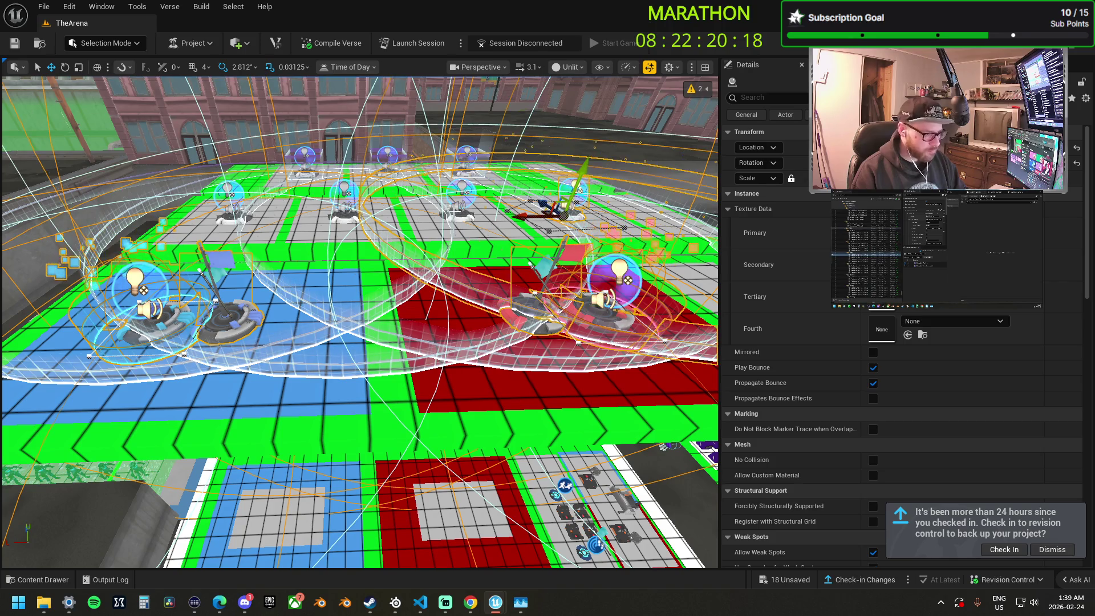
click(342, 212)
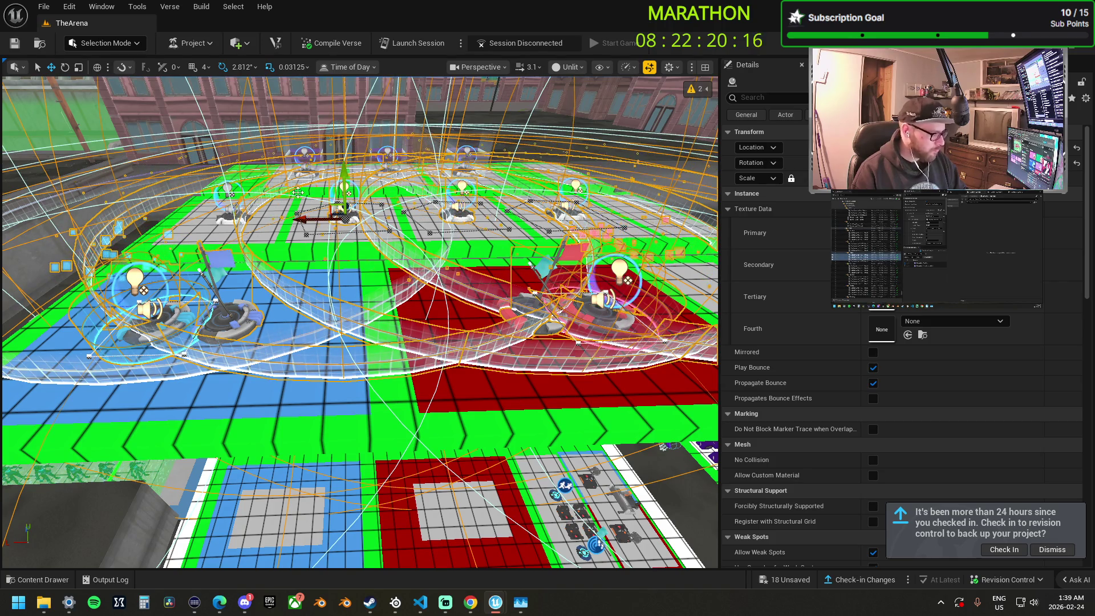
click(320, 188)
click(397, 174)
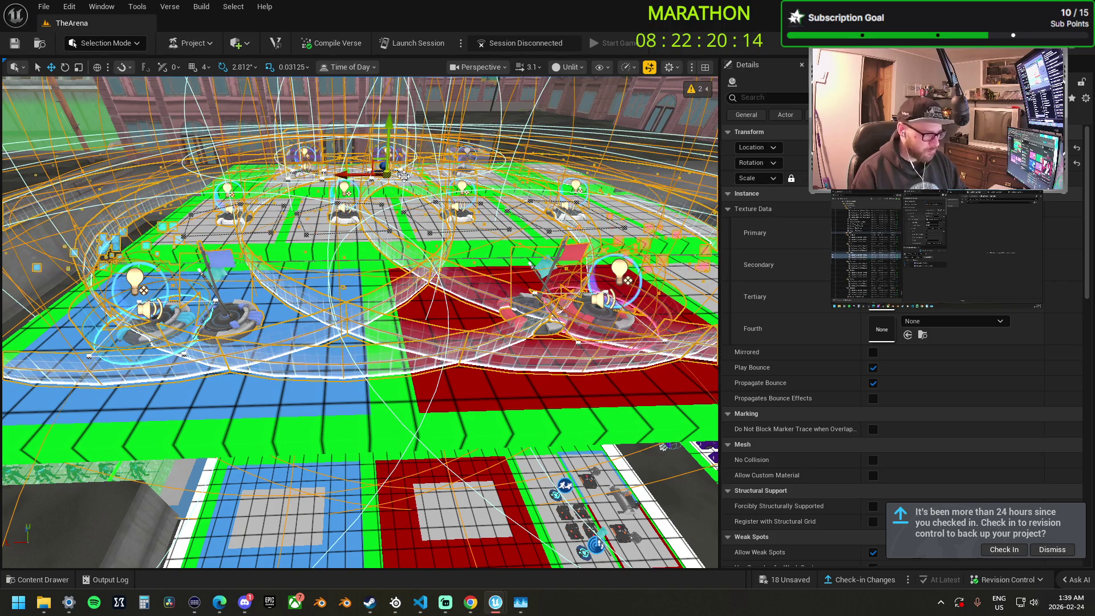
click(461, 178)
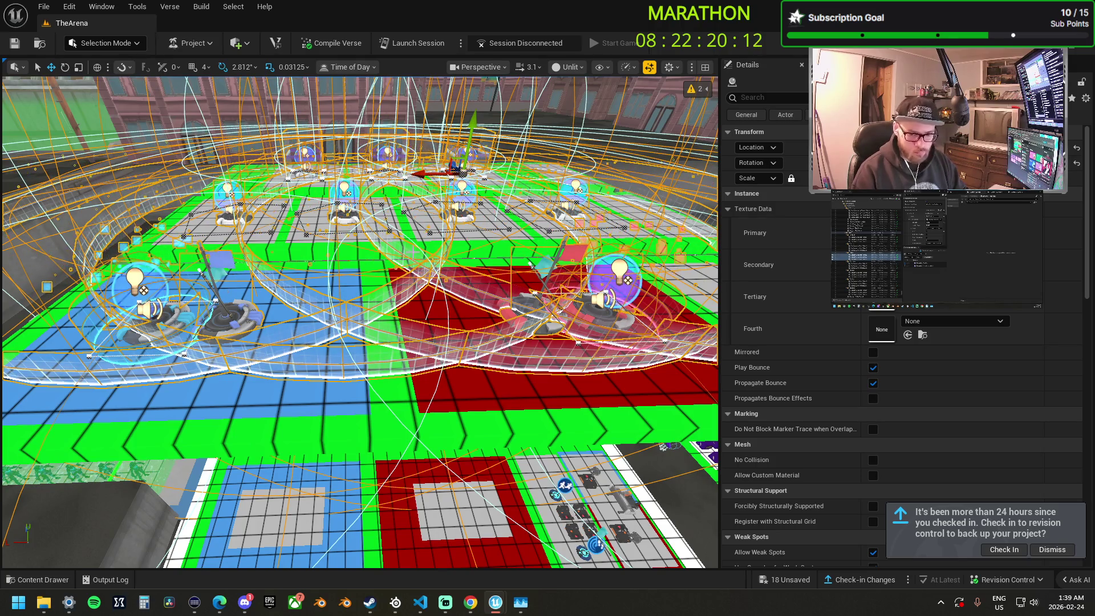
Raise the camera speed and fly out over the water toward the jungle islands.
scroll(360, 319, up, 3)
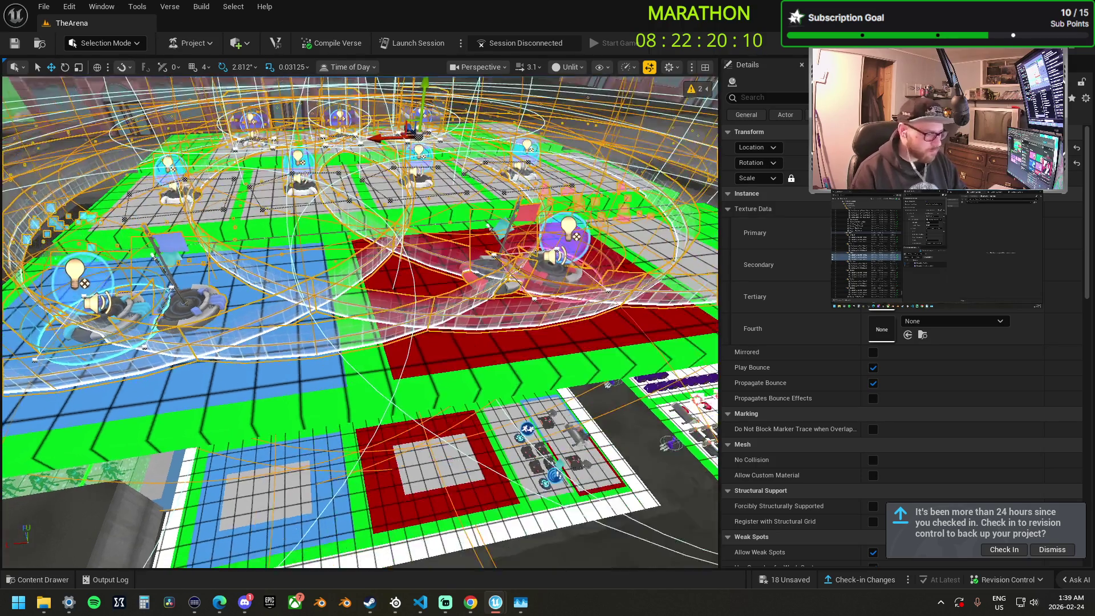
scroll(360, 319, up, 3)
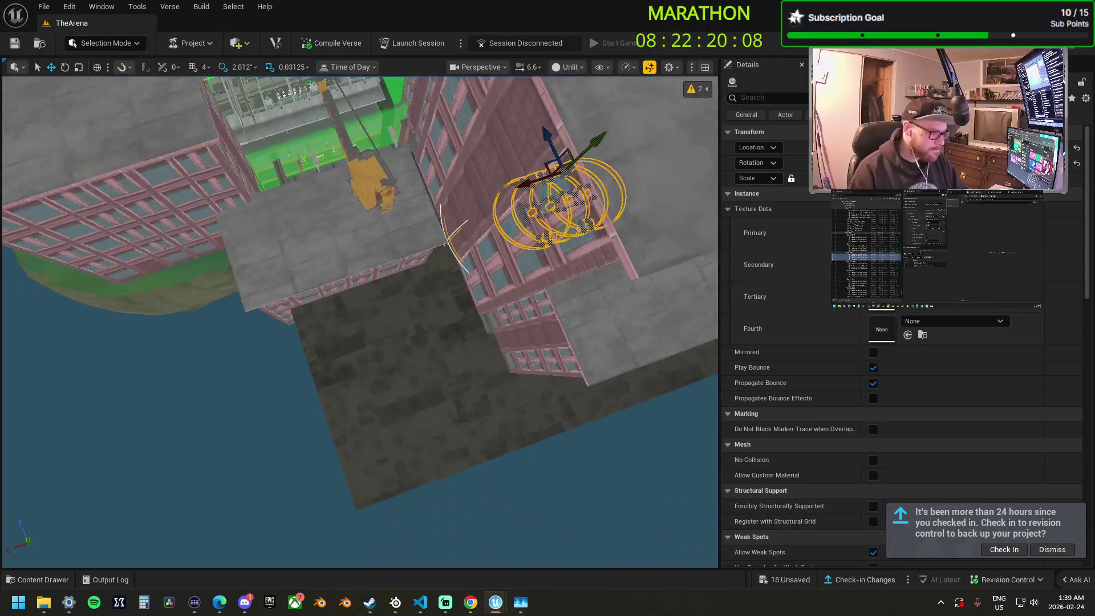
scroll(359, 320, up, 3)
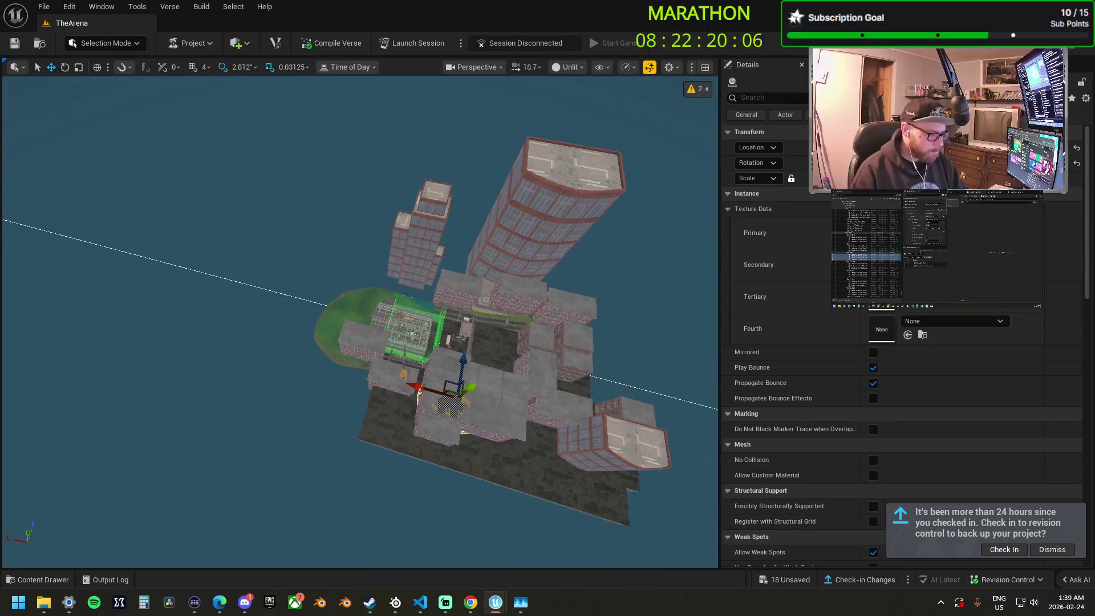
scroll(359, 319, up, 3)
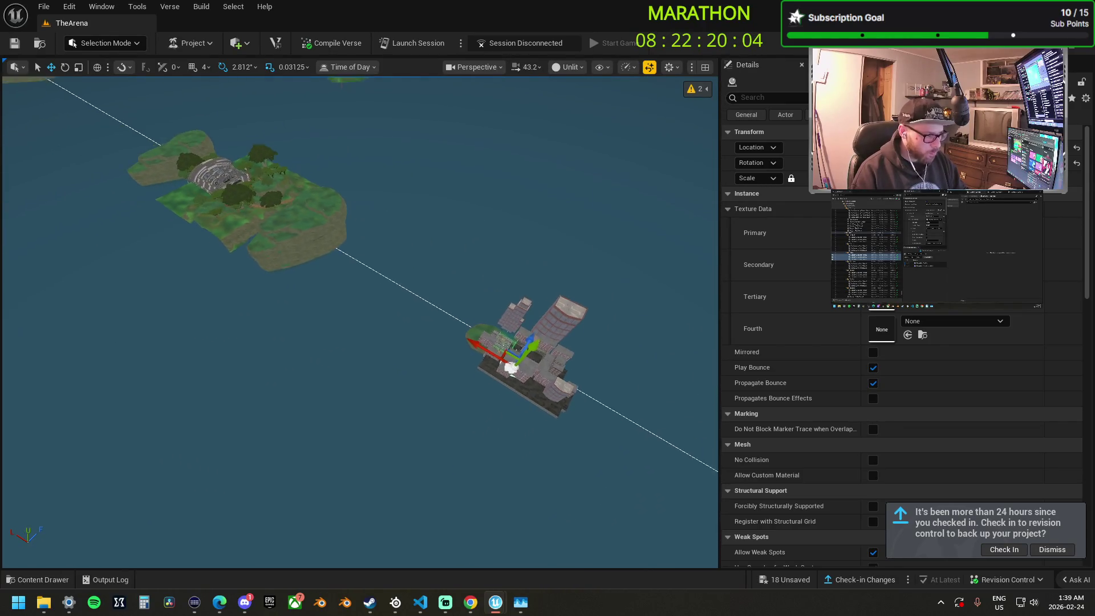
scroll(359, 319, up, 1)
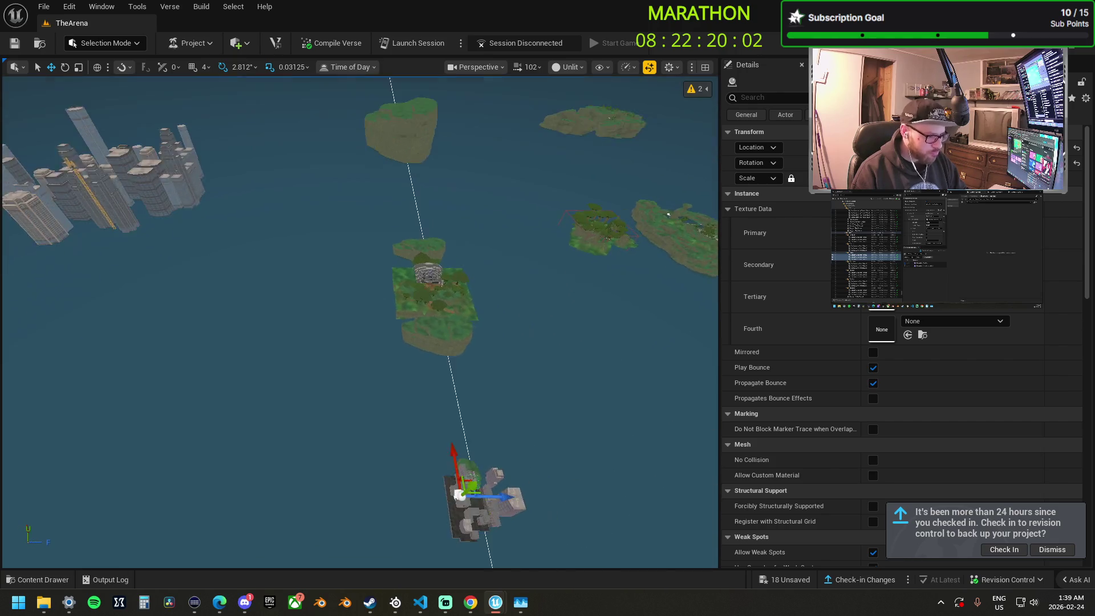
Alt-drag a copy of the selected devices onto the large jungle island and focus on them.
key(d)
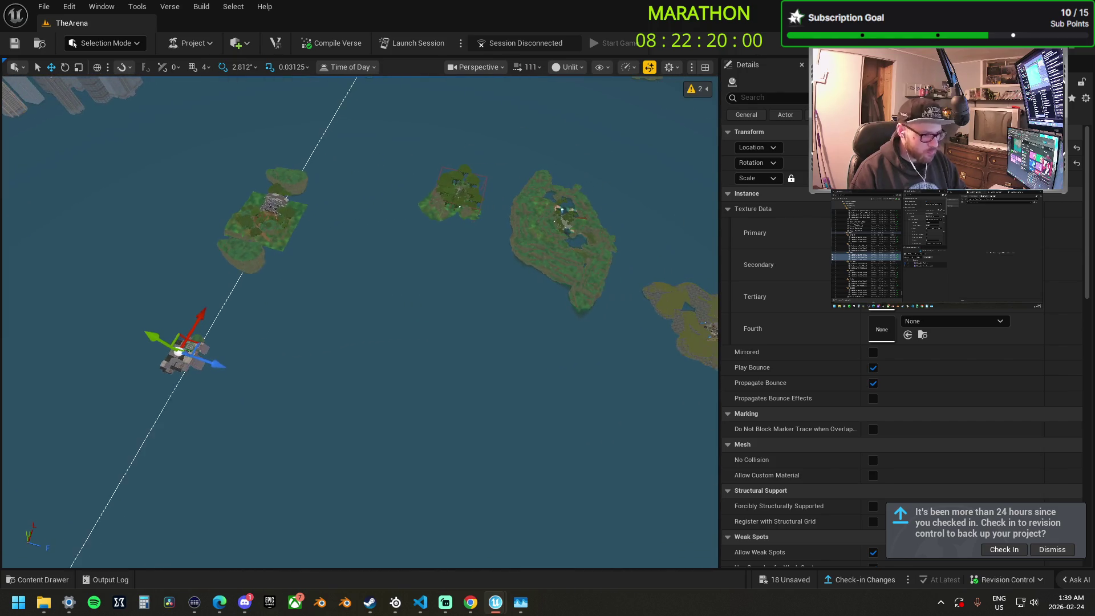
drag(196, 344, 302, 331)
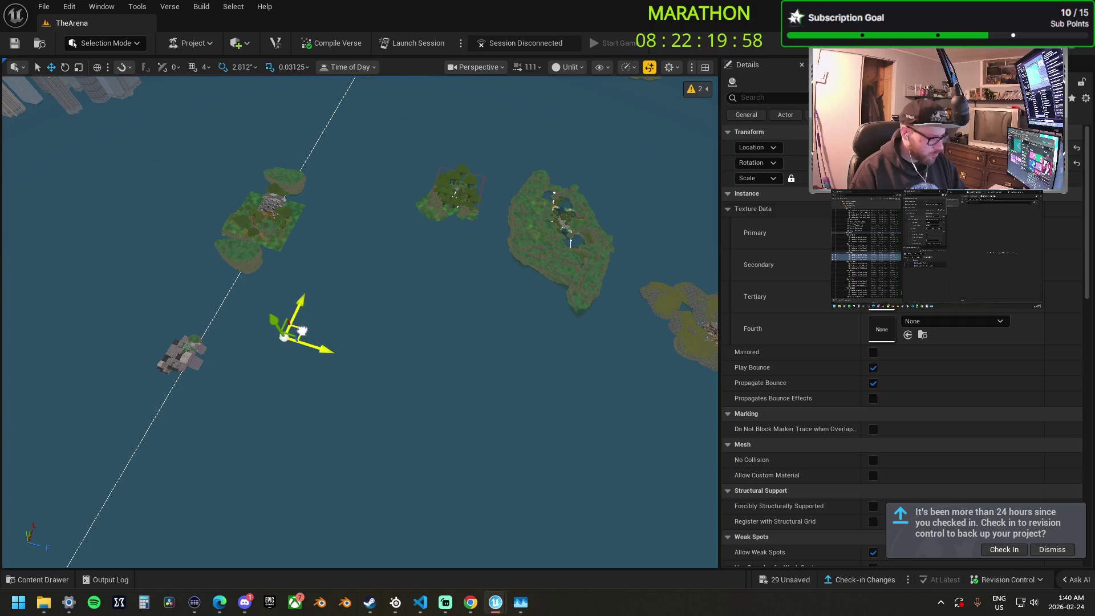
drag(547, 256, 568, 235)
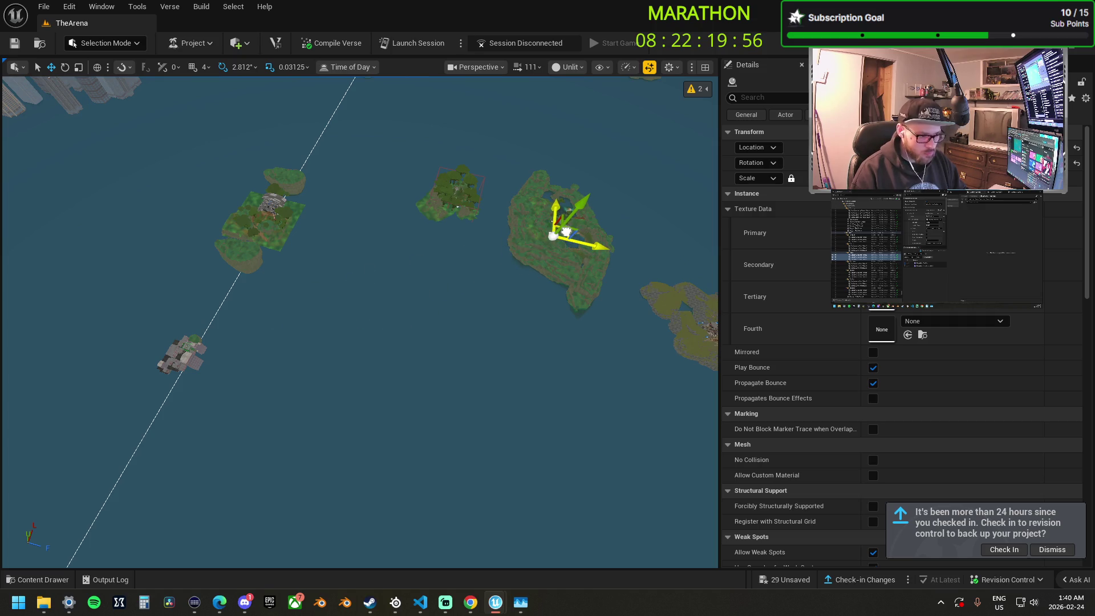
key(f)
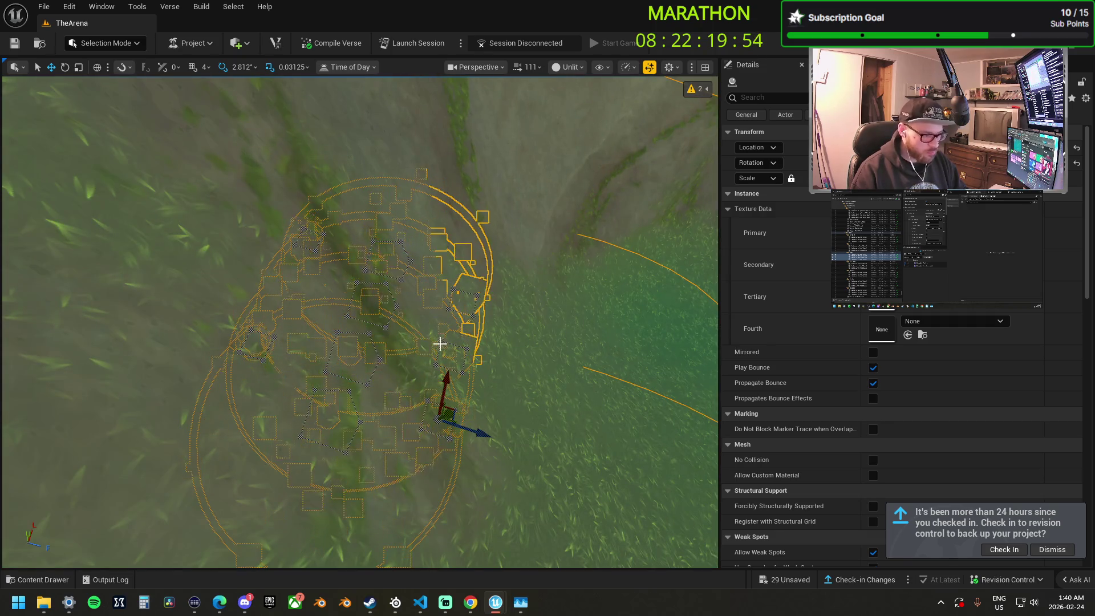
scroll(465, 403, down, 3)
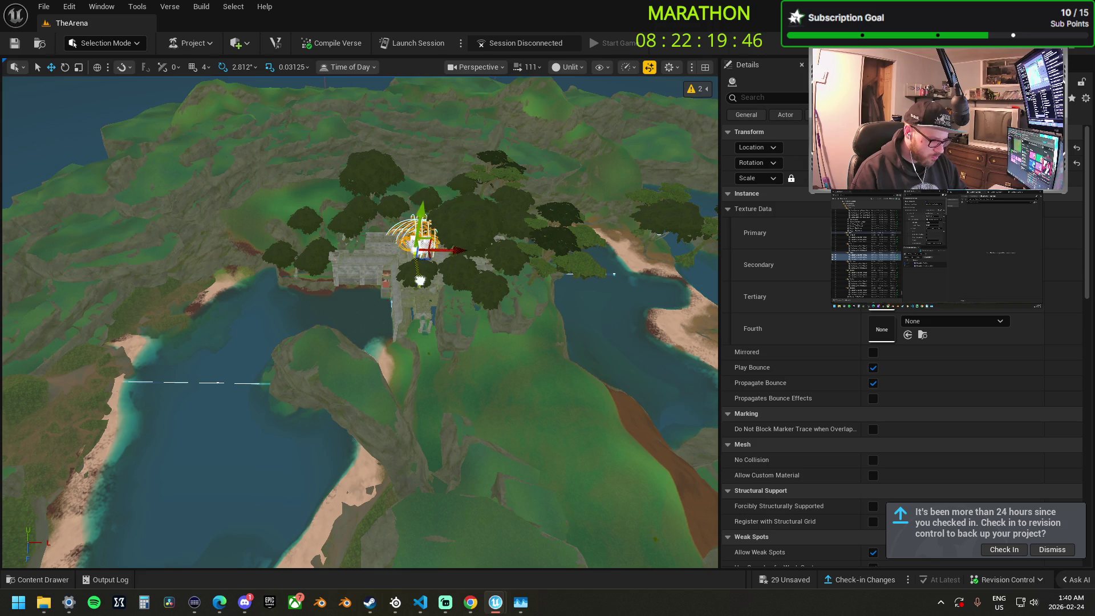
key(f)
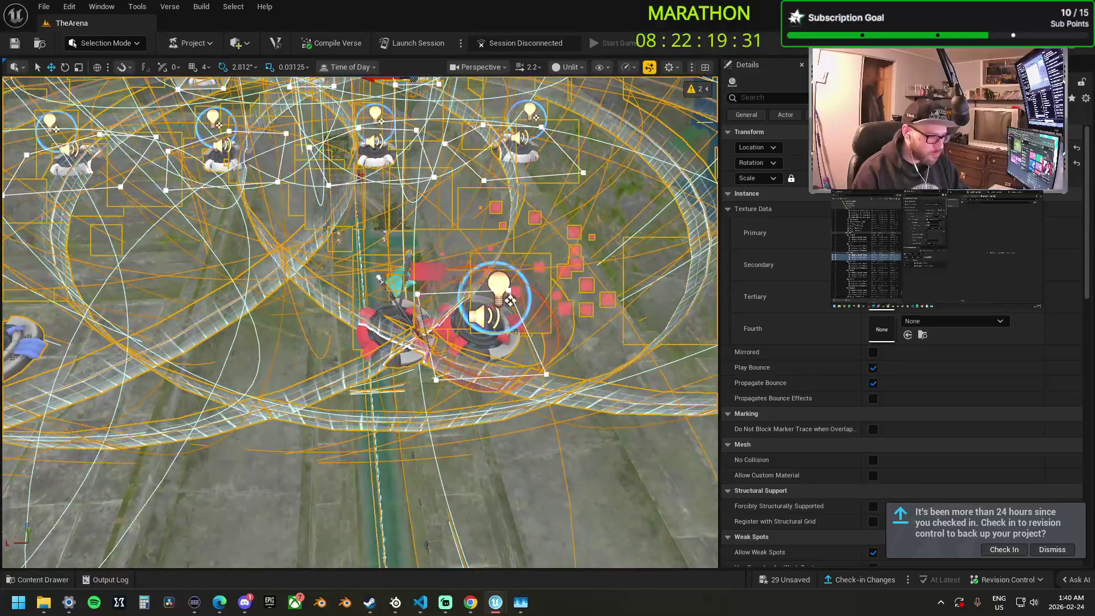
click(479, 319)
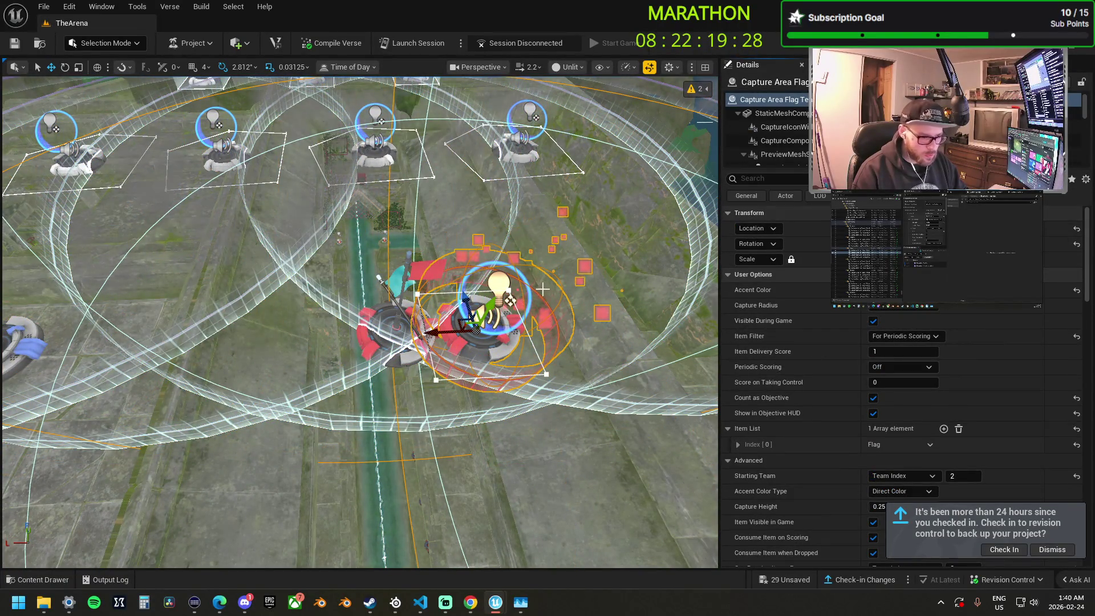
Move the red device onto the flag capture area's spot and orbit to check the stack.
click(410, 337)
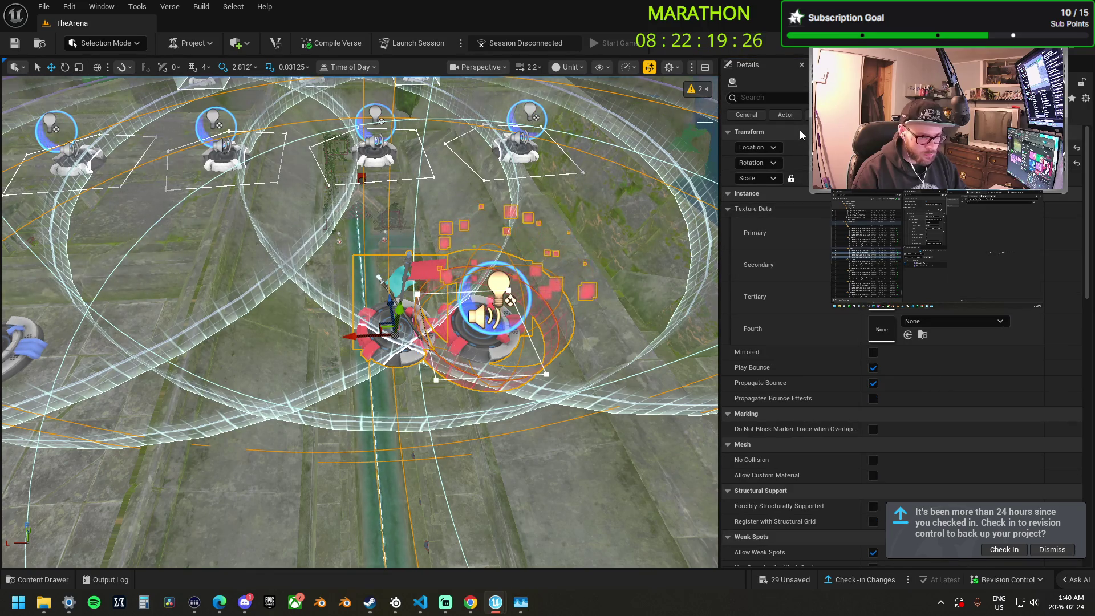
key(ctrl+z)
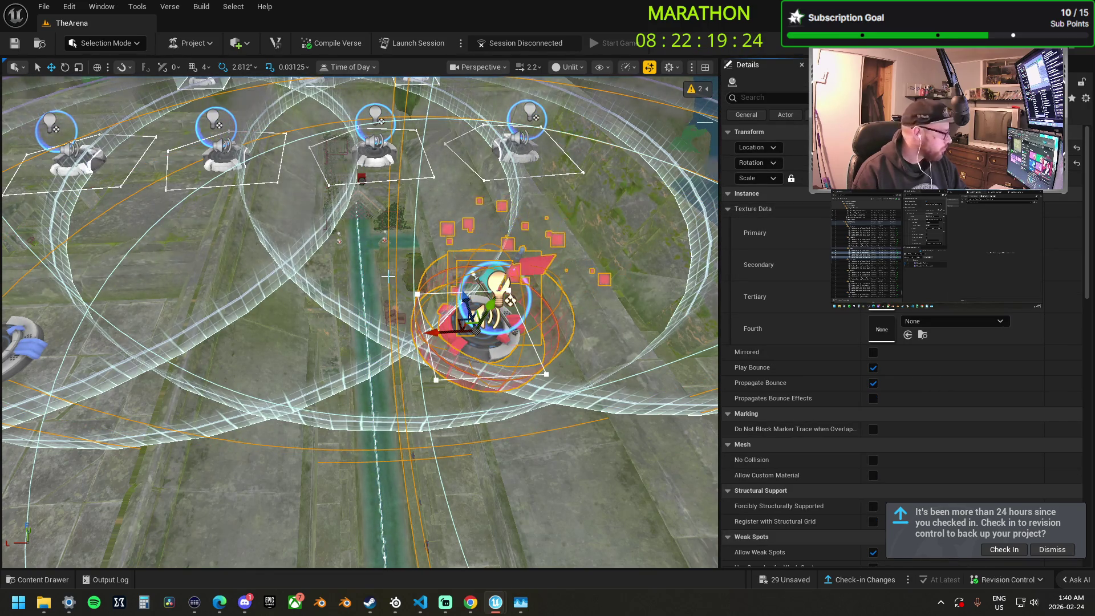
mouse_move(301, 261)
mouse_down()
mouse_move(471, 249)
mouse_move(471, 165)
mouse_move(502, 160)
mouse_move(514, 137)
mouse_move(519, 148)
mouse_move(474, 234)
mouse_move(473, 262)
mouse_up()
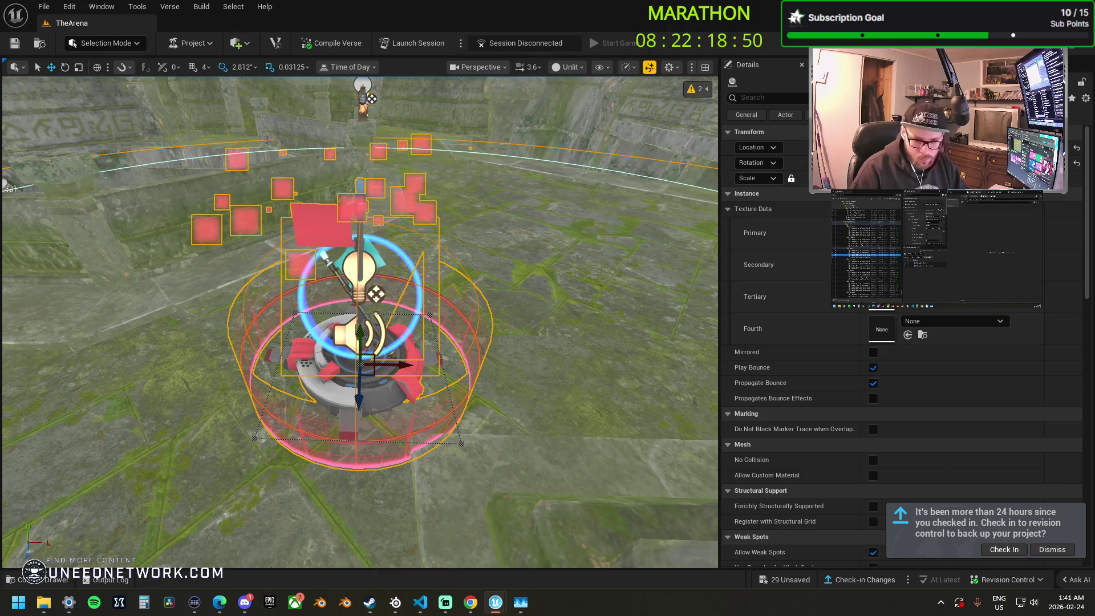
click(704, 317)
key(f)
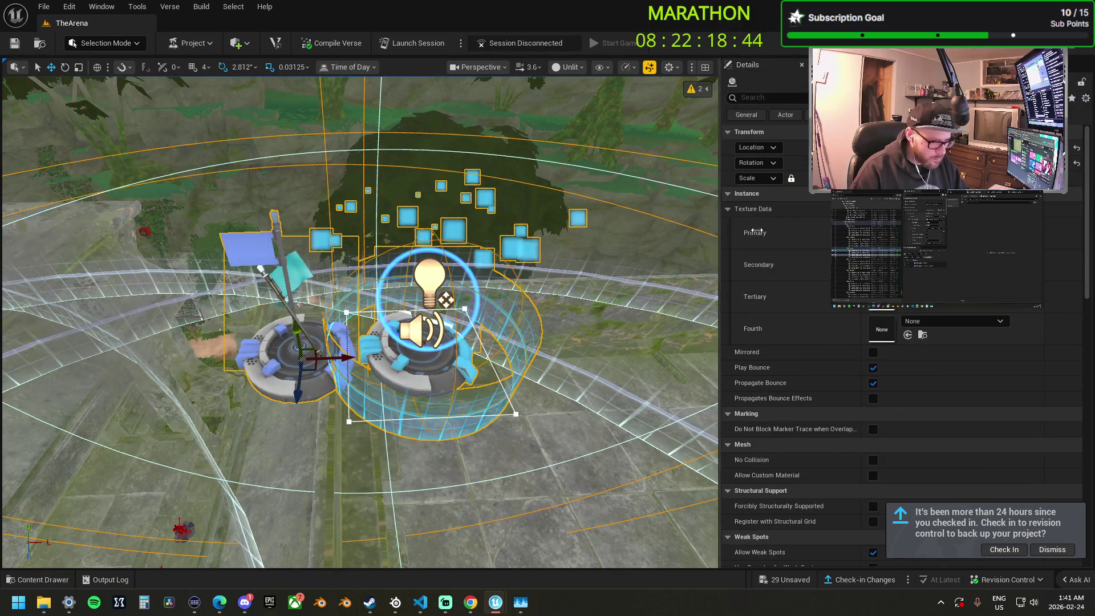
key(f)
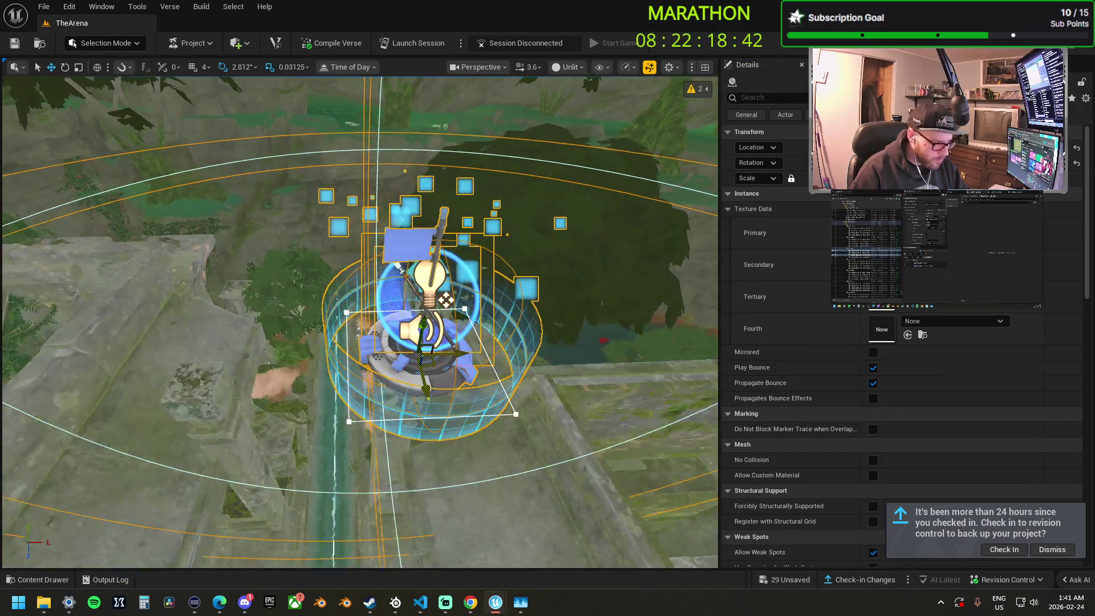
mouse_move(451, 351)
mouse_down()
mouse_move(462, 347)
mouse_move(452, 352)
mouse_move(432, 279)
mouse_move(432, 82)
mouse_move(397, 85)
mouse_up()
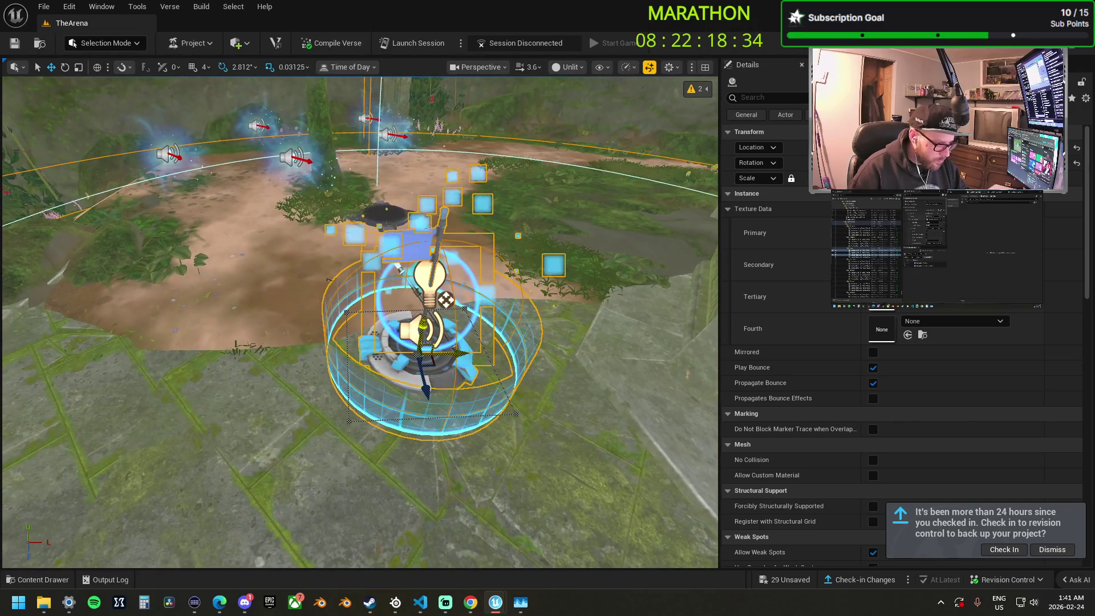
drag(432, 368, 396, 358)
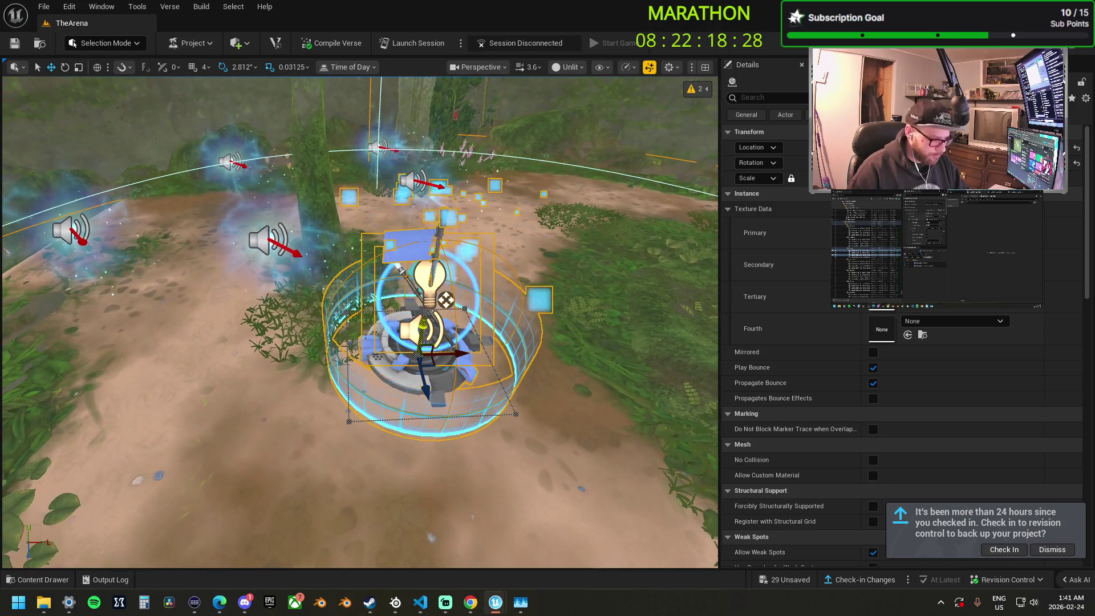
drag(433, 363, 423, 360)
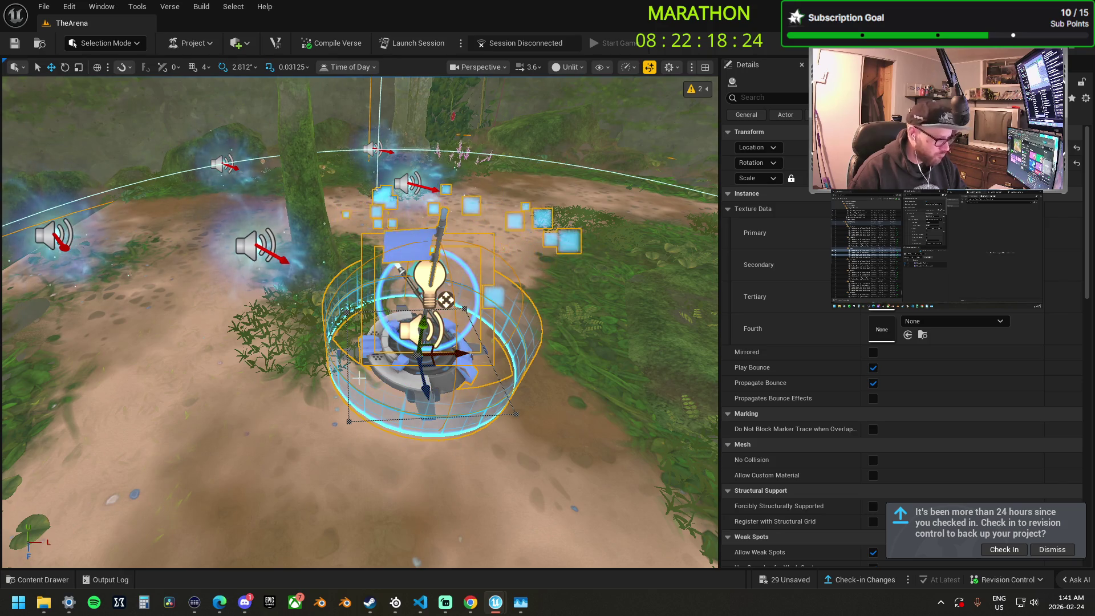
Fly down to ground level and select the jungle arena's KOTH capture area device.
drag(354, 380, 380, 372)
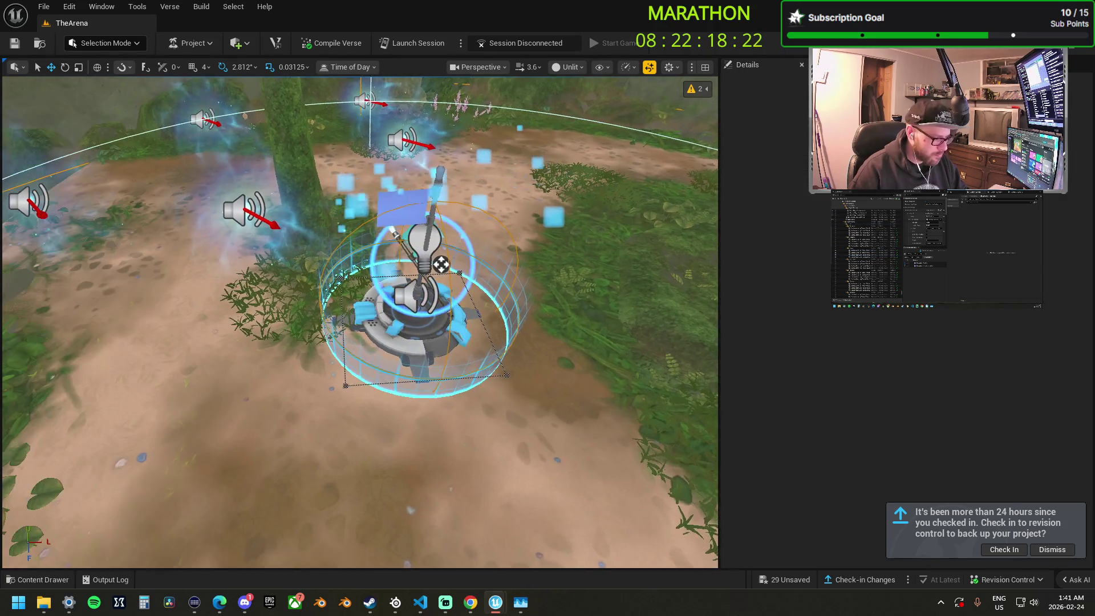
click(445, 382)
scroll(445, 382, down, 5)
mouse_move(360, 320)
mouse_down()
mouse_move(343, 308)
mouse_move(354, 342)
mouse_move(371, 331)
mouse_move(365, 320)
mouse_up()
mouse_move(462, 377)
mouse_down()
mouse_move(457, 354)
mouse_move(461, 376)
mouse_up()
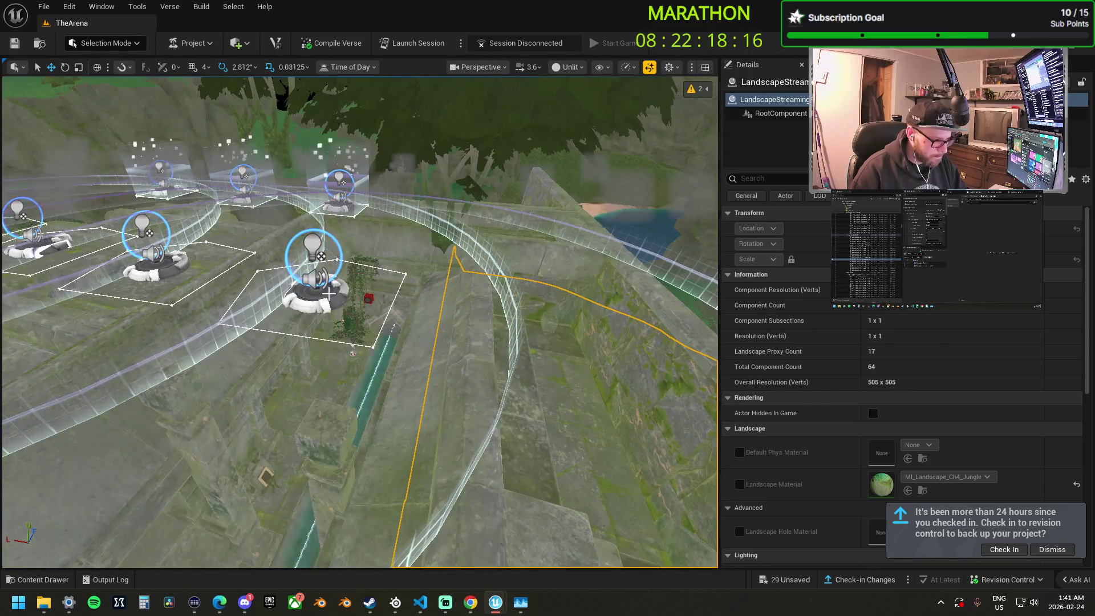
click(329, 293)
Focus on Capture Area 1 KOTH and orbit around it toward the red player spawns.
key(f)
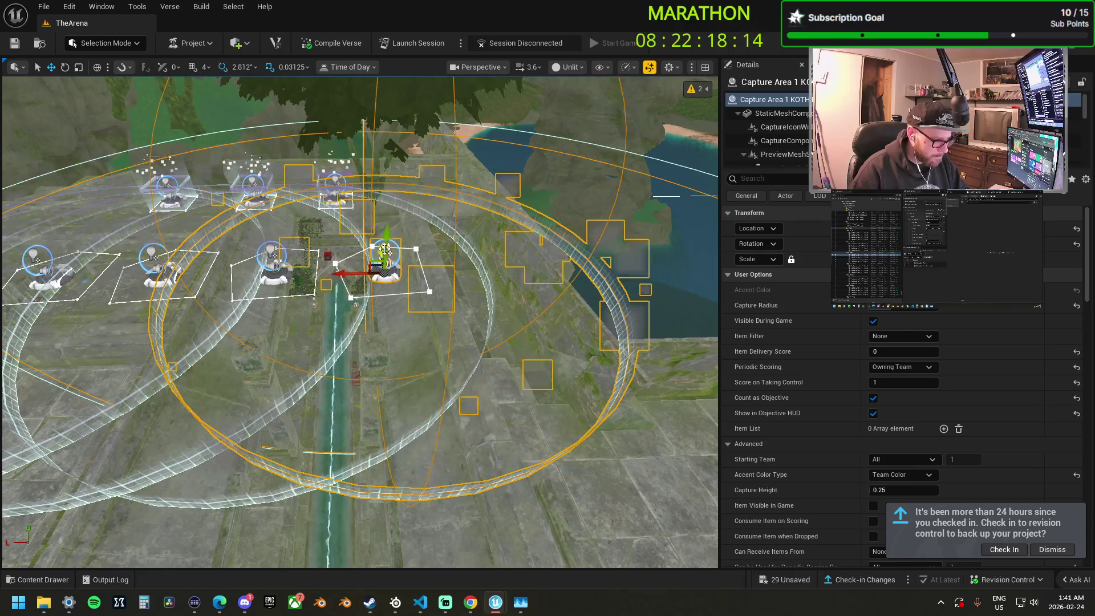
mouse_move(387, 234)
mouse_down()
mouse_move(394, 328)
mouse_move(394, 282)
mouse_up()
drag(390, 244, 238, 274)
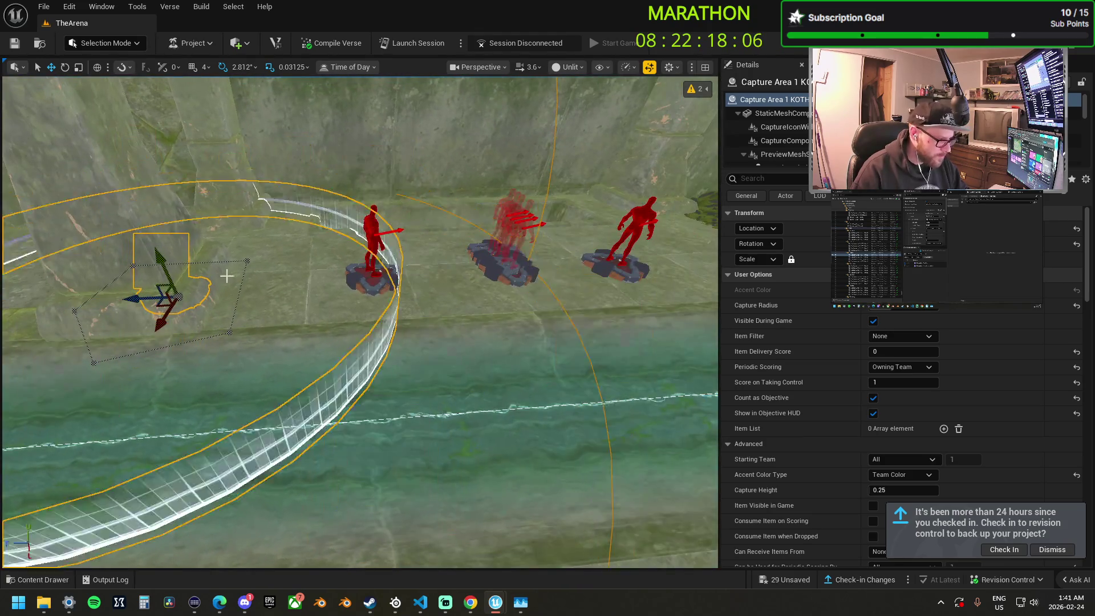
drag(158, 308, 256, 263)
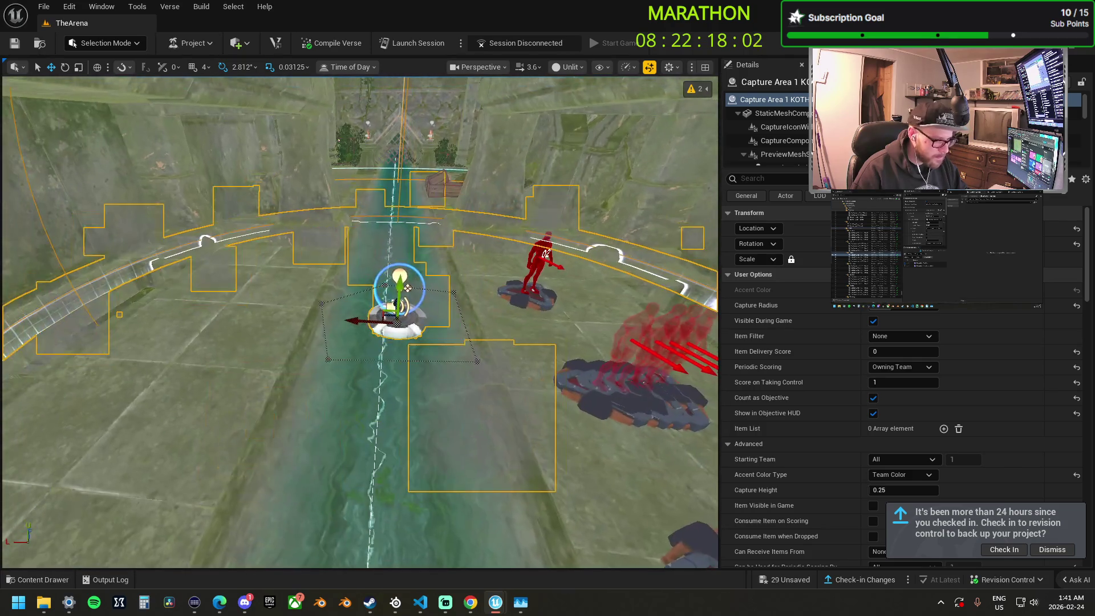
scroll(882, 399, down, 3)
scroll(884, 422, down, 9)
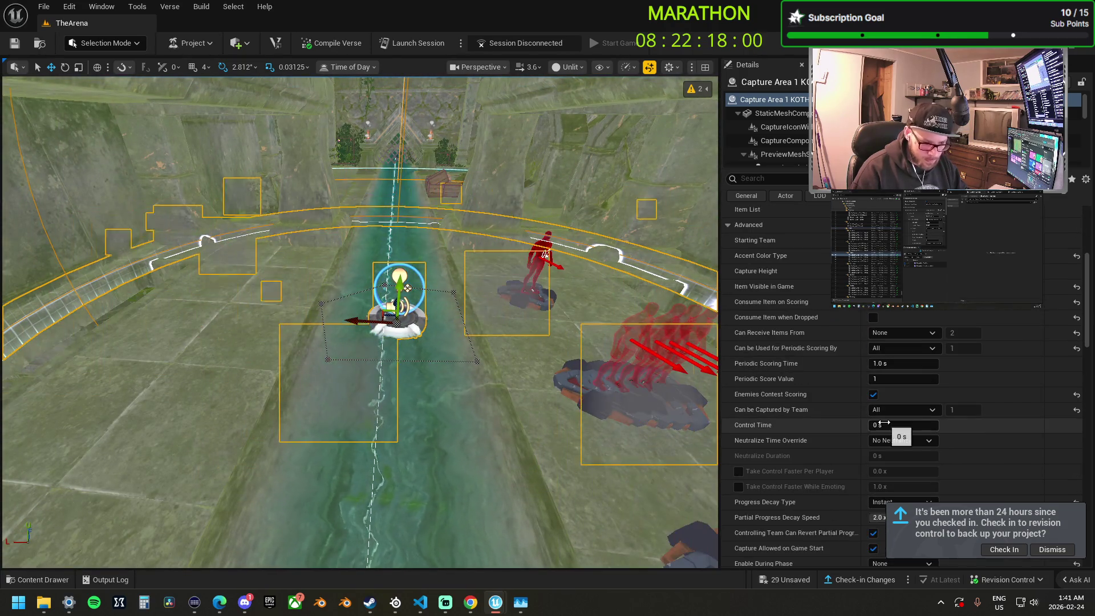
scroll(905, 480, down, 11)
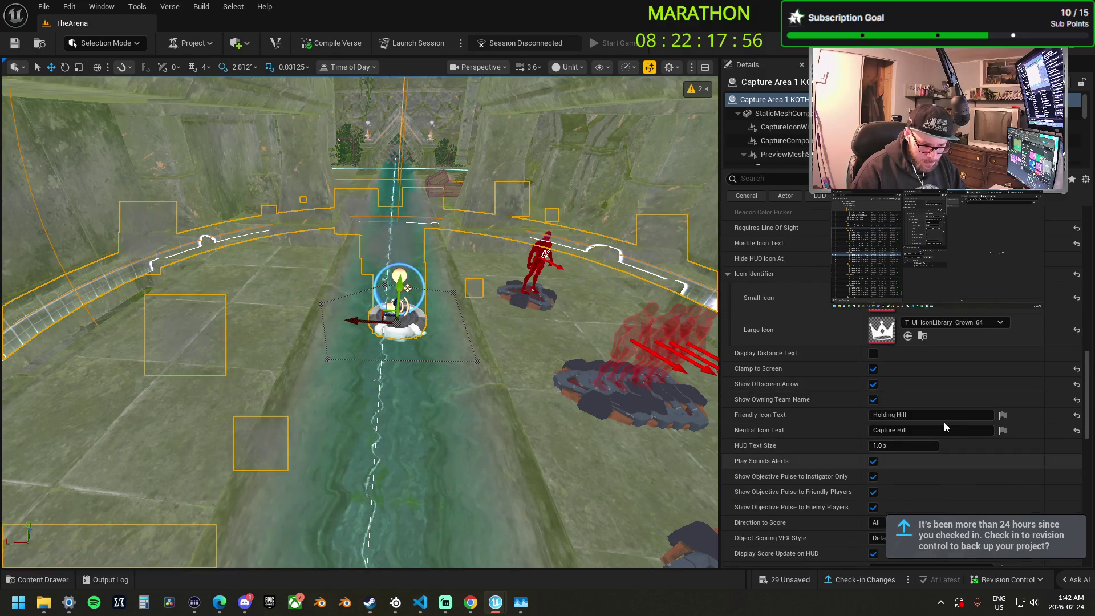
scroll(943, 422, down, 6)
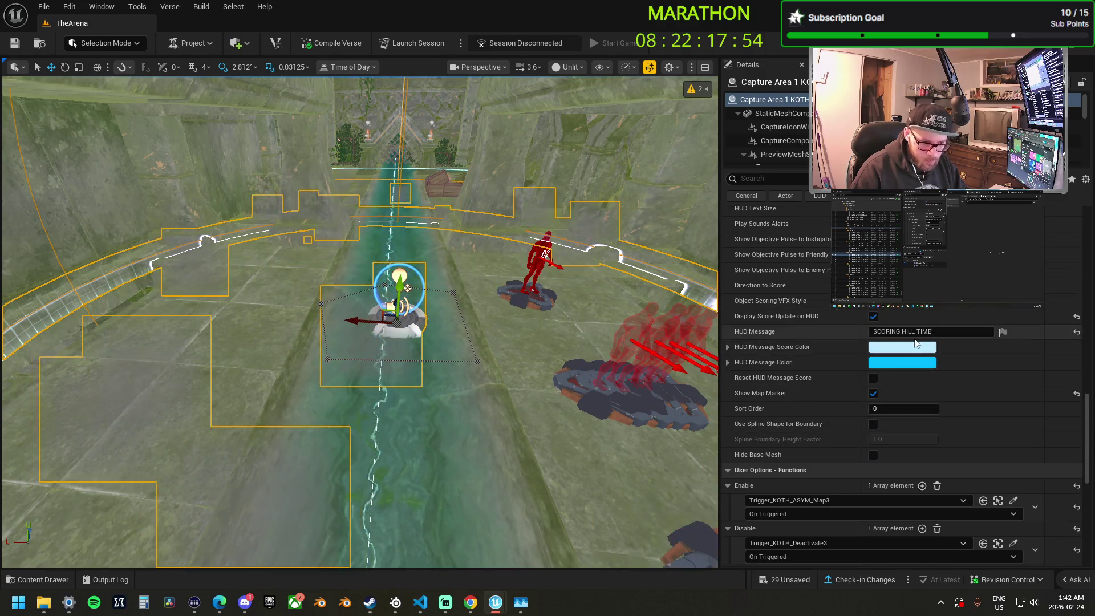
scroll(915, 337, up, 5)
scroll(916, 337, up, 10)
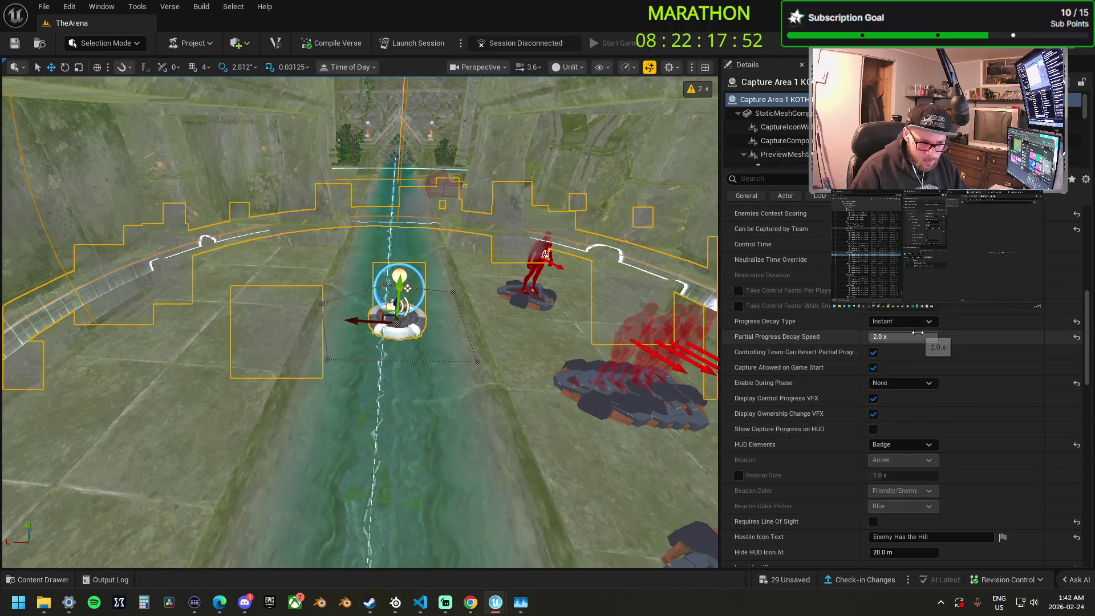
click(792, 178)
text(bar)
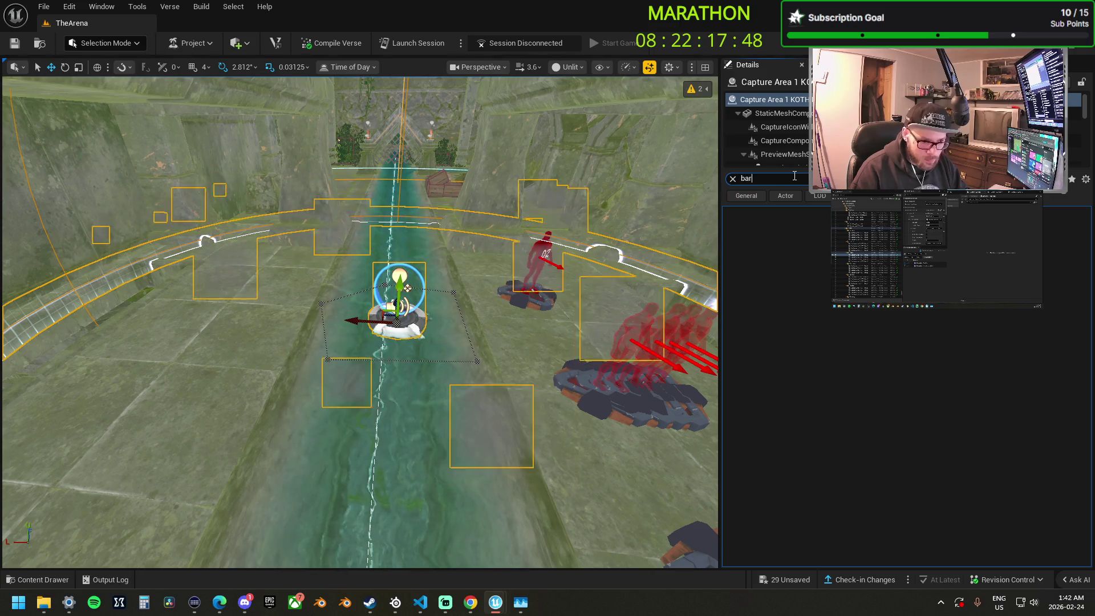
key(BackSpace)
key(BackSpace)
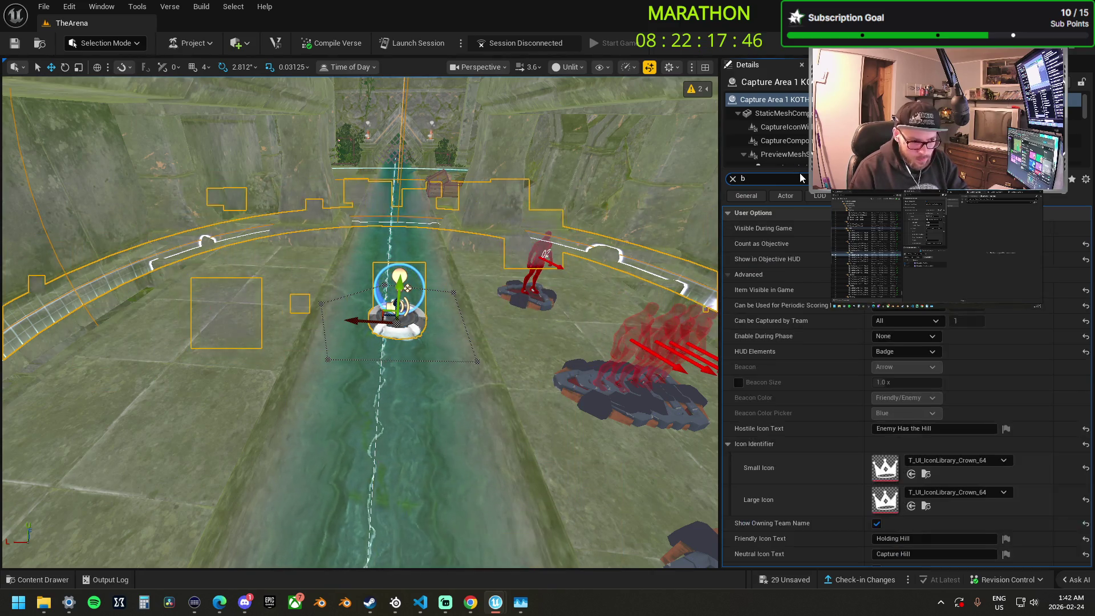
key(BackSpace)
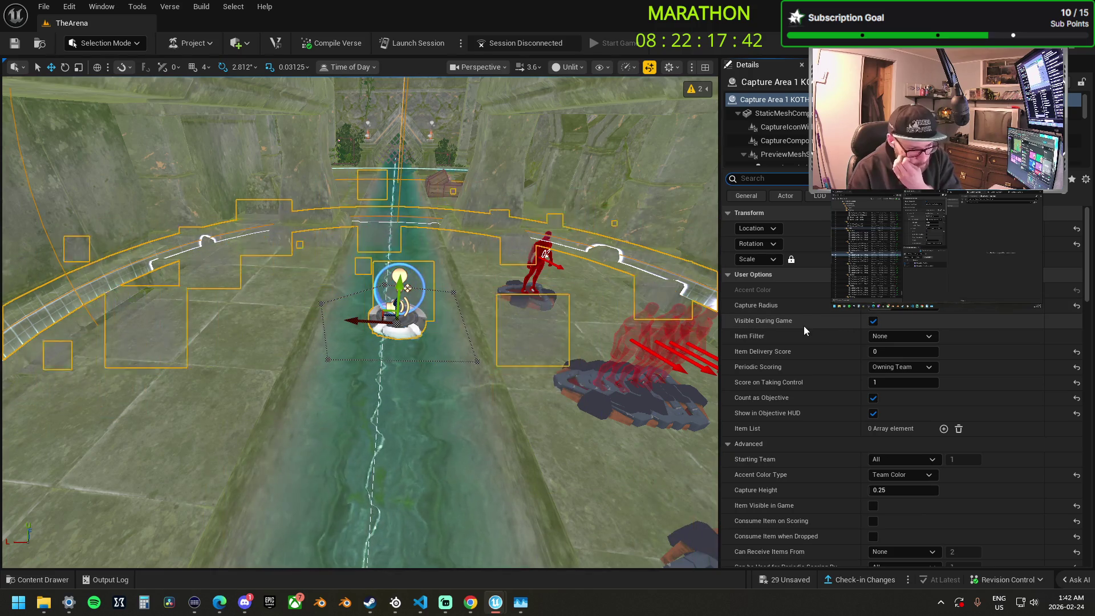
scroll(821, 348, down, 5)
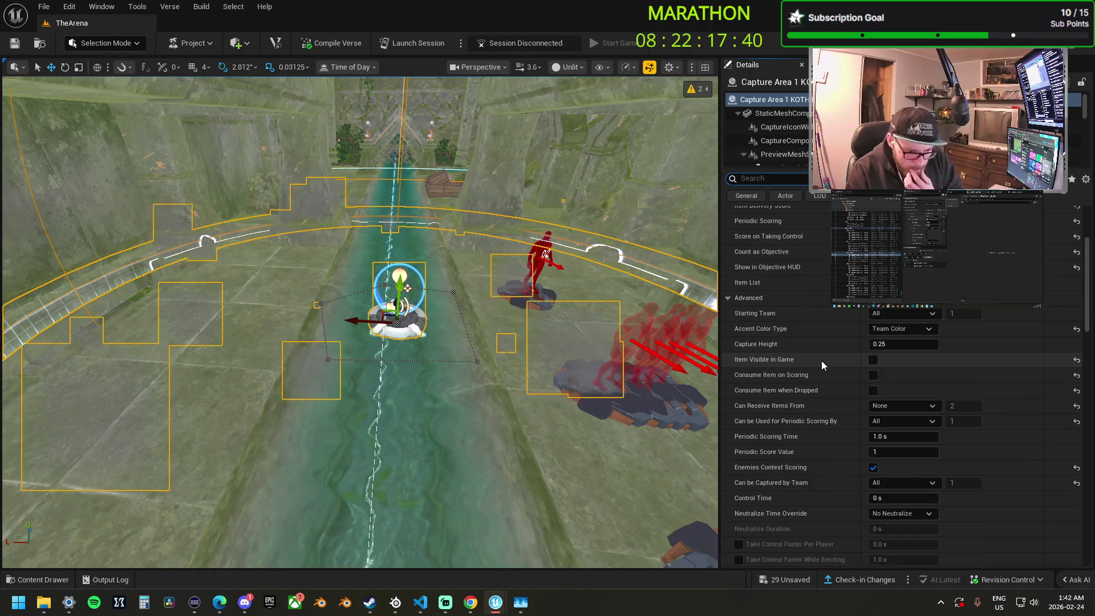
scroll(821, 358, down, 4)
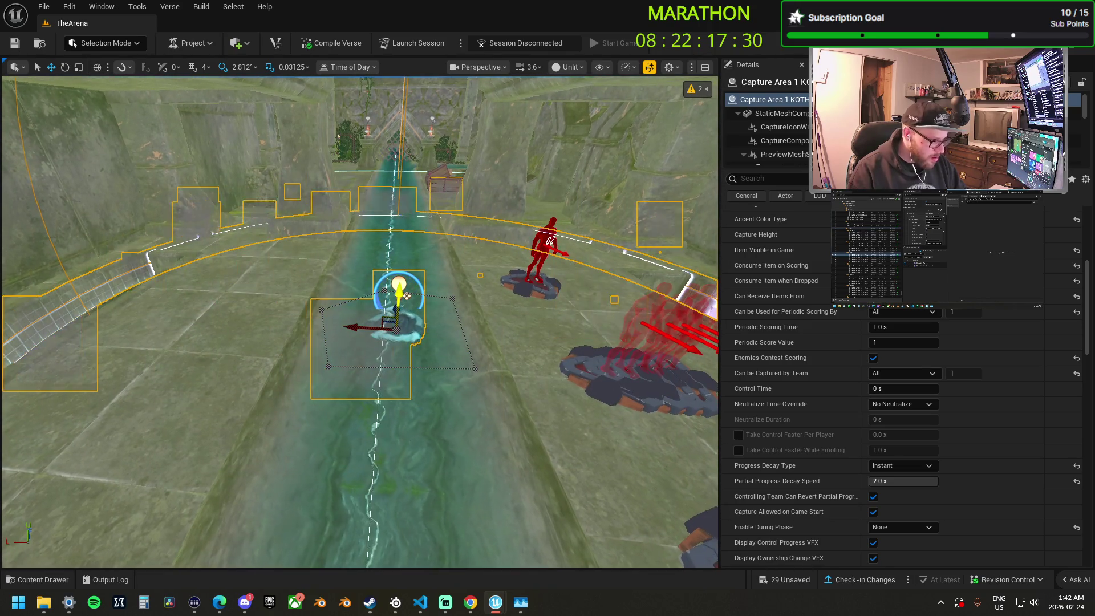
mouse_move(352, 326)
mouse_down()
mouse_move(263, 404)
mouse_move(271, 428)
mouse_move(245, 432)
mouse_up()
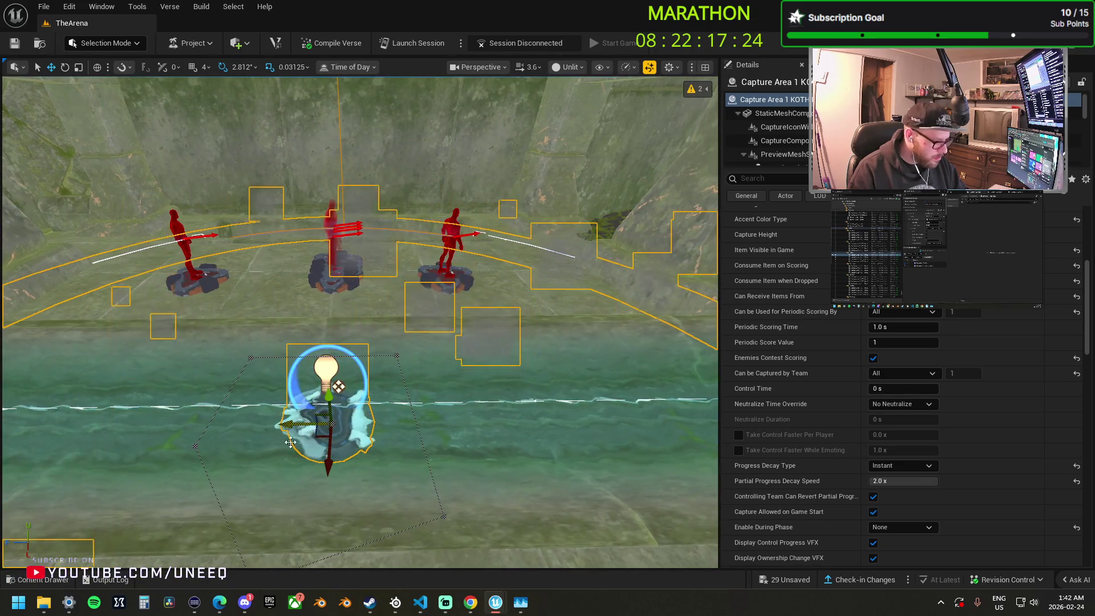
mouse_move(323, 478)
mouse_down()
mouse_move(415, 260)
mouse_move(569, 371)
mouse_up()
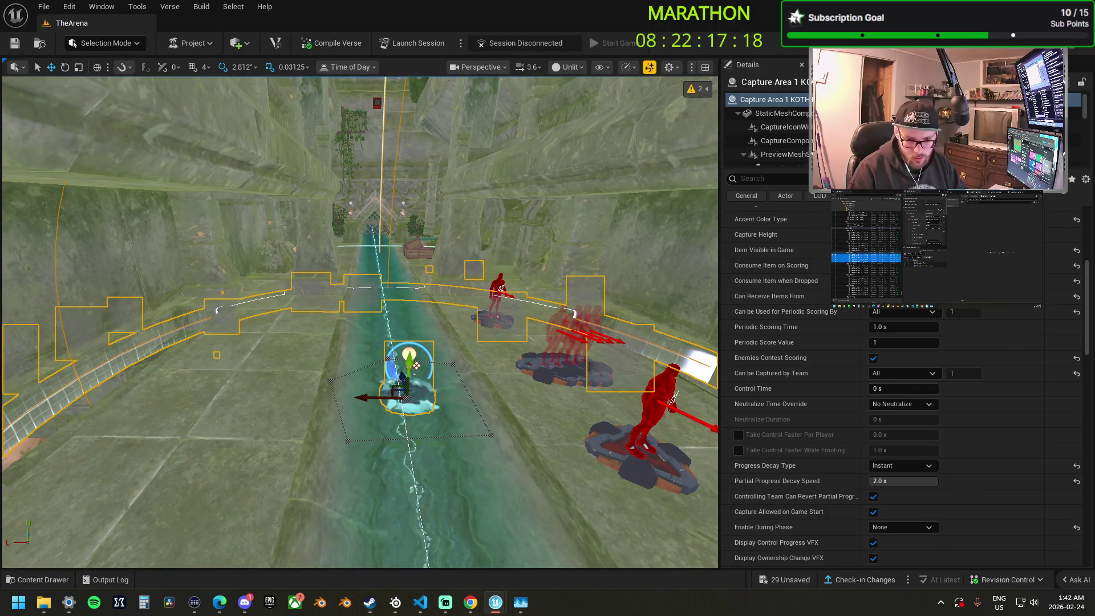
scroll(999, 331, down, 3)
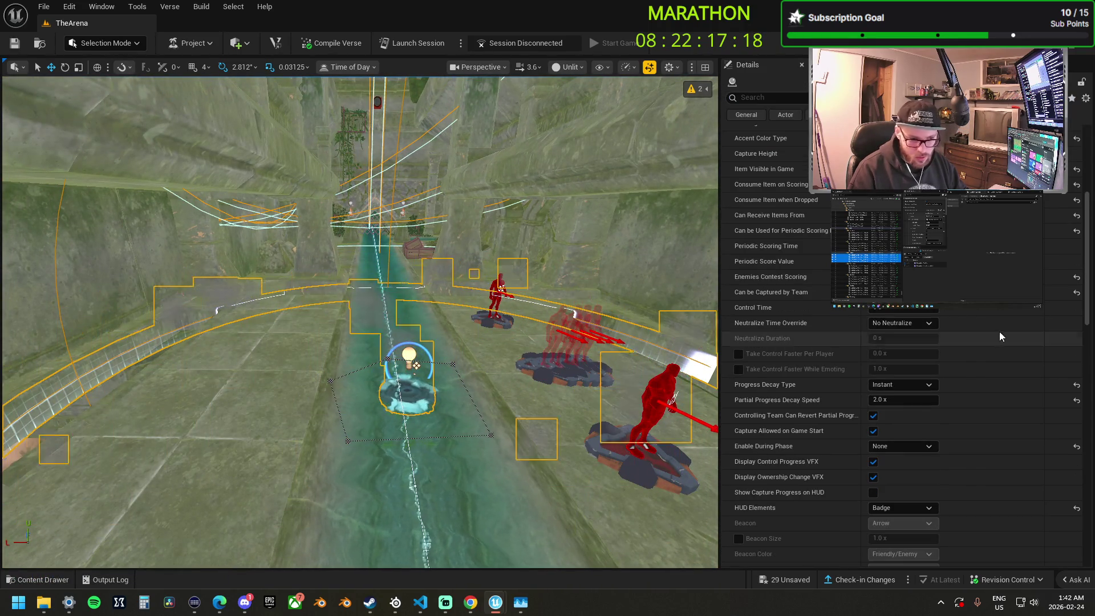
Filter the Details panel for 'spline' and pick a KOTH boundary corner point above the channel.
click(768, 96)
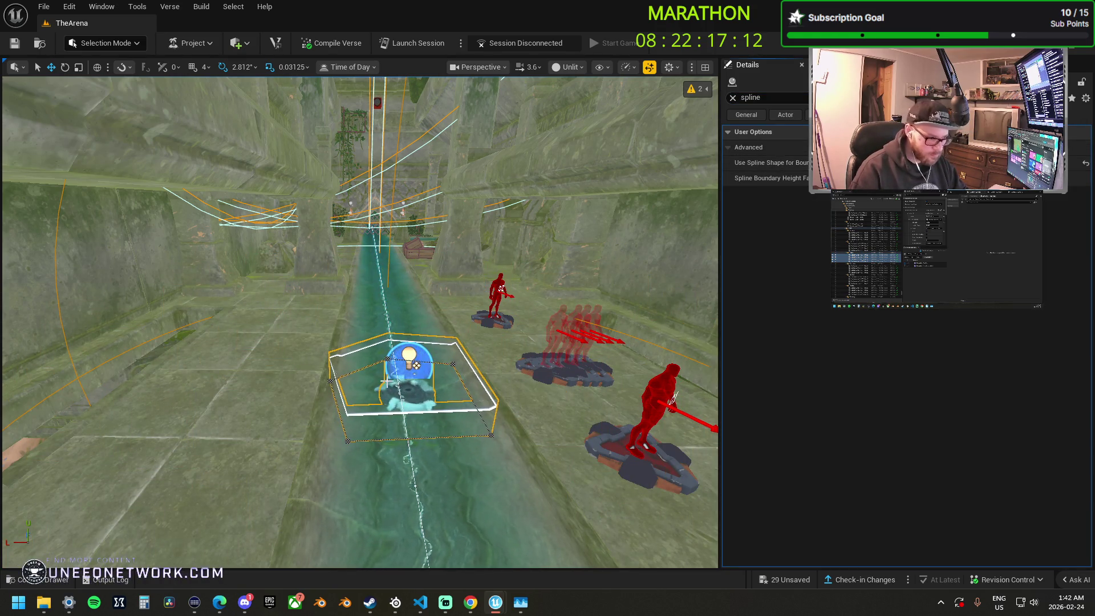
key(f)
click(340, 401)
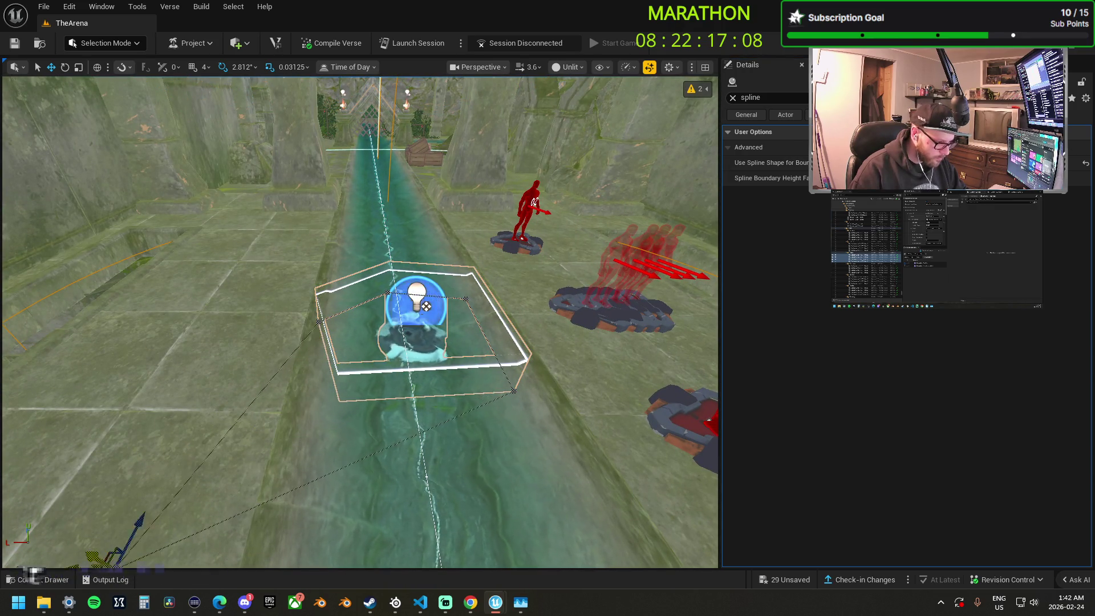
mouse_move(426, 306)
mouse_down()
mouse_move(377, 342)
mouse_move(410, 319)
mouse_move(310, 457)
mouse_up()
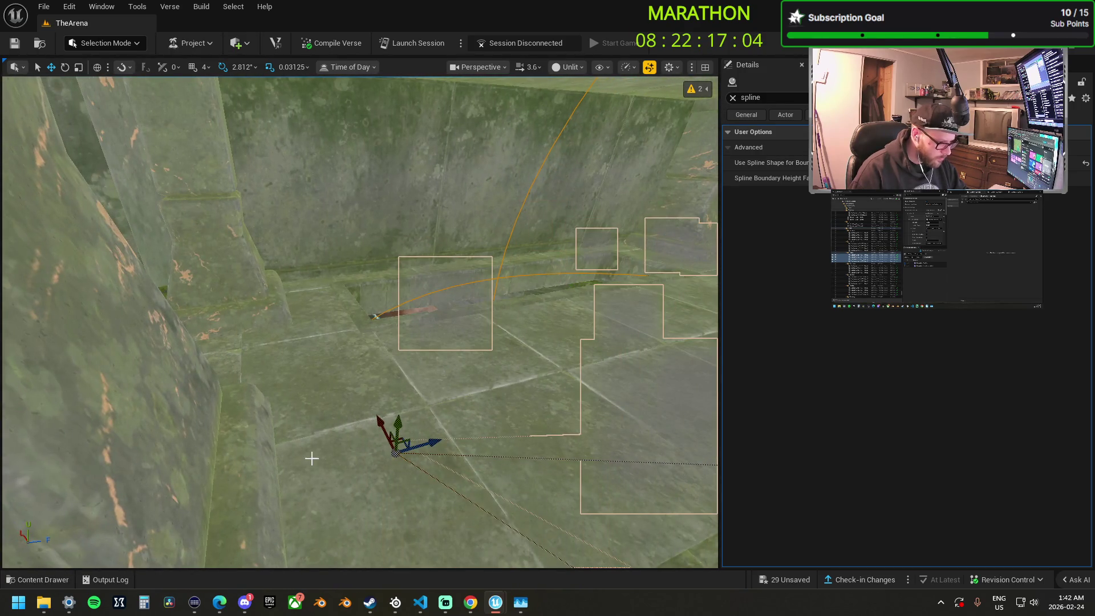
key(ctrl+z)
mouse_move(494, 396)
mouse_down()
mouse_move(422, 320)
mouse_move(357, 374)
mouse_up()
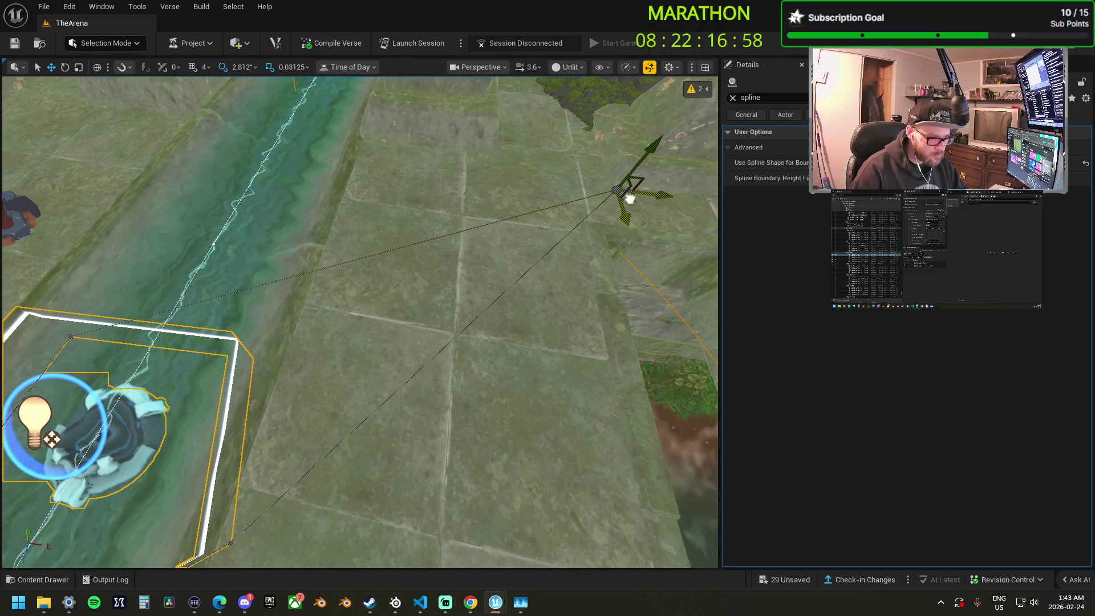
mouse_move(548, 210)
mouse_down()
mouse_move(433, 251)
mouse_move(402, 279)
mouse_move(374, 266)
mouse_move(415, 248)
mouse_move(539, 242)
mouse_move(479, 268)
mouse_up()
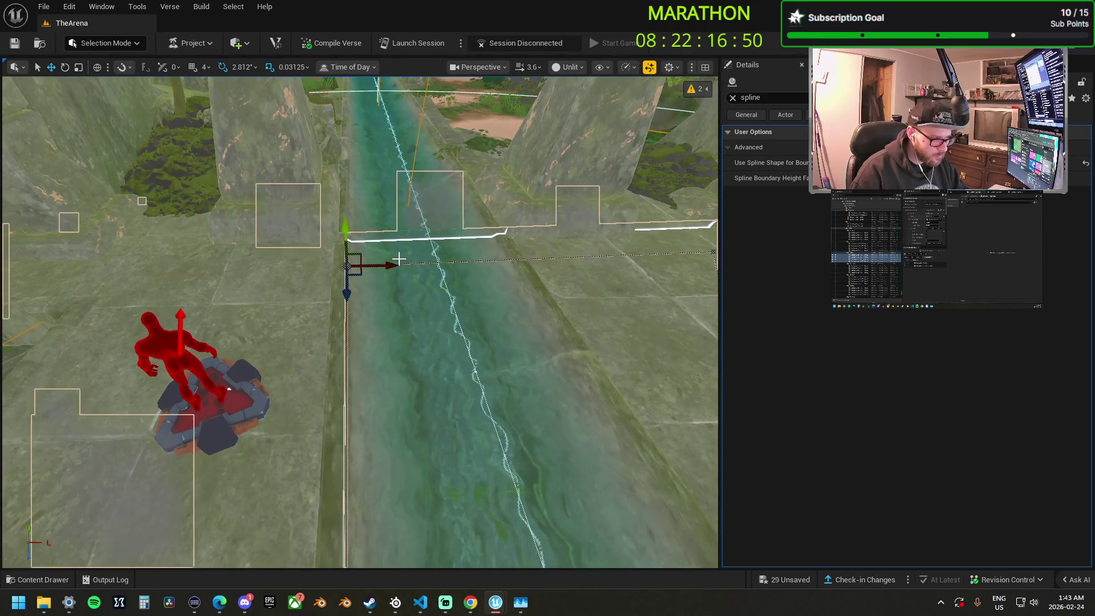
Drag that spline corner point left, up, then down-left to fit the arena floor.
drag(390, 266, 244, 246)
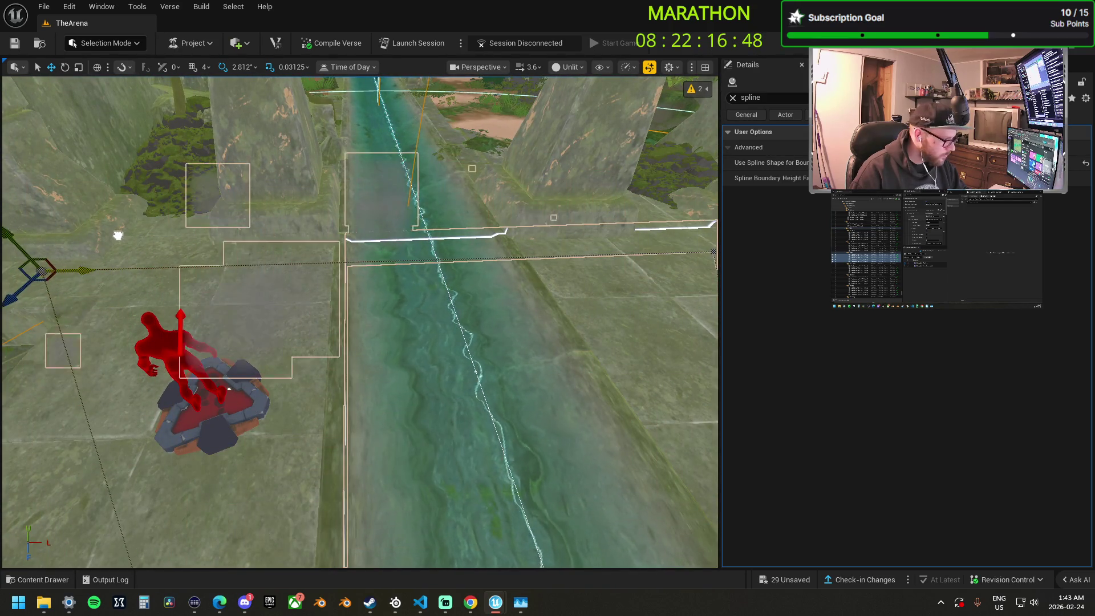
mouse_move(365, 320)
mouse_down()
mouse_move(462, 295)
mouse_move(247, 203)
mouse_up()
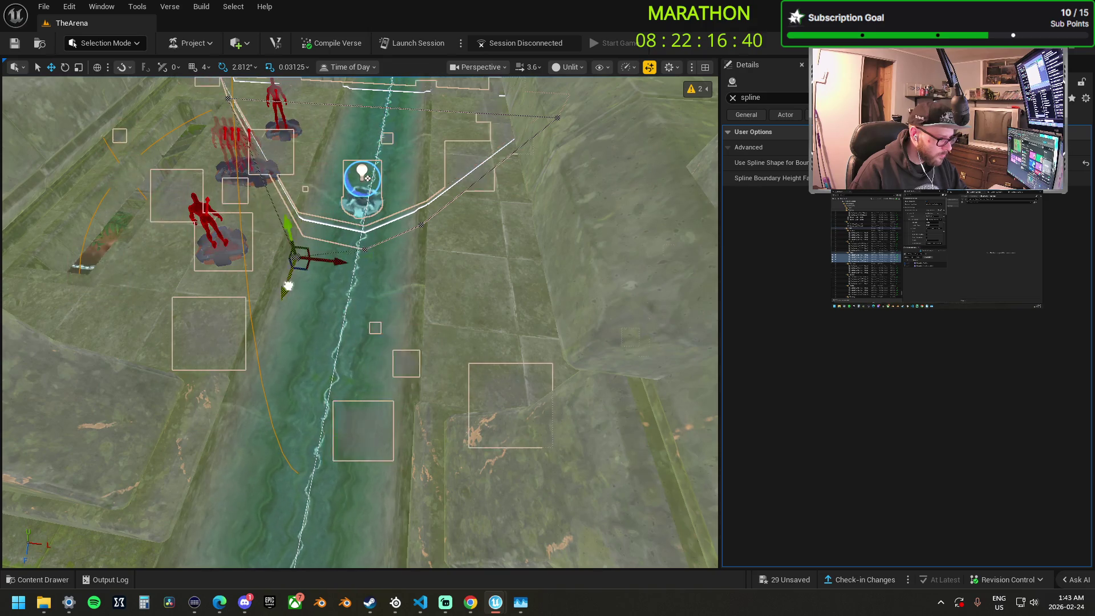
drag(275, 460, 278, 456)
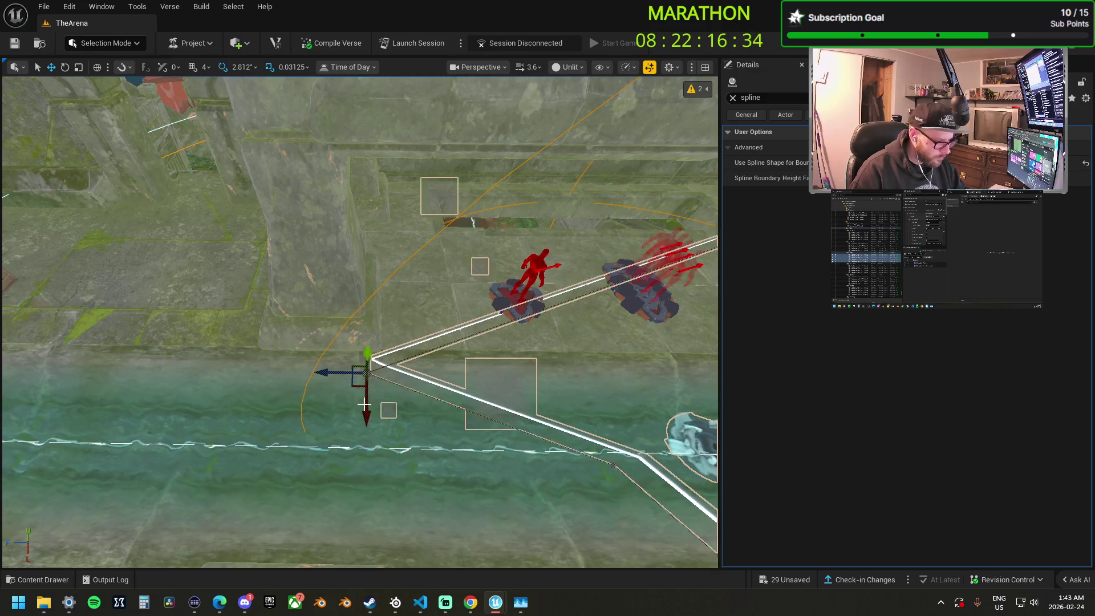
mouse_move(387, 221)
mouse_down()
mouse_move(392, 245)
mouse_move(436, 287)
mouse_move(321, 240)
mouse_up()
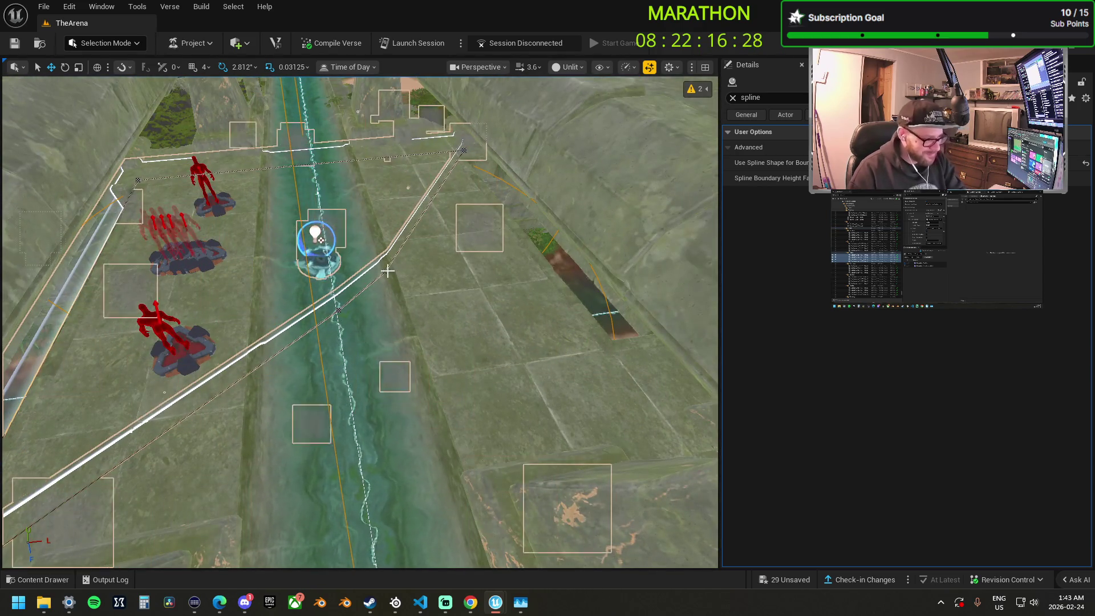
mouse_move(373, 305)
mouse_down()
mouse_move(357, 319)
mouse_move(471, 300)
mouse_move(508, 391)
mouse_up()
mouse_move(424, 365)
mouse_down()
mouse_move(548, 362)
mouse_move(476, 301)
mouse_up()
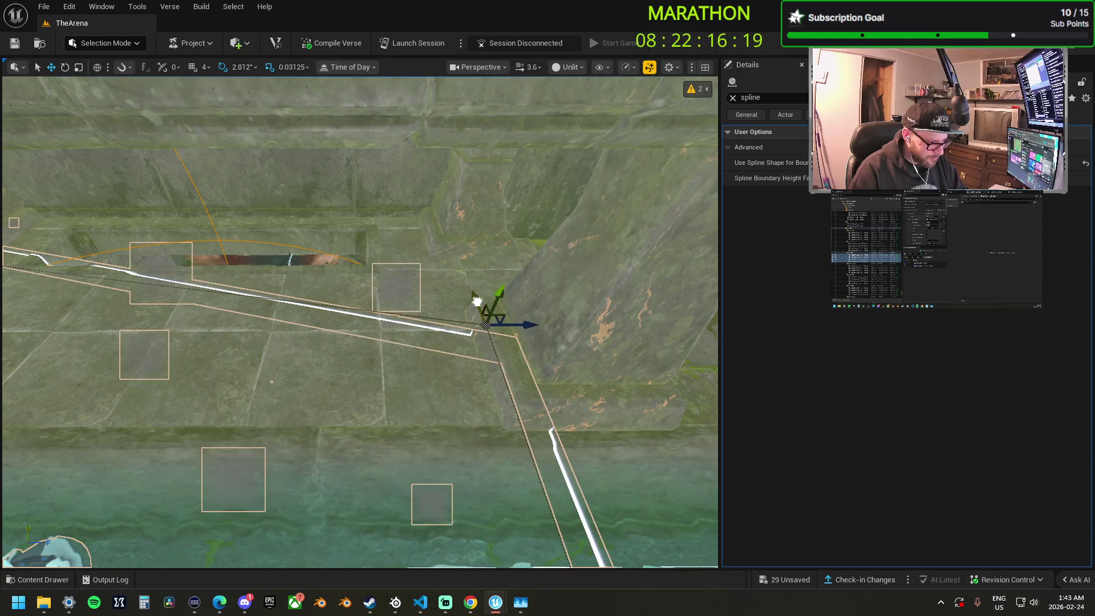
drag(454, 257, 453, 257)
drag(390, 269, 391, 269)
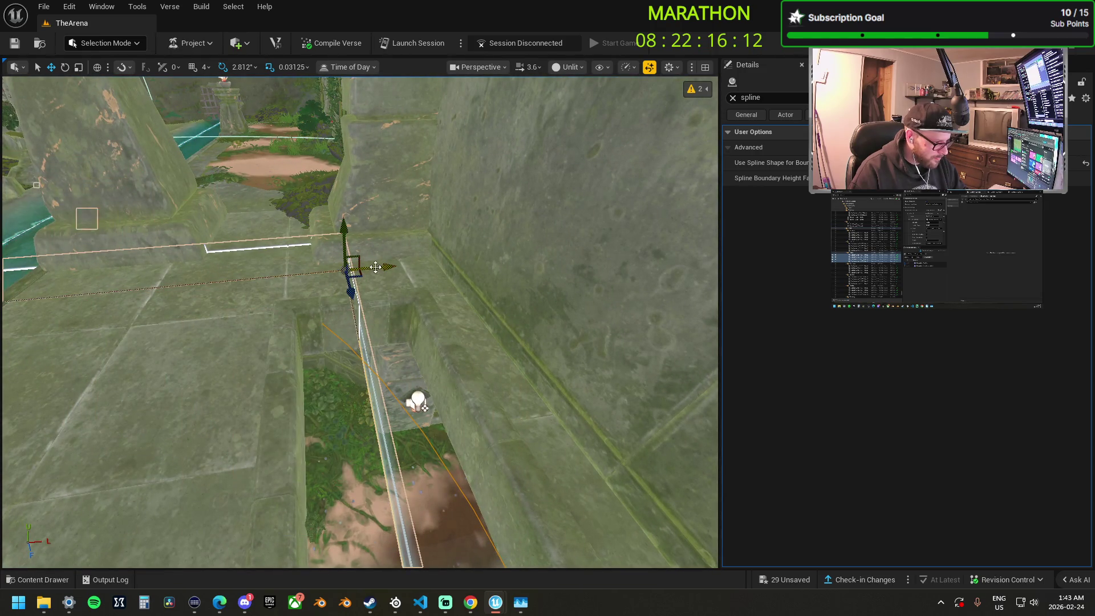
drag(315, 190, 247, 227)
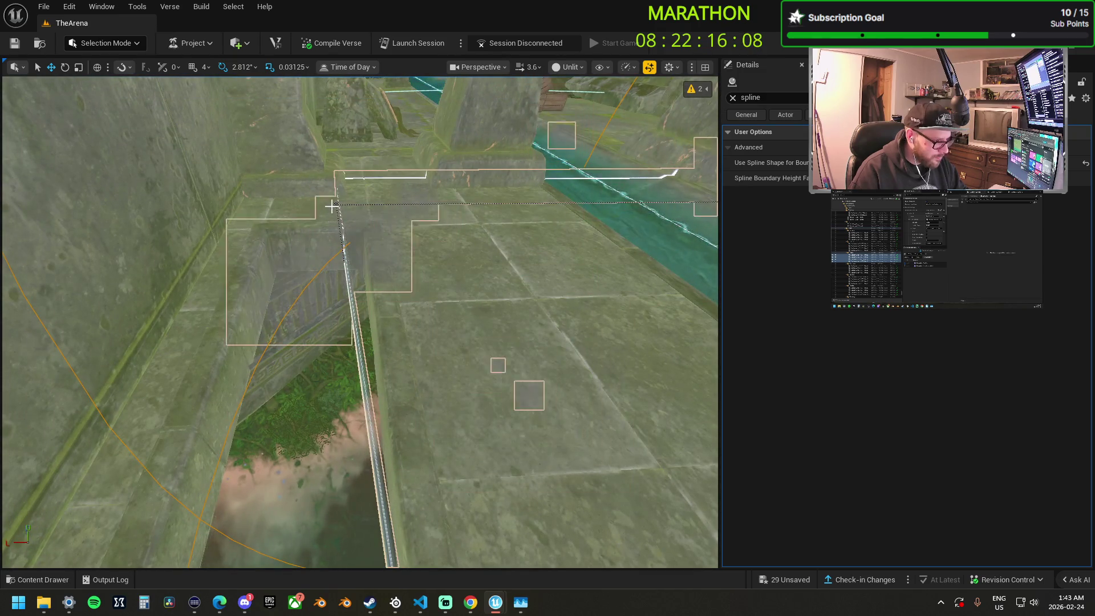
Slide two more boundary corner points into place along the channel, then leave spline editing.
click(338, 201)
mouse_move(307, 207)
mouse_down()
mouse_move(330, 208)
mouse_move(330, 237)
mouse_move(406, 365)
mouse_move(434, 345)
mouse_move(399, 319)
mouse_move(330, 228)
mouse_up()
mouse_move(312, 301)
mouse_down()
mouse_move(277, 288)
mouse_move(288, 311)
mouse_up()
click(265, 379)
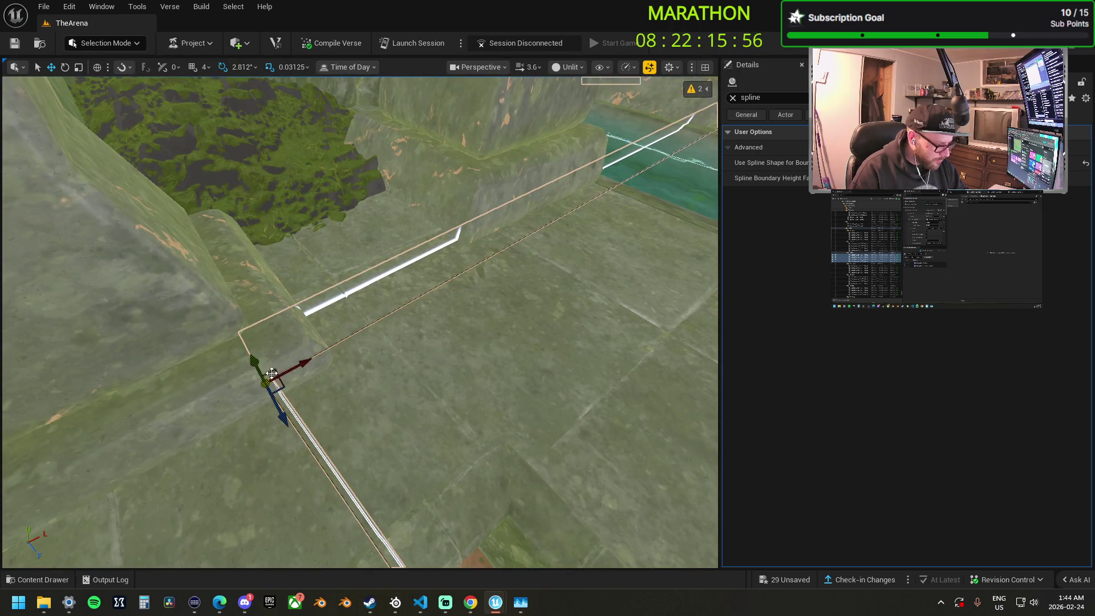
drag(309, 372, 407, 311)
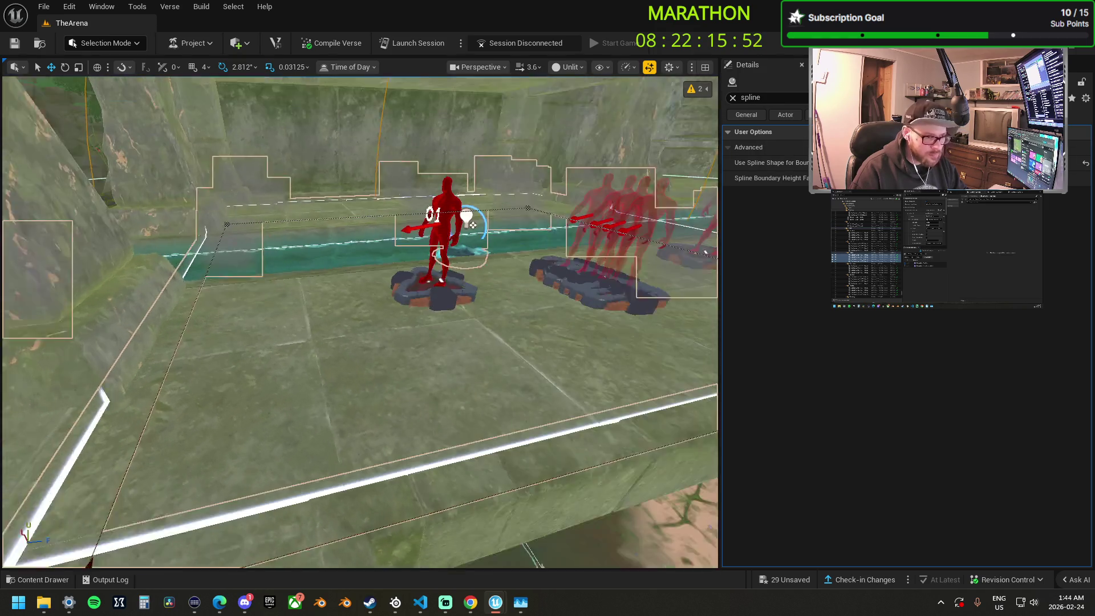
click(325, 481)
Set Capture Area 1 KOTH's Capture Height to 0.6.
click(443, 235)
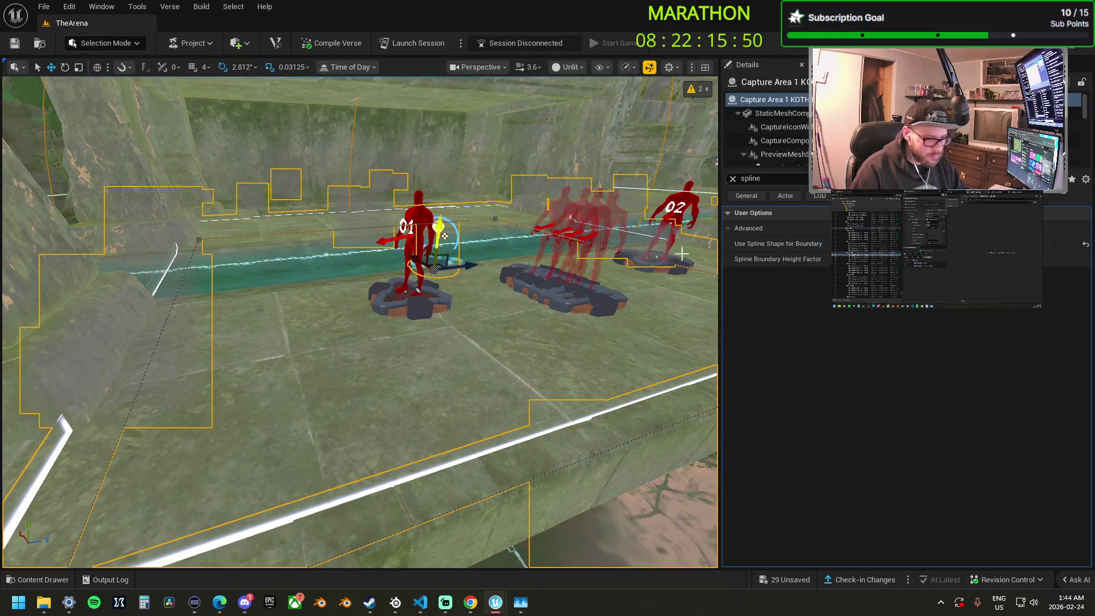
click(732, 178)
click(890, 490)
text(0.6)
key(Return)
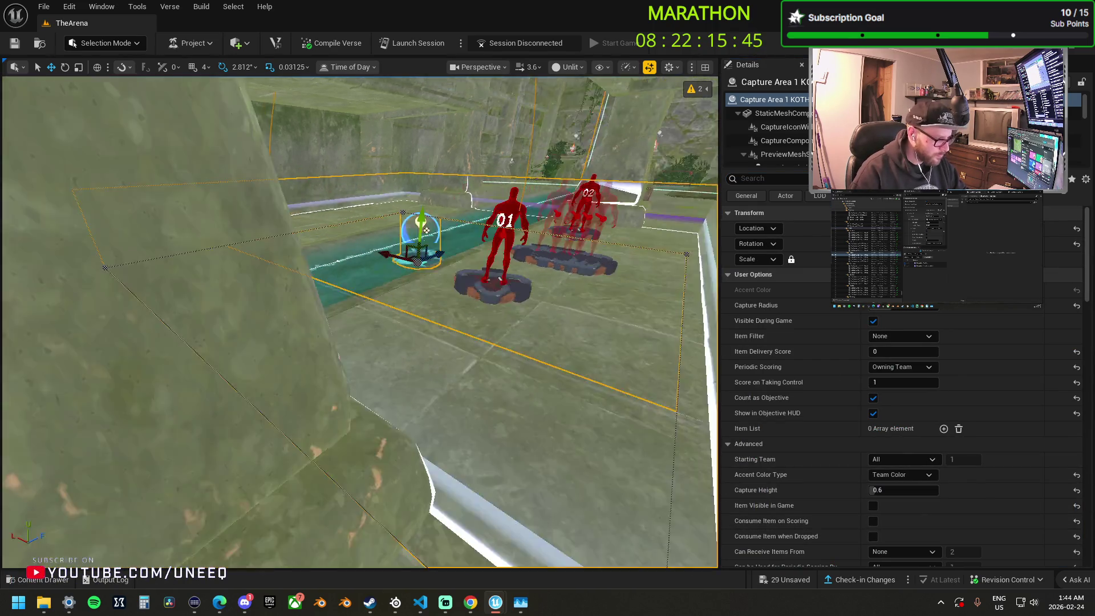
Inspect the taller KOTH capture volume and frame it from above.
mouse_move(247, 269)
mouse_down()
mouse_move(200, 263)
mouse_move(246, 268)
mouse_up()
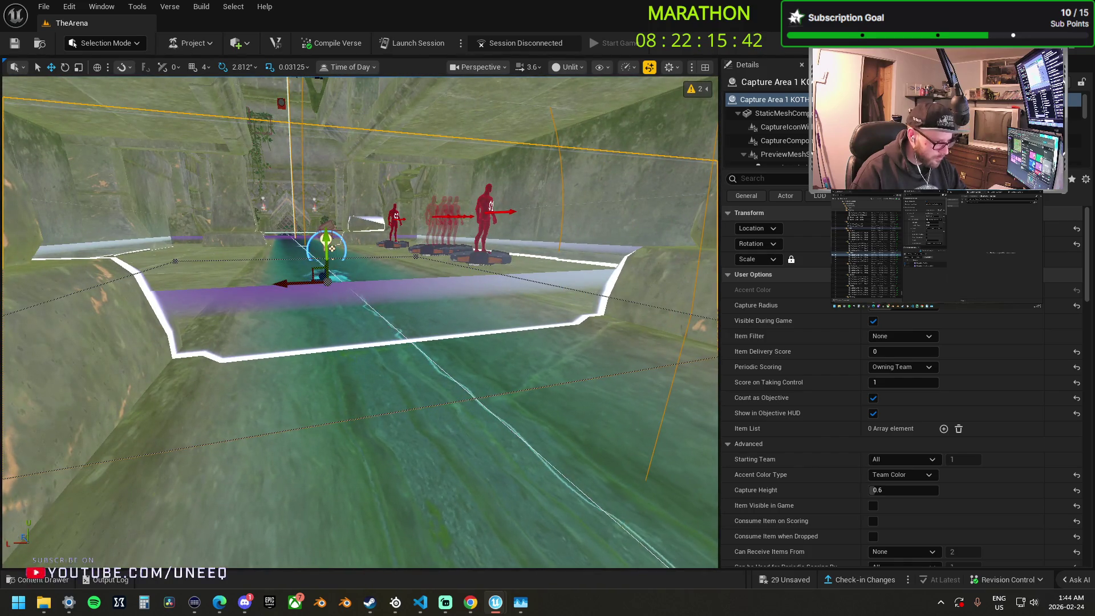
click(327, 267)
click(335, 276)
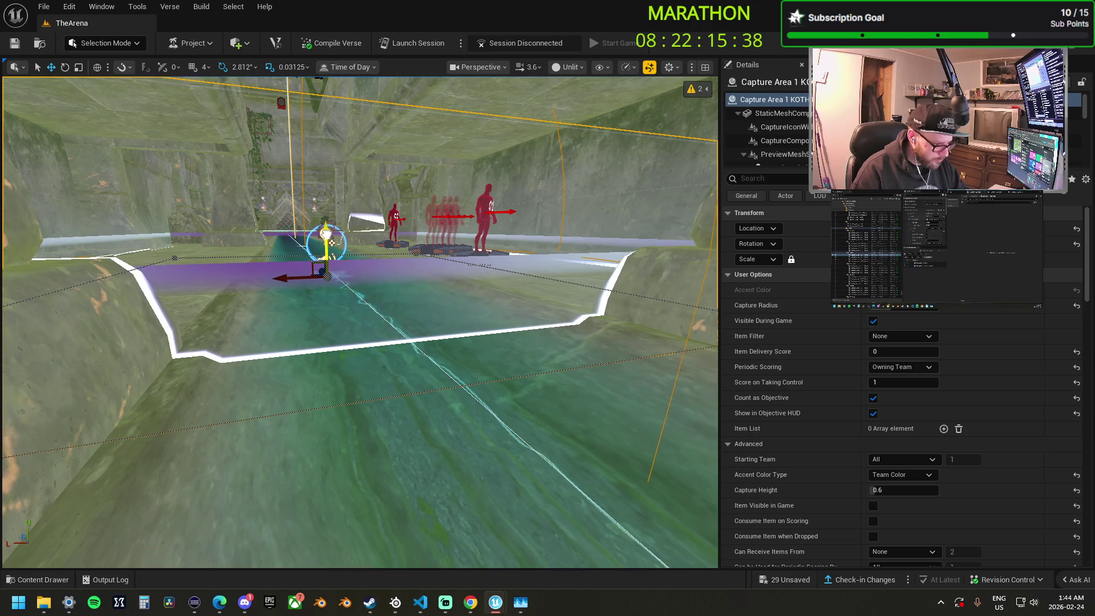
drag(331, 240, 240, 248)
key(f)
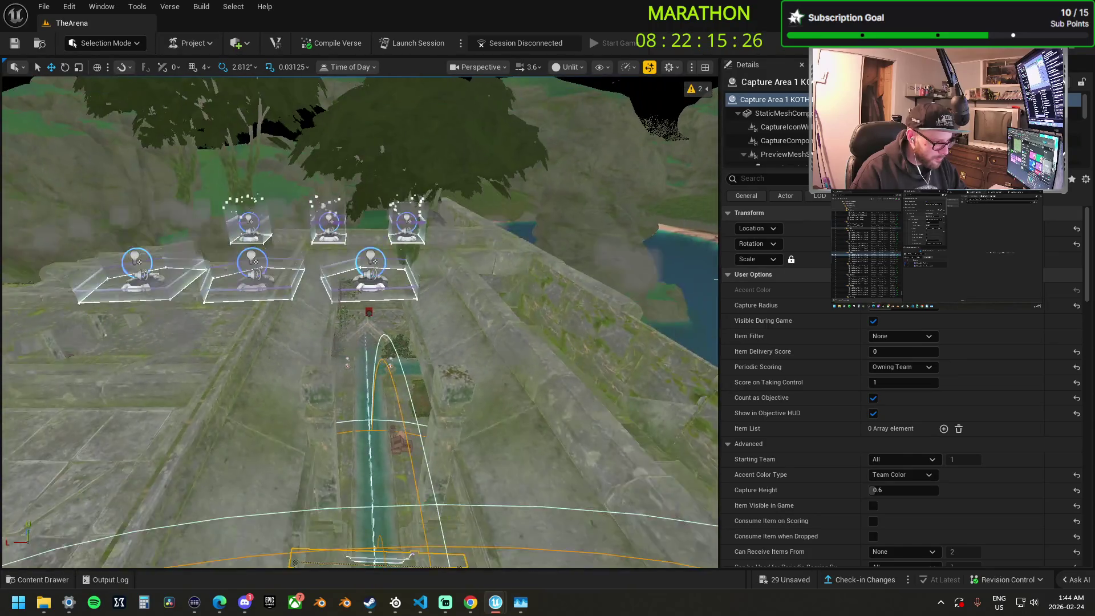
Move Capture Area 2 onto the pillar base by the pond.
click(380, 286)
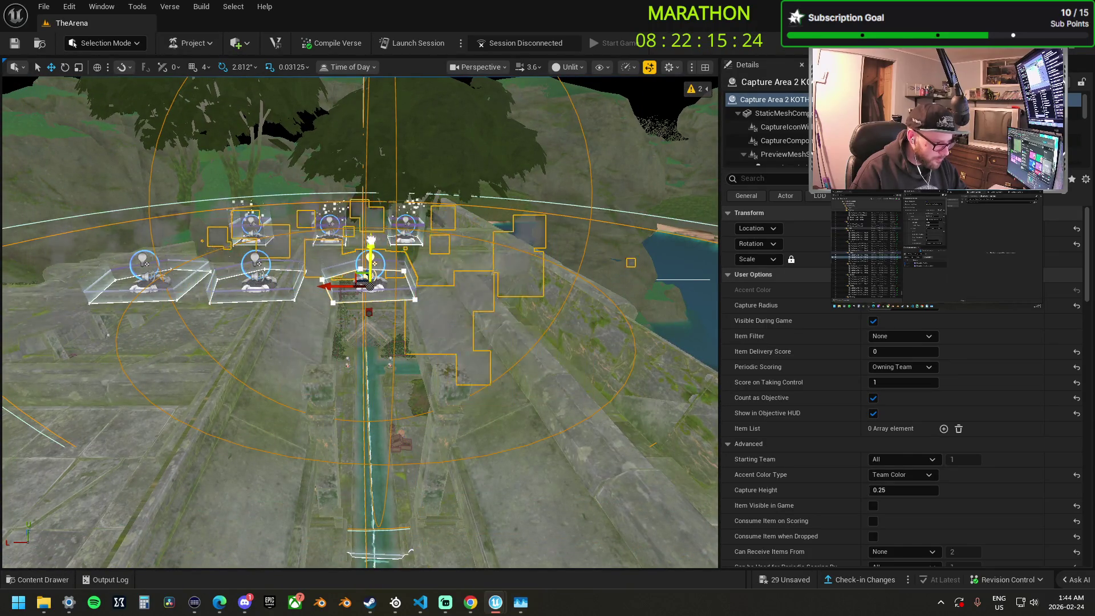
key(f)
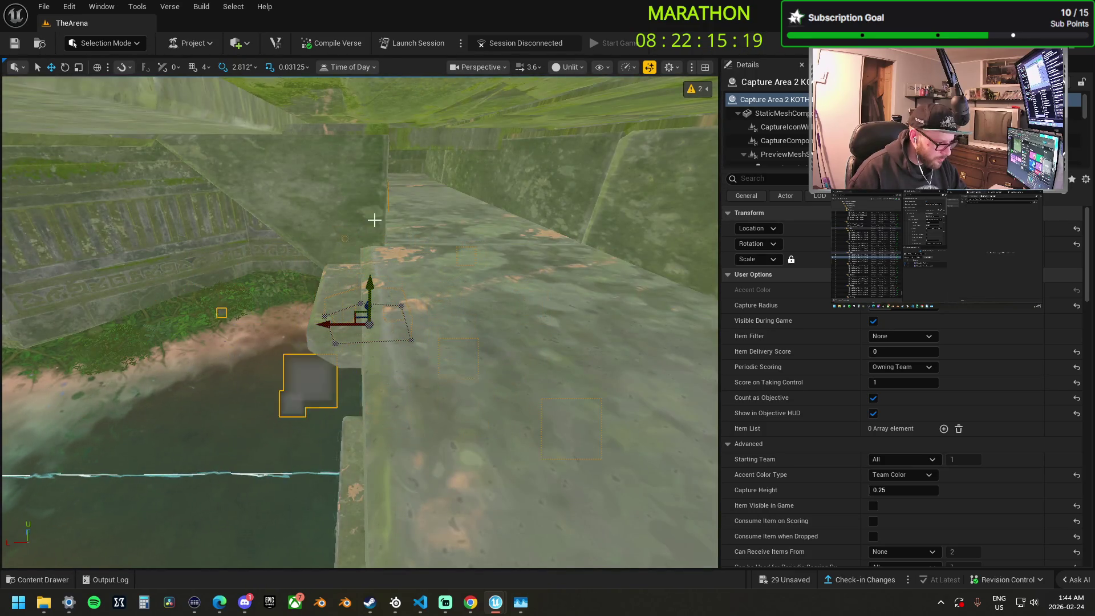
drag(374, 220, 265, 252)
mouse_move(194, 301)
mouse_down()
mouse_move(508, 378)
mouse_move(478, 362)
mouse_move(379, 365)
mouse_move(318, 342)
mouse_move(380, 421)
mouse_move(394, 399)
mouse_move(443, 383)
mouse_move(481, 290)
mouse_move(482, 303)
mouse_up()
key(f)
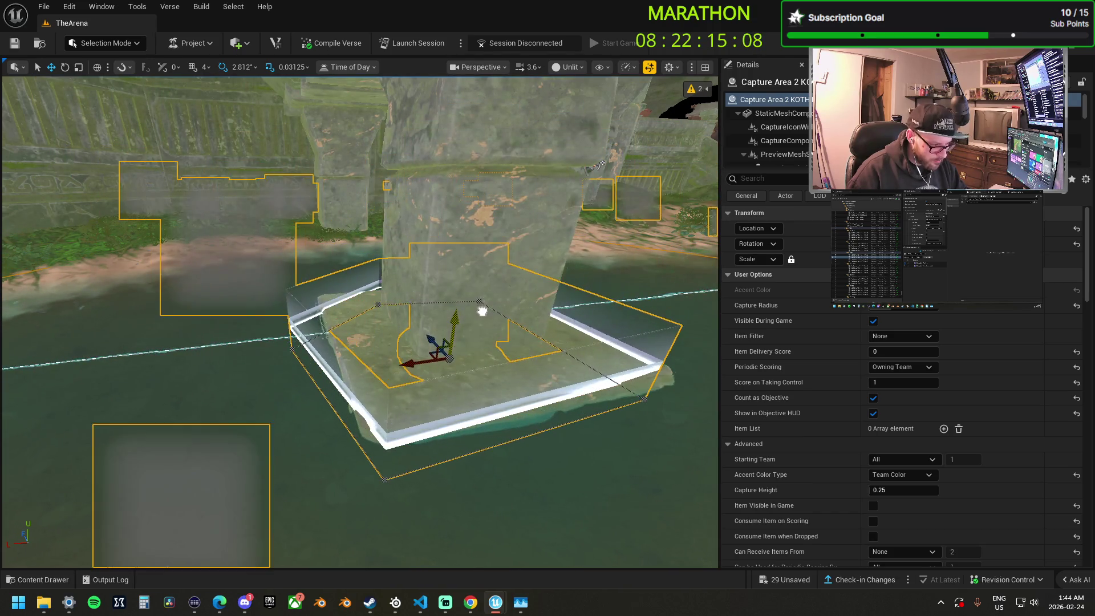
Set Capture Area 2's Capture Height to 0.75 and select one of its boundary points.
scroll(802, 451, down, 2)
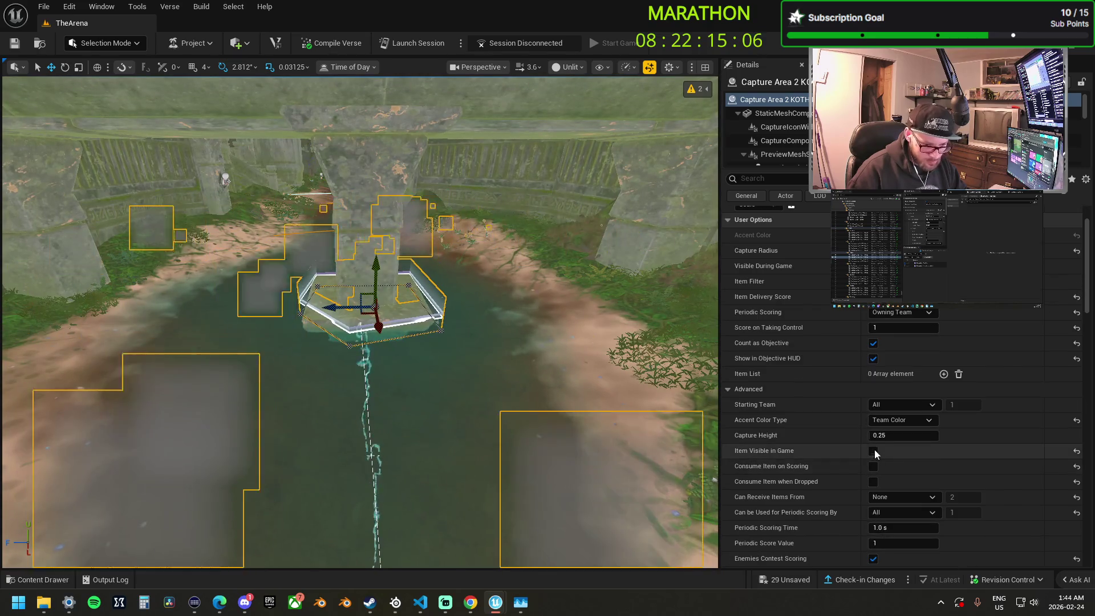
click(894, 435)
text(.75)
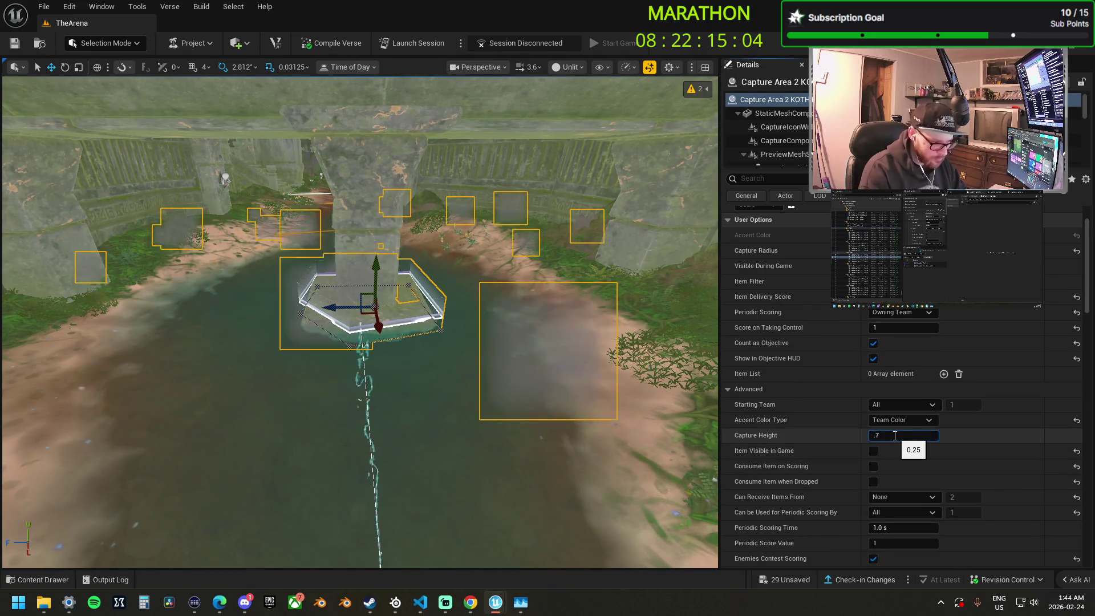
key(Return)
click(381, 264)
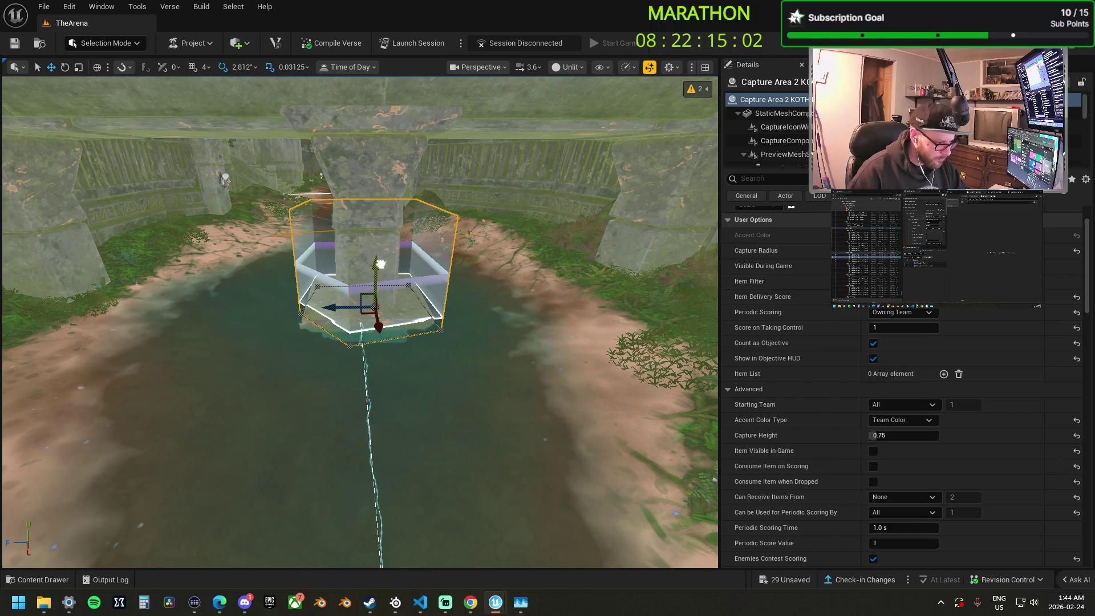
click(313, 292)
Drag two of Capture Area 2's boundary points up toward the stone pillar.
drag(302, 299, 223, 239)
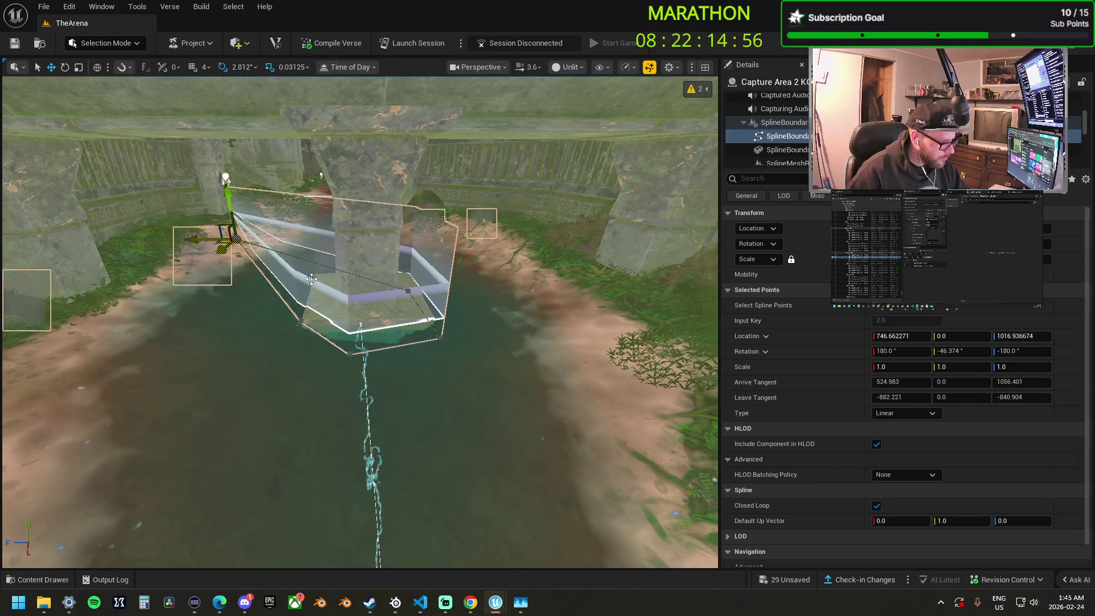
click(403, 287)
mouse_move(398, 300)
mouse_down()
mouse_move(433, 273)
mouse_move(442, 236)
mouse_move(567, 266)
mouse_move(442, 218)
mouse_up()
mouse_move(314, 224)
mouse_down()
mouse_move(340, 218)
mouse_move(227, 422)
mouse_move(244, 464)
mouse_up()
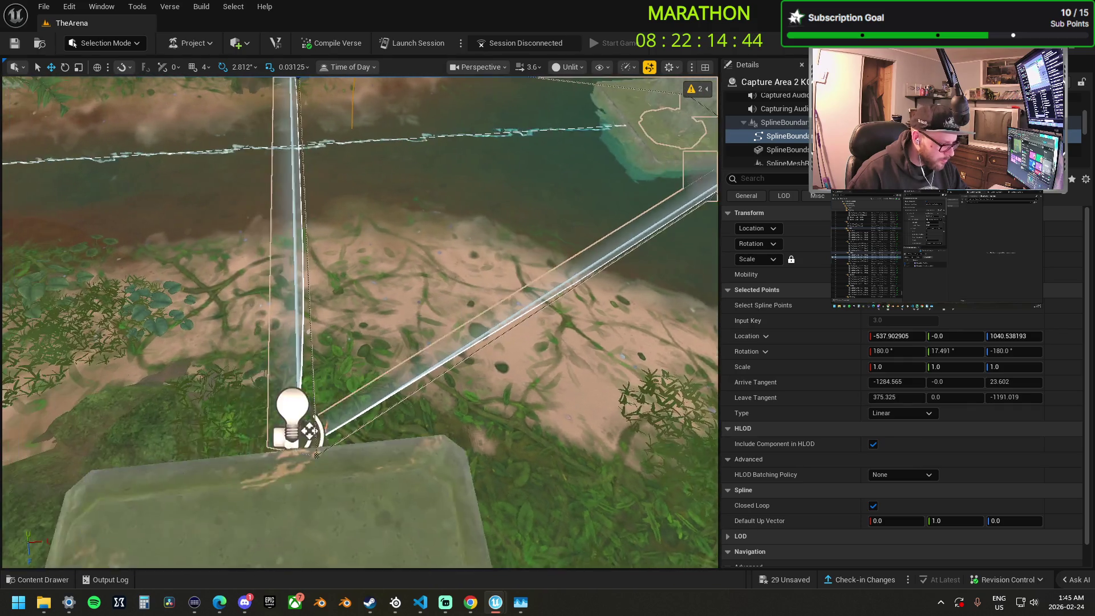
scroll(393, 285, up, 5)
drag(394, 285, 290, 486)
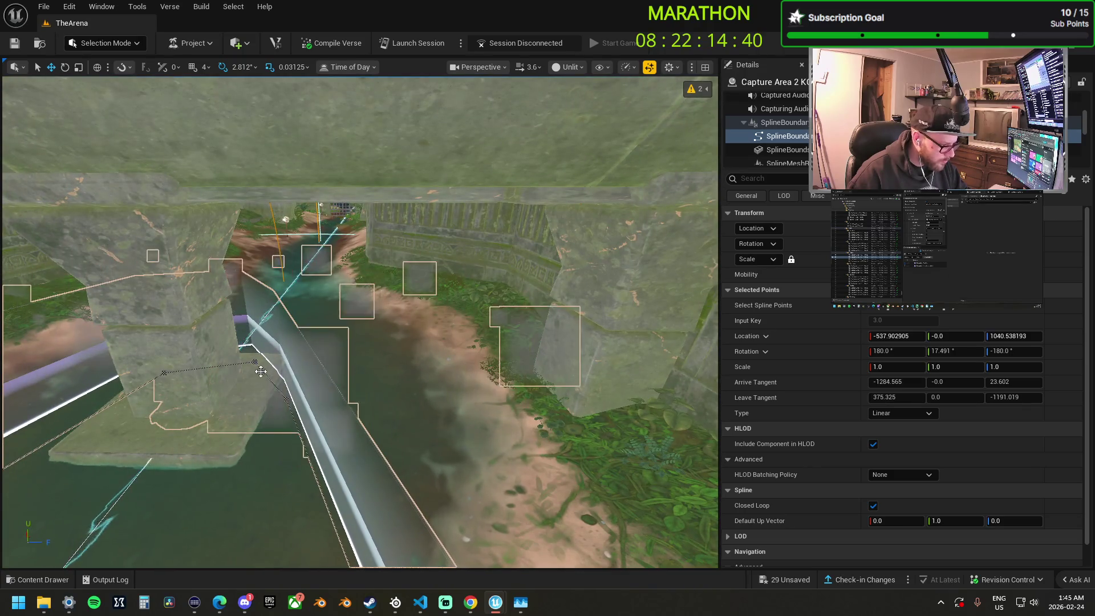
Pull Capture Area 2's corners along the jungle wall up to the rock base.
click(287, 398)
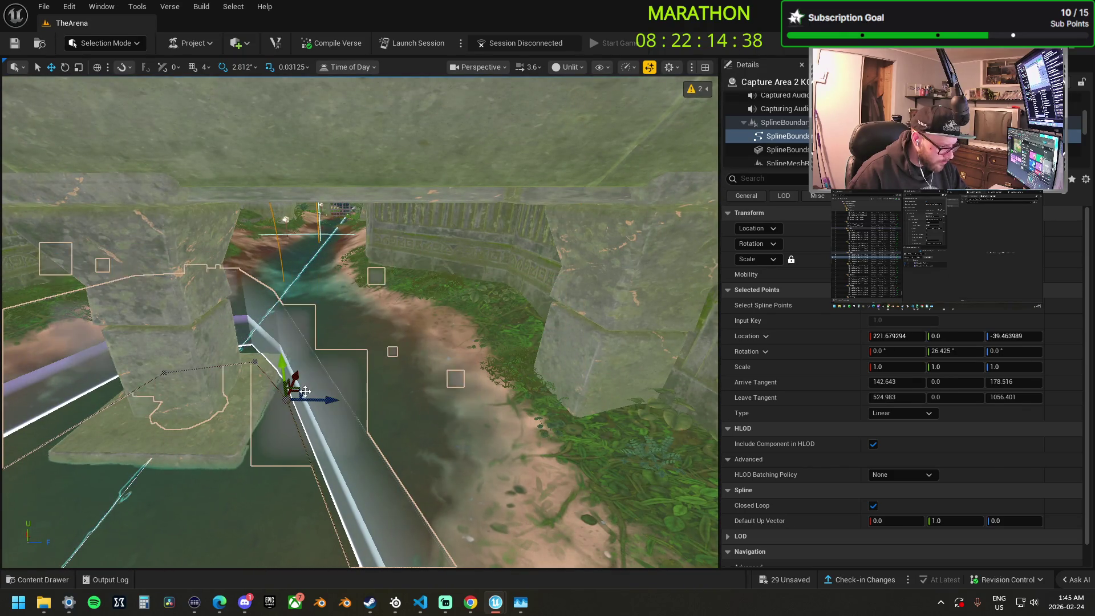
mouse_move(304, 391)
mouse_down()
mouse_move(392, 306)
mouse_move(450, 294)
mouse_up()
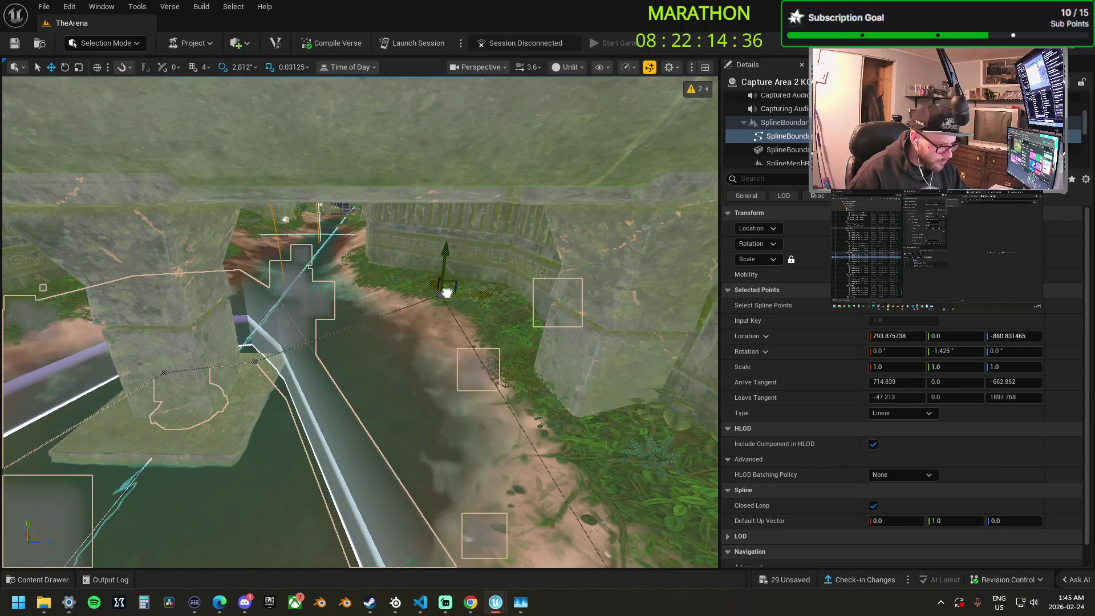
mouse_move(403, 360)
mouse_down()
mouse_move(377, 336)
mouse_move(360, 382)
mouse_up()
mouse_move(228, 368)
mouse_down()
mouse_move(304, 379)
mouse_move(287, 382)
mouse_move(315, 352)
mouse_up()
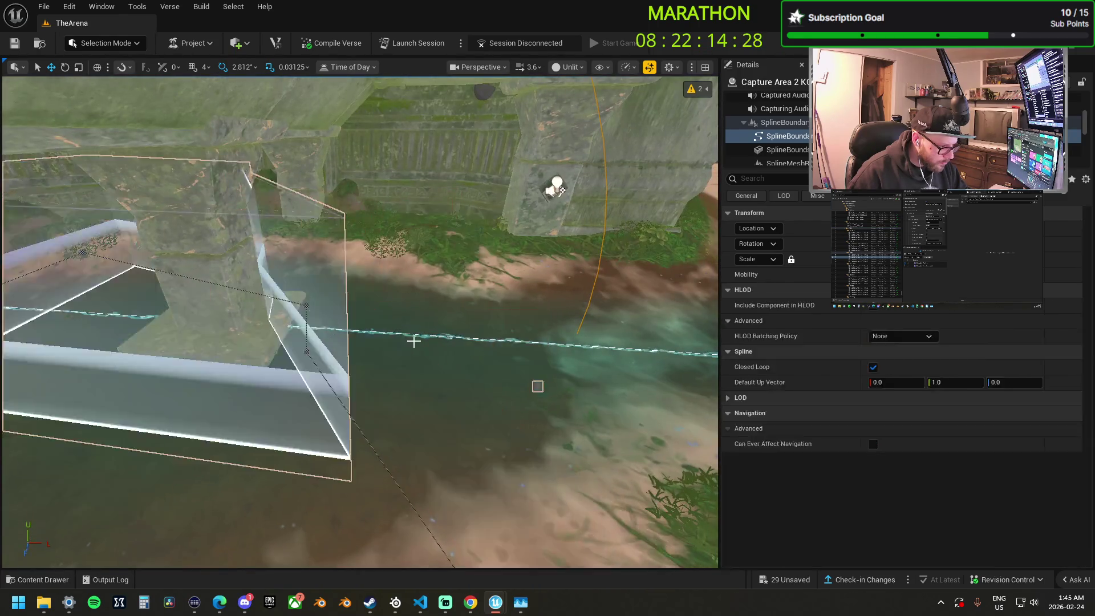
click(314, 349)
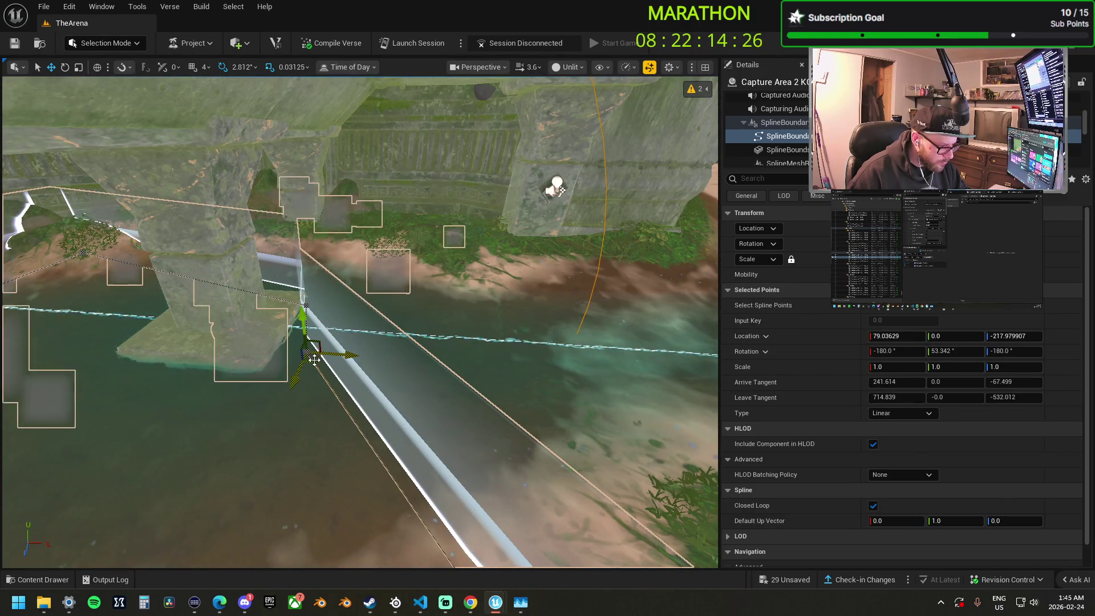
drag(315, 360, 526, 237)
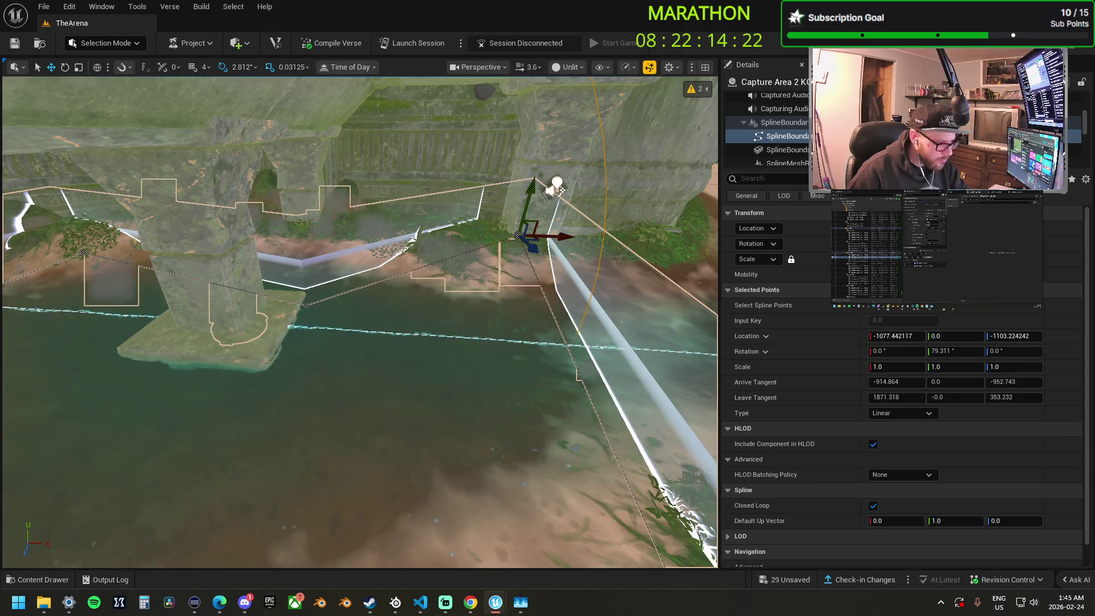
mouse_move(458, 296)
mouse_down()
mouse_move(454, 388)
mouse_move(456, 342)
mouse_move(423, 254)
mouse_up()
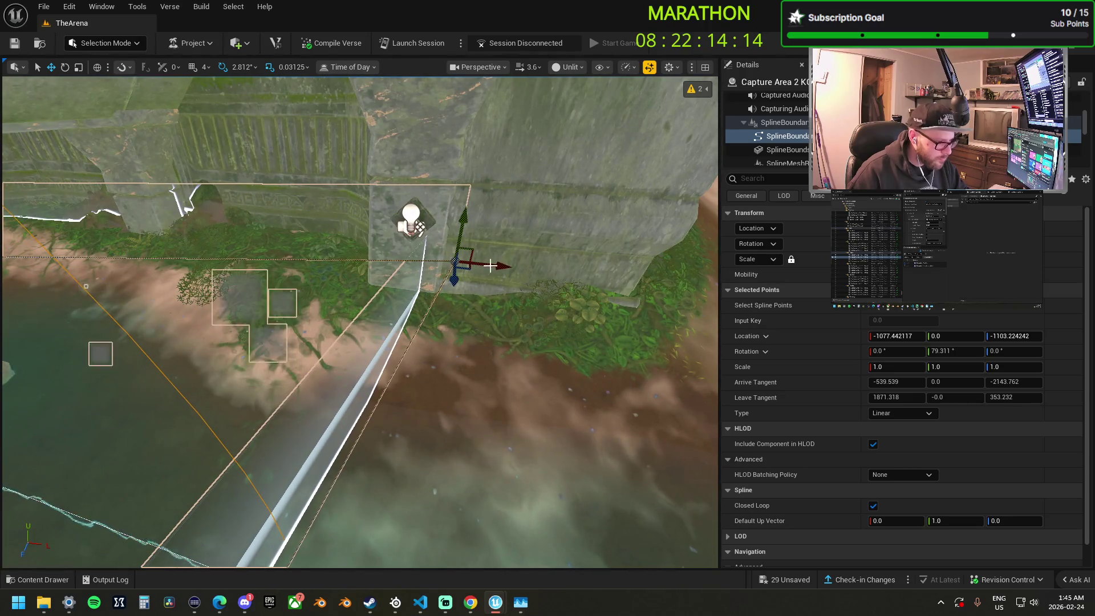
mouse_move(489, 265)
mouse_down()
mouse_move(434, 311)
mouse_move(422, 245)
mouse_move(354, 211)
mouse_up()
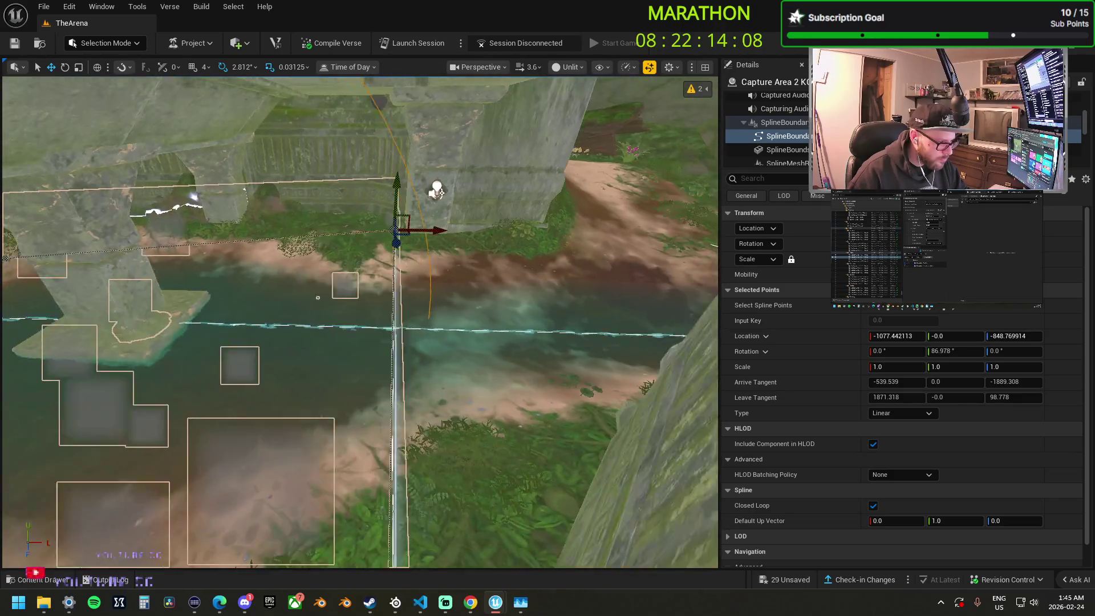
mouse_move(399, 217)
mouse_down()
mouse_move(411, 221)
mouse_move(411, 245)
mouse_move(396, 268)
mouse_move(320, 268)
mouse_move(320, 299)
mouse_move(369, 270)
mouse_up()
click(320, 282)
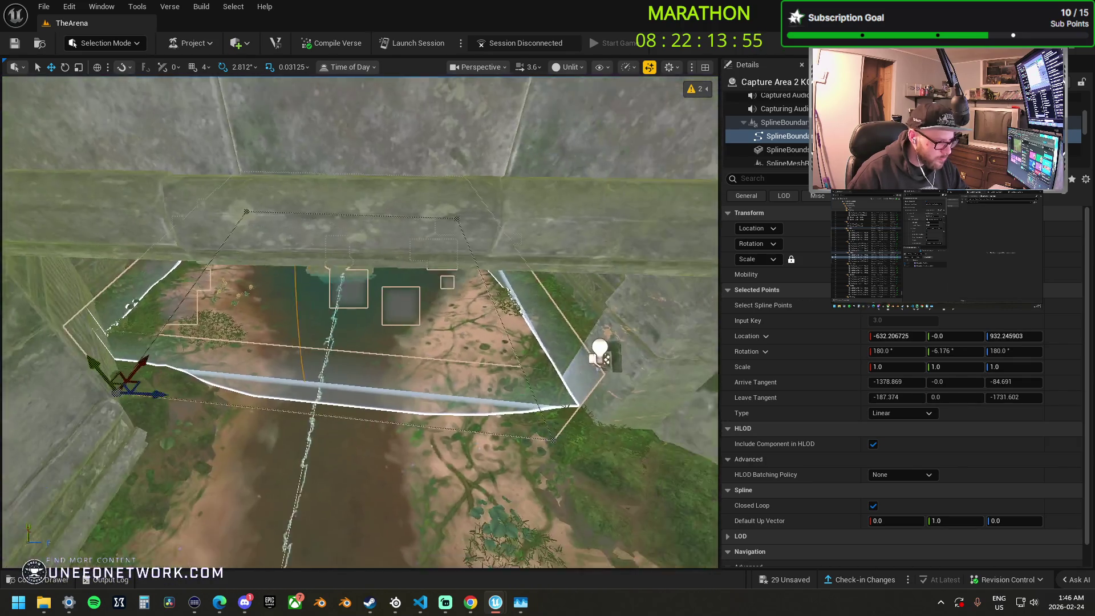
Tuck the lower-right and next boundary corners against the jungle wall.
mouse_move(432, 416)
mouse_down()
mouse_move(468, 382)
mouse_move(431, 417)
mouse_up()
click(413, 419)
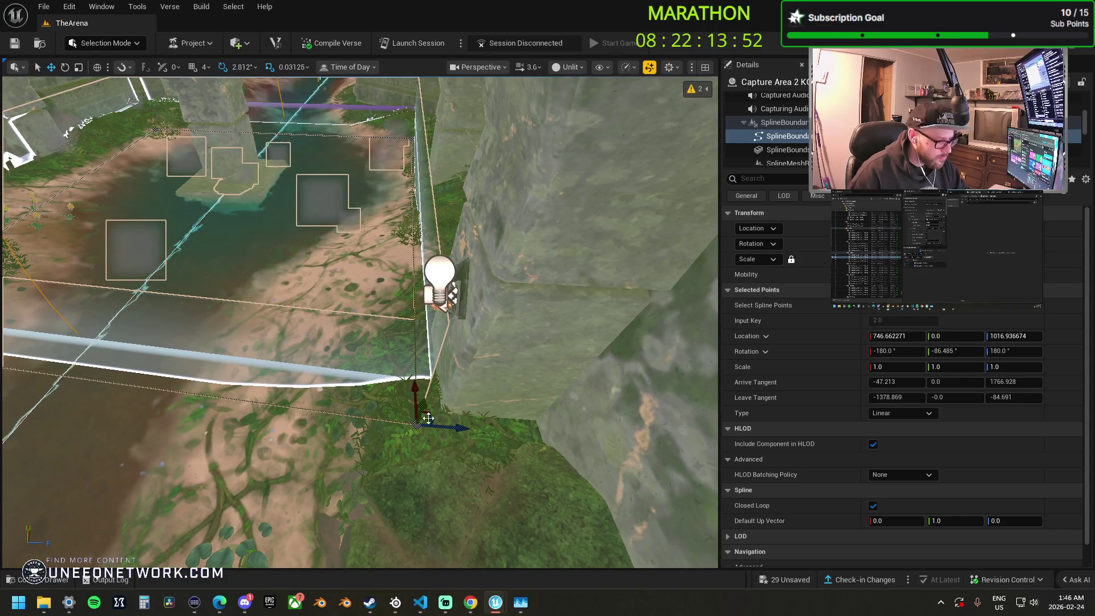
mouse_move(431, 414)
mouse_down()
mouse_move(413, 383)
mouse_move(400, 393)
mouse_up()
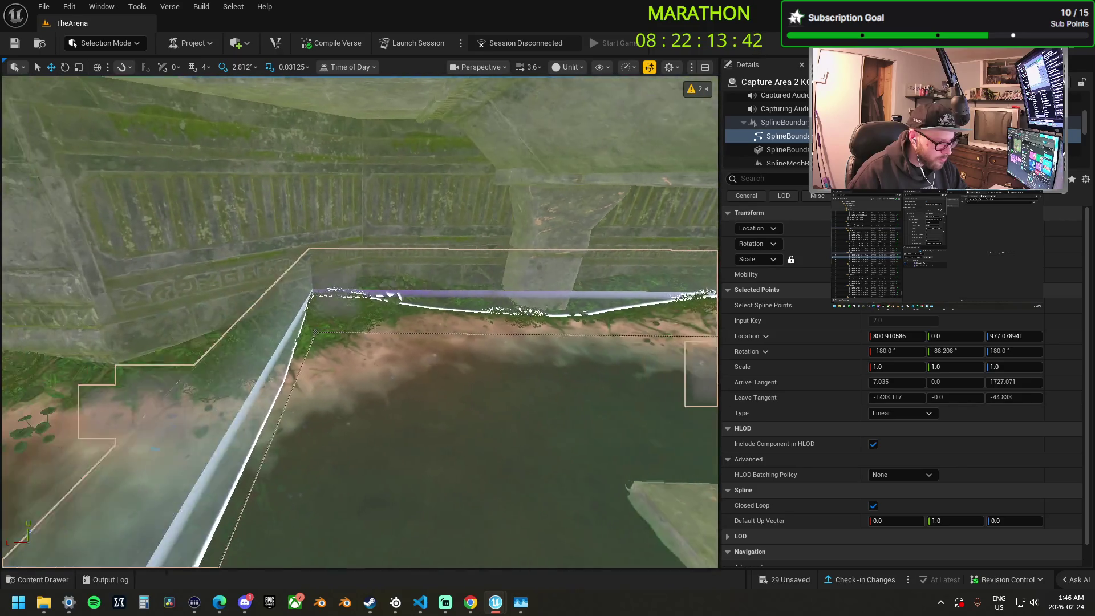
click(324, 335)
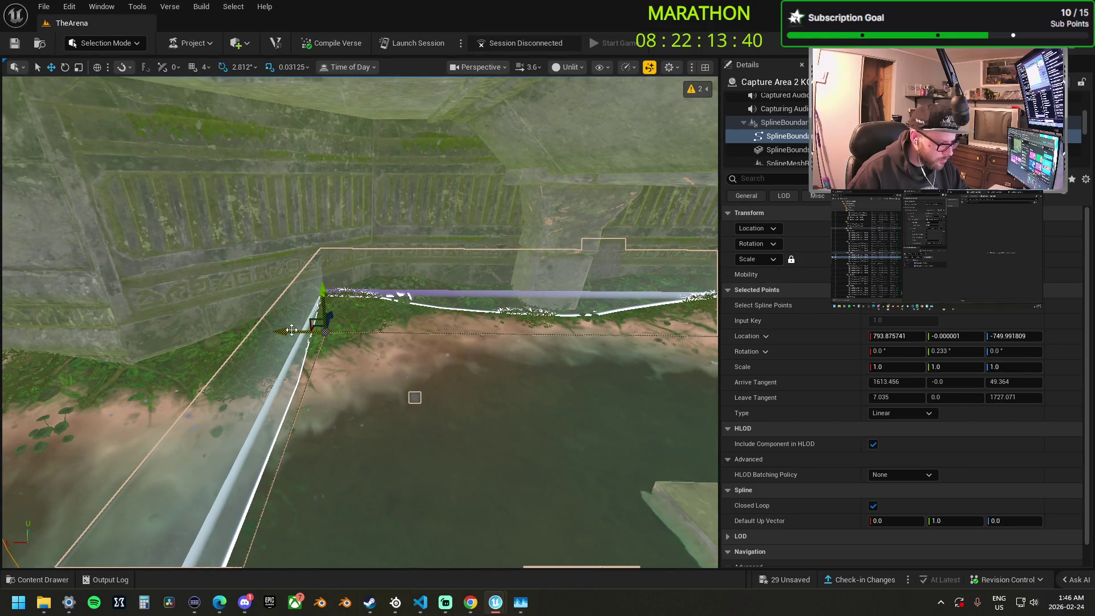
drag(279, 329, 327, 308)
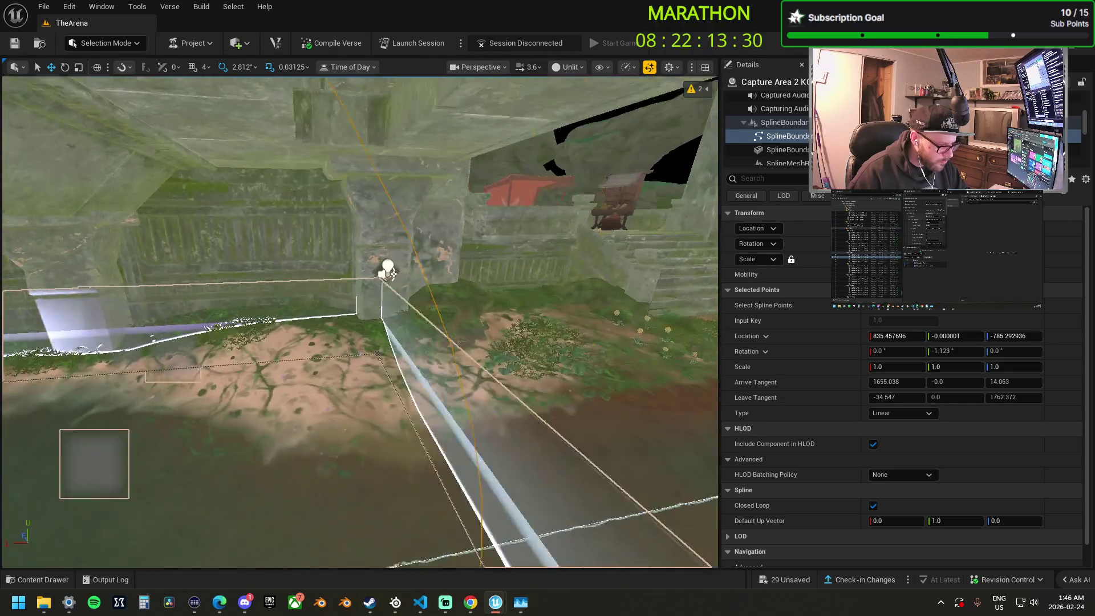
mouse_move(393, 275)
mouse_down()
mouse_move(492, 324)
mouse_move(431, 290)
mouse_up()
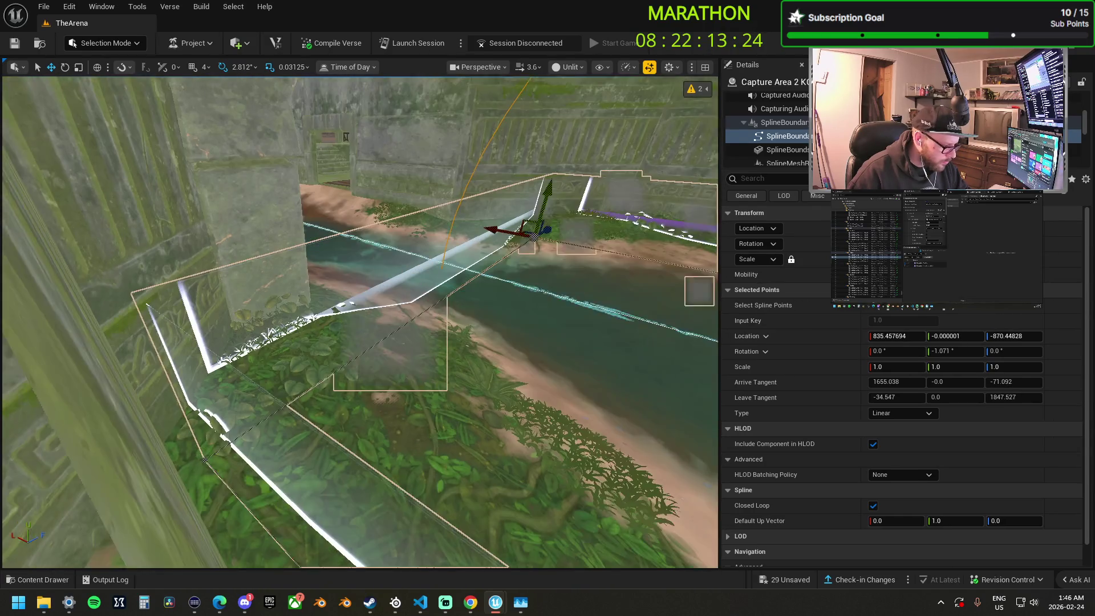
Push the lower-left corner out to the wall and nudge the upper-left corner.
click(203, 452)
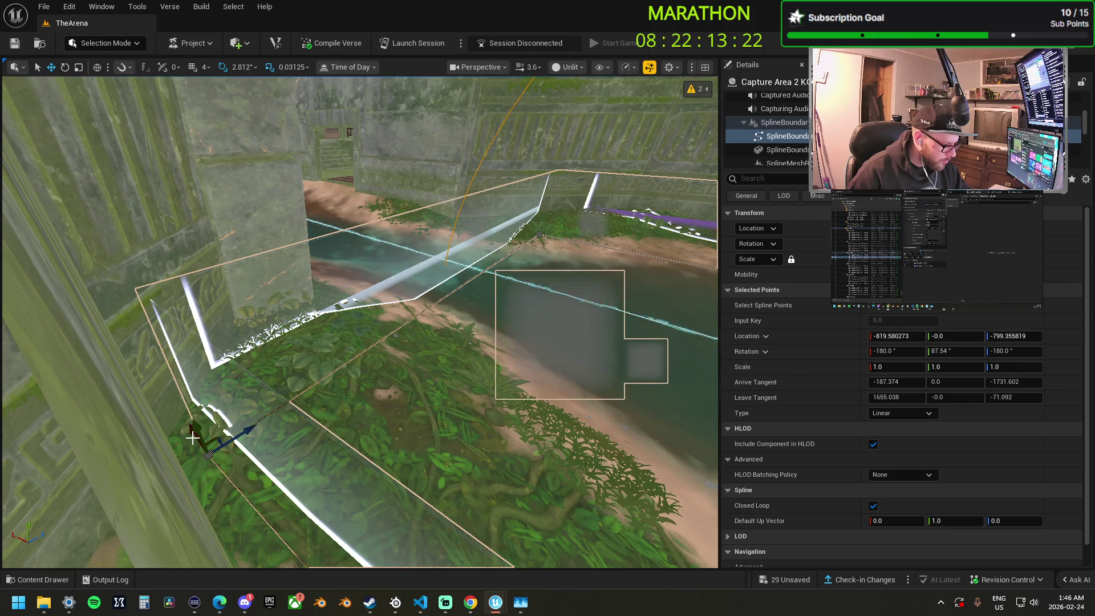
drag(195, 438, 176, 399)
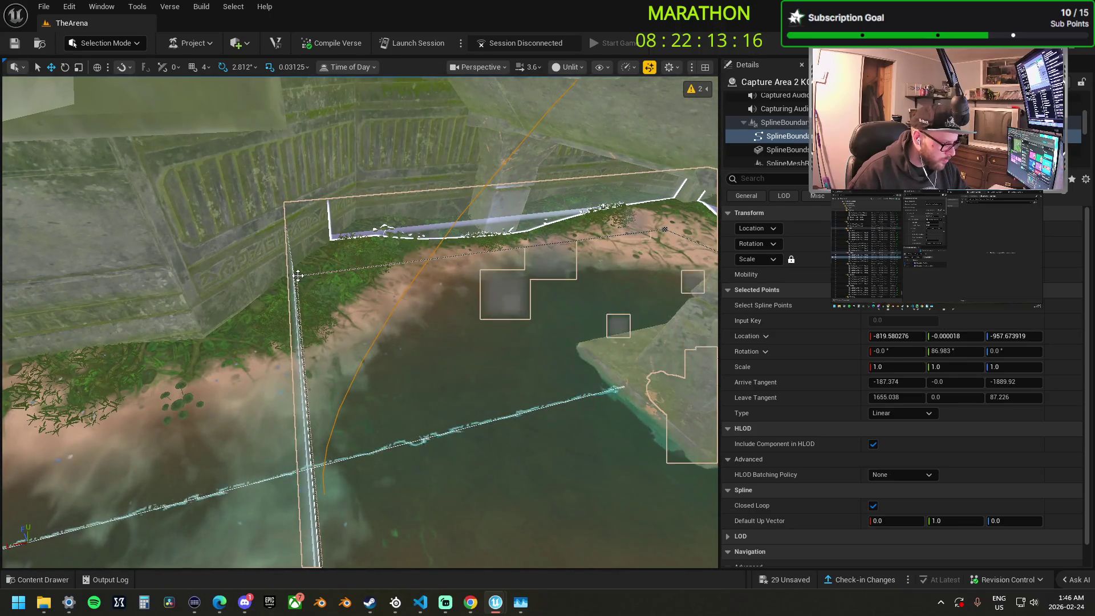
click(297, 276)
drag(237, 280, 214, 295)
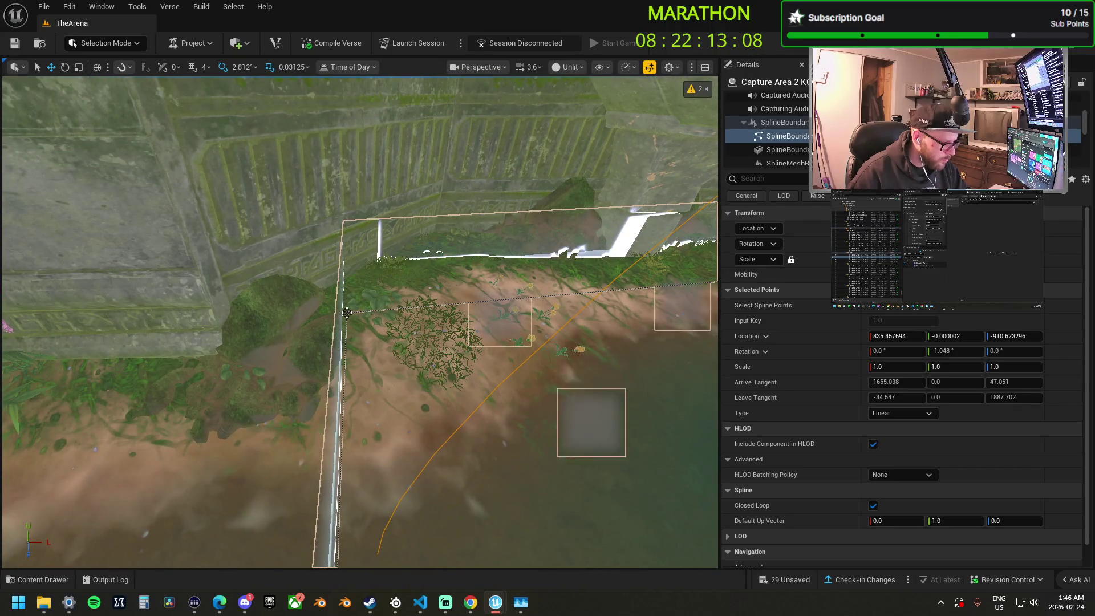
click(347, 312)
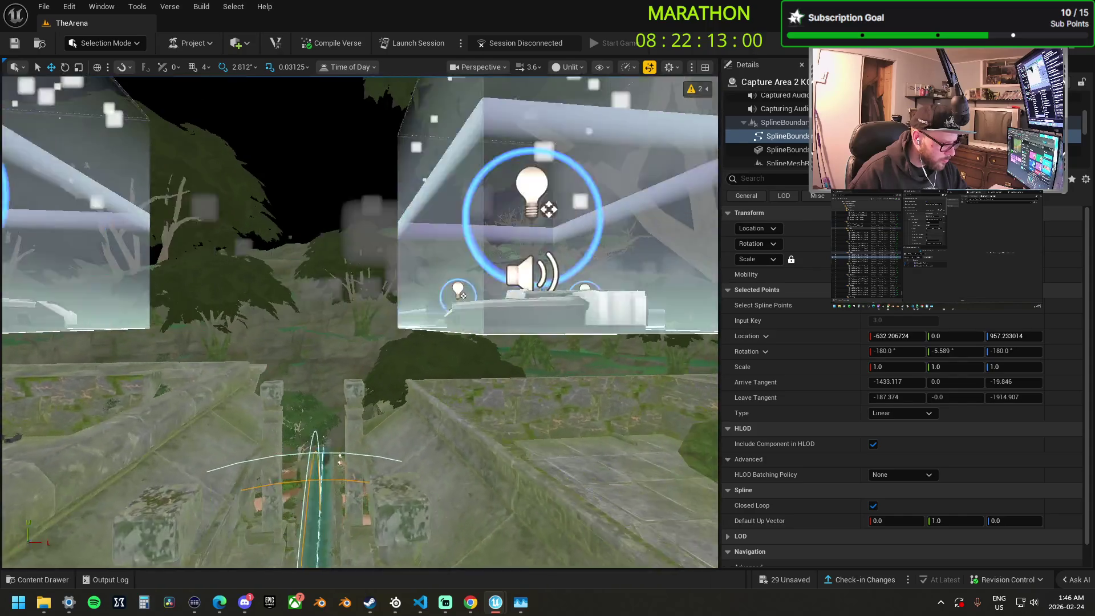
scroll(359, 322, down, 3)
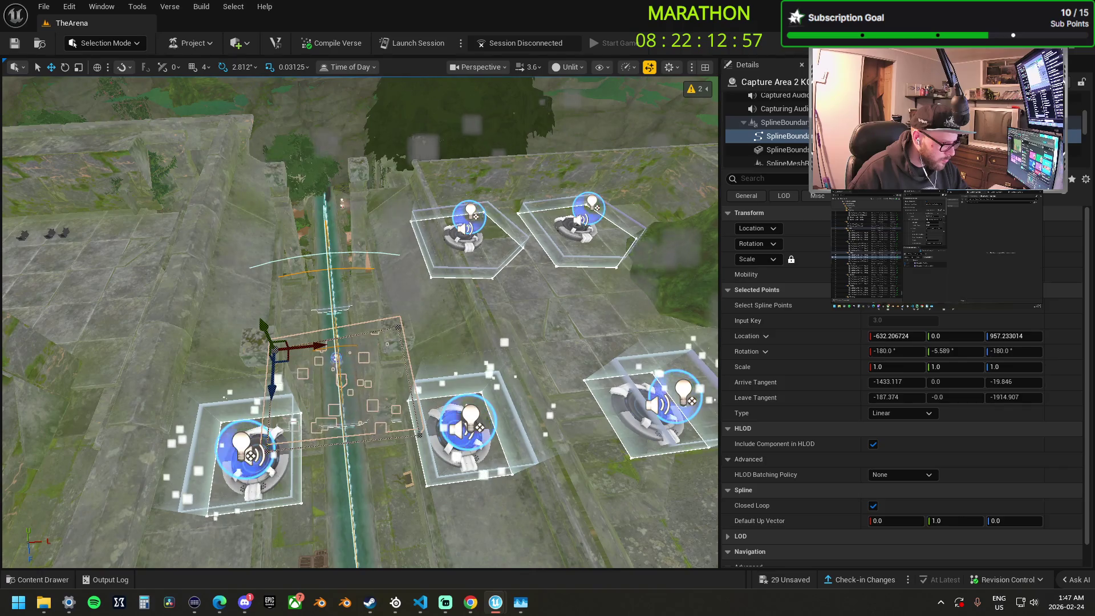
Carry the whole Capture Area 3 device across the level to the jungle ruins by the sandy paths.
click(465, 234)
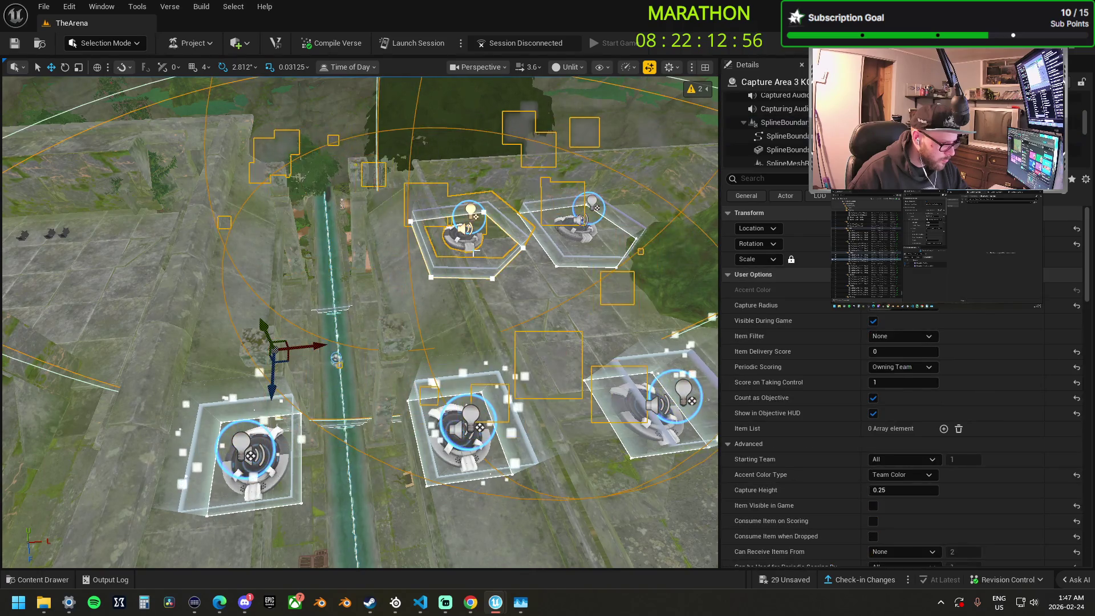
click(482, 251)
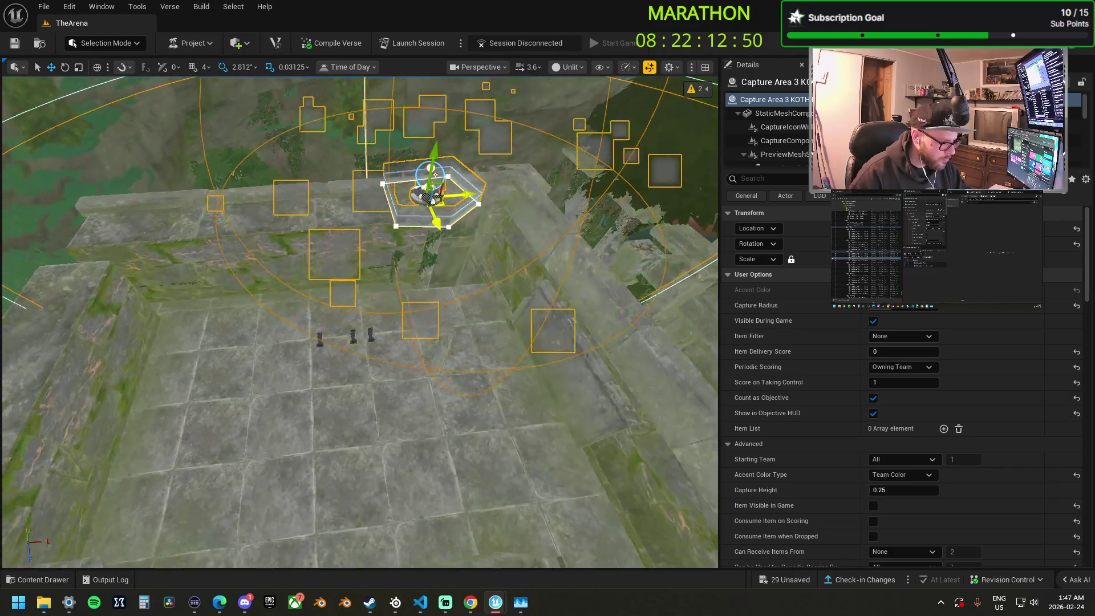
drag(433, 197, 434, 197)
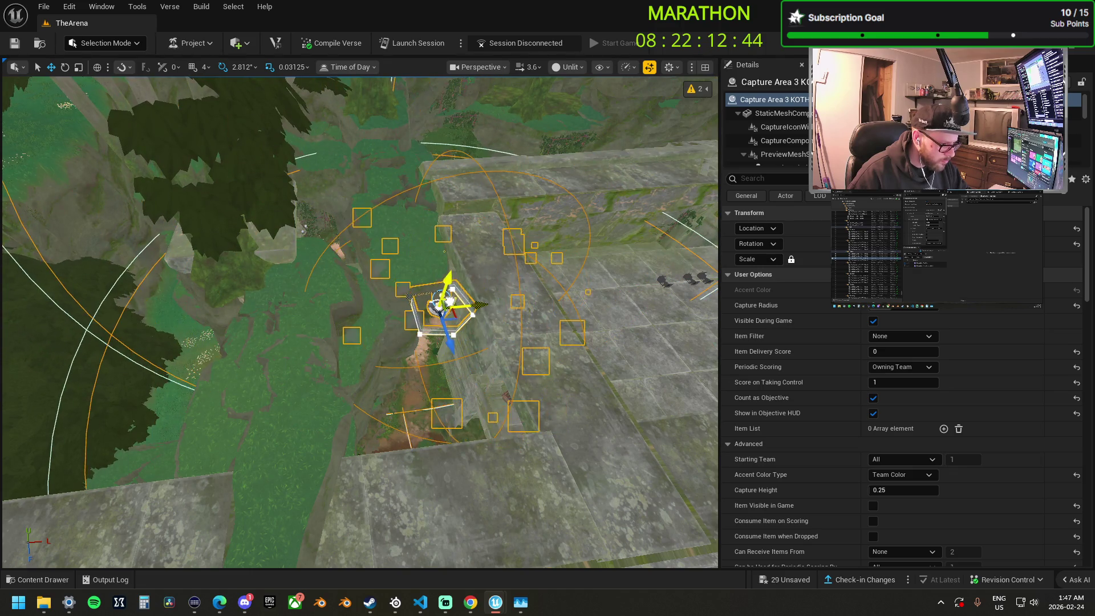
drag(465, 257, 466, 258)
drag(277, 215, 276, 215)
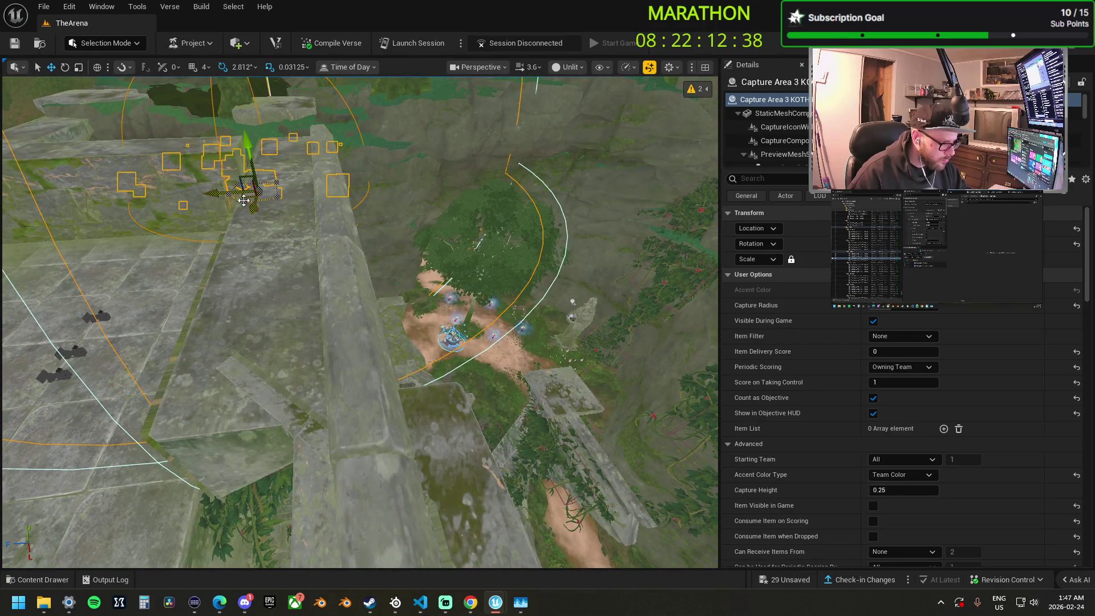
drag(418, 255, 408, 240)
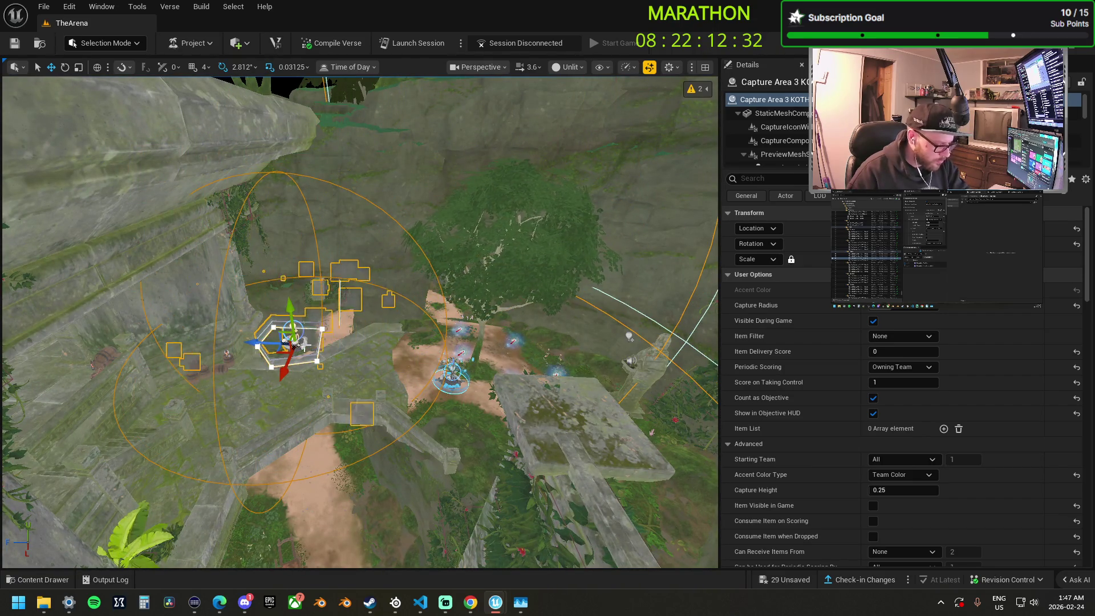
mouse_move(338, 386)
mouse_down()
mouse_move(314, 244)
mouse_move(420, 190)
mouse_move(437, 151)
mouse_move(419, 34)
mouse_move(419, 137)
mouse_move(483, 150)
mouse_move(485, 137)
mouse_up()
click(307, 405)
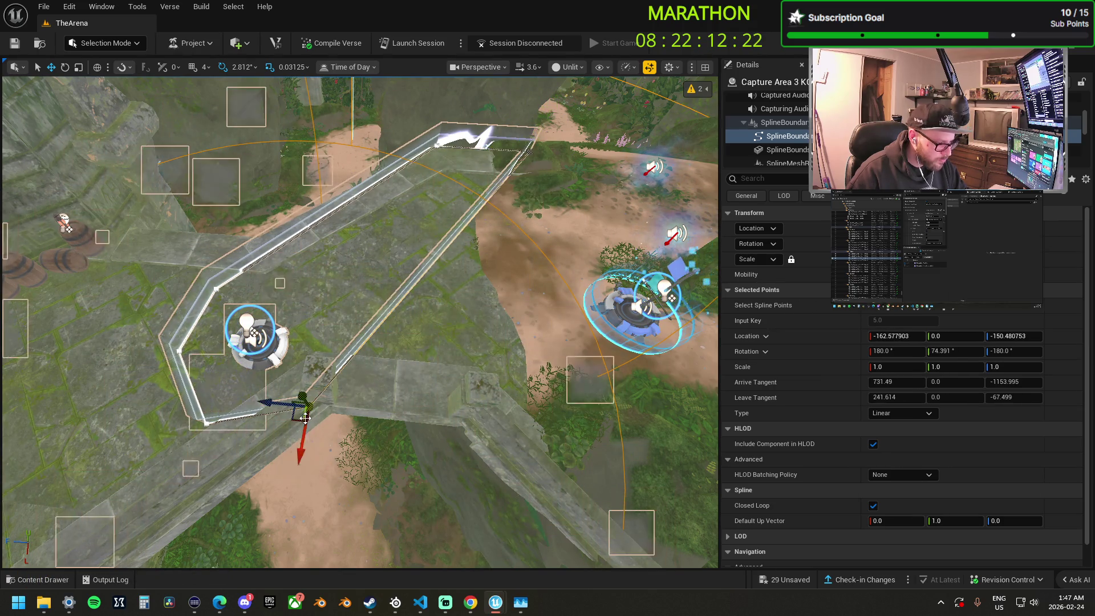
Move Capture Area 3's right, bottom-left and upper corners to the platform's ledges.
mouse_move(271, 402)
mouse_down()
mouse_move(340, 342)
mouse_move(442, 430)
mouse_move(498, 436)
mouse_move(457, 447)
mouse_move(559, 447)
mouse_move(571, 467)
mouse_move(564, 433)
mouse_up()
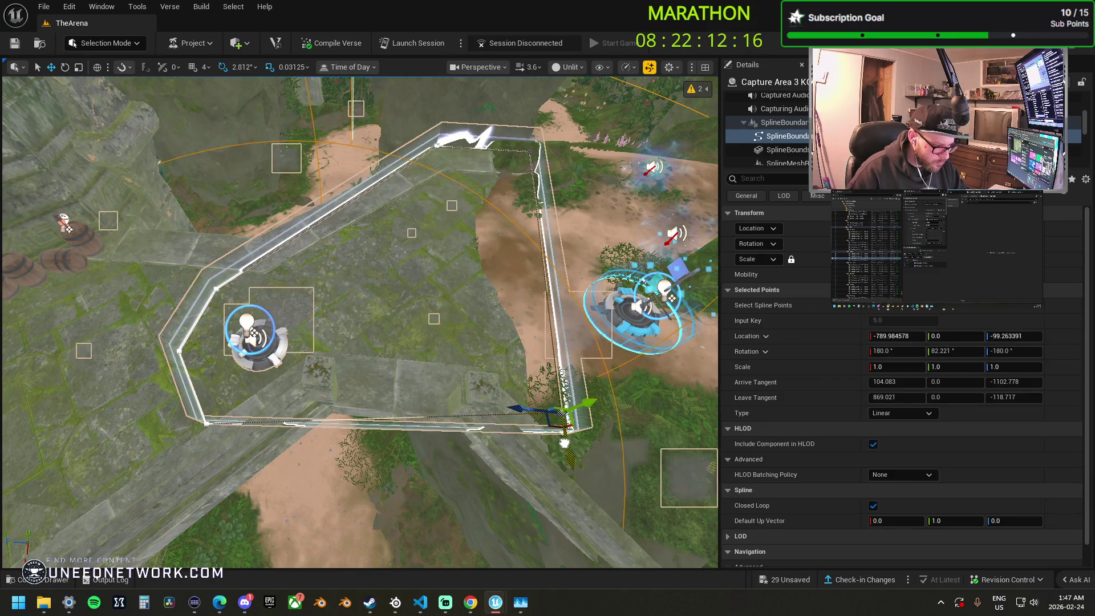
click(207, 424)
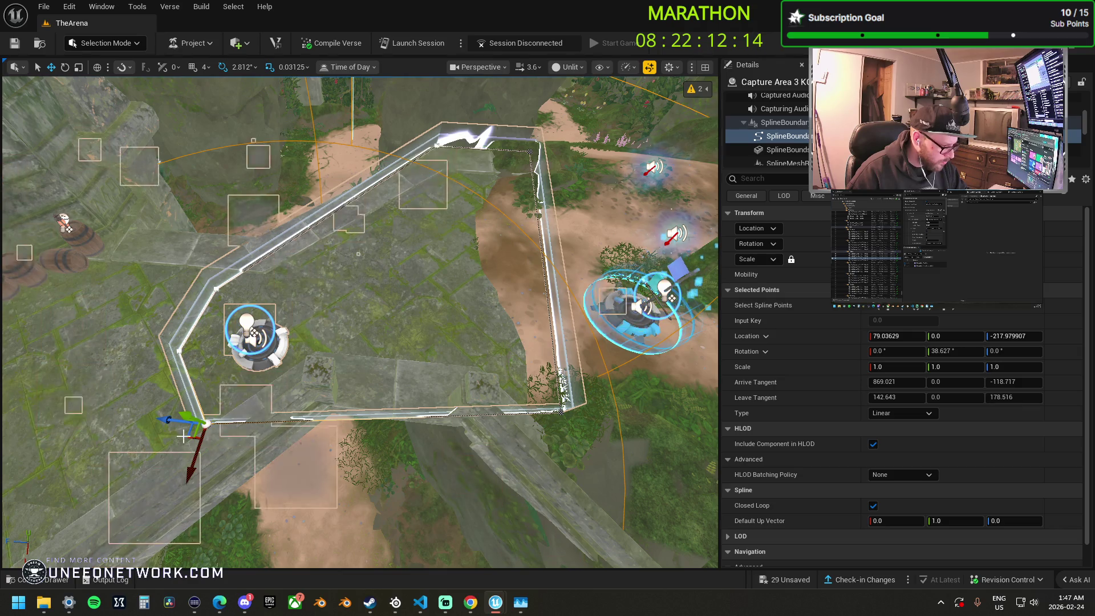
drag(186, 437, 311, 405)
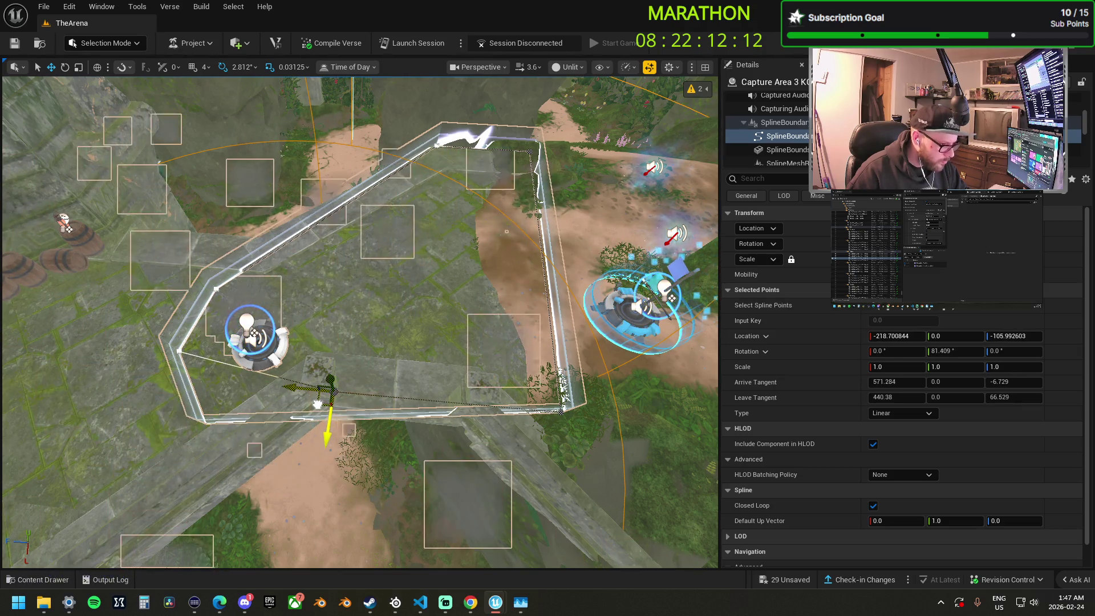
scroll(439, 323, up, 5)
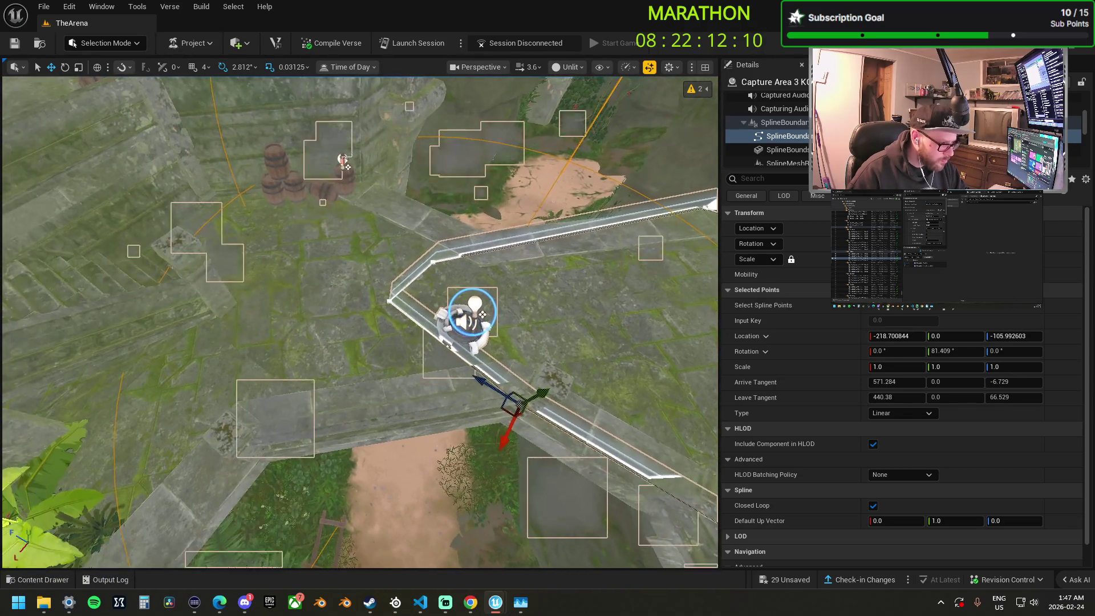
click(434, 261)
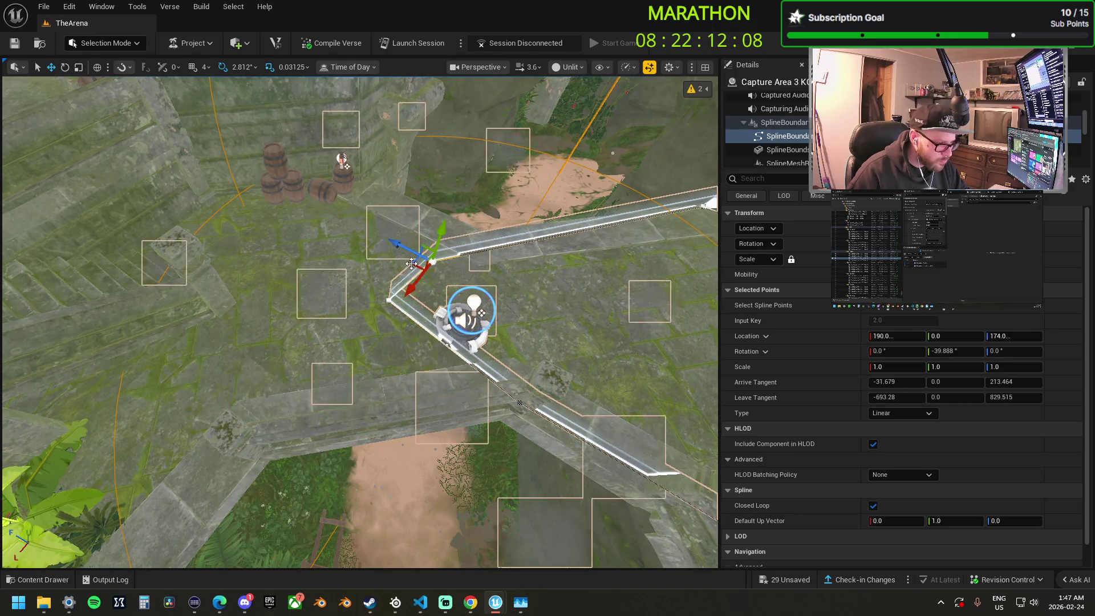
drag(487, 250, 348, 162)
Pull the remaining Capture Area 3 corners outward to wrap the stone walkway's bend.
click(387, 300)
mouse_move(371, 306)
mouse_down()
mouse_move(326, 320)
mouse_move(223, 312)
mouse_move(218, 294)
mouse_move(206, 310)
mouse_move(205, 298)
mouse_move(250, 356)
mouse_move(335, 382)
mouse_move(355, 411)
mouse_move(226, 430)
mouse_move(231, 445)
mouse_up()
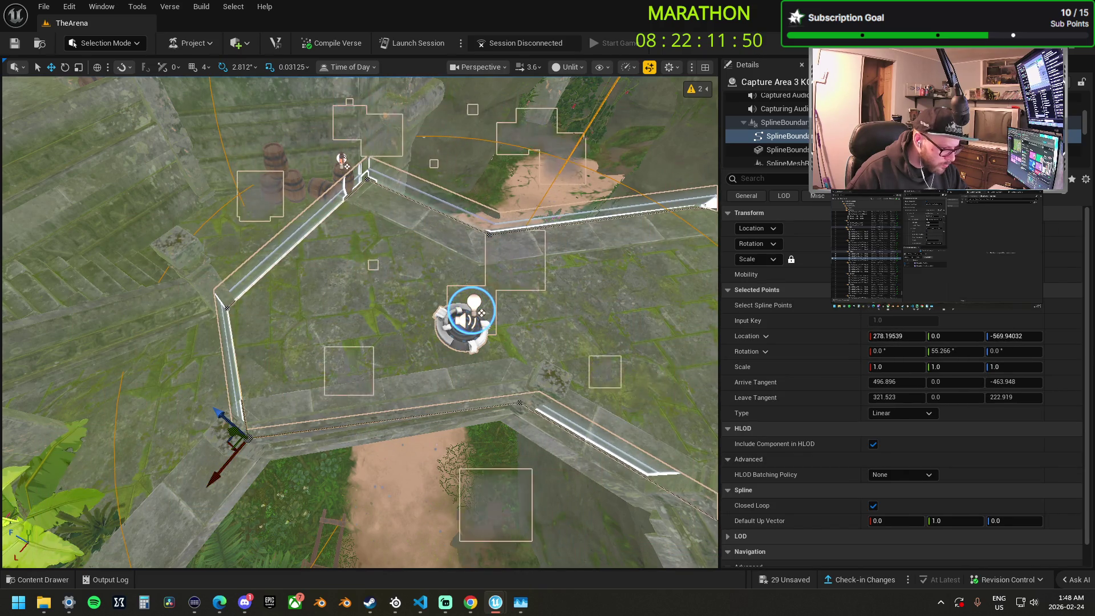
click(518, 403)
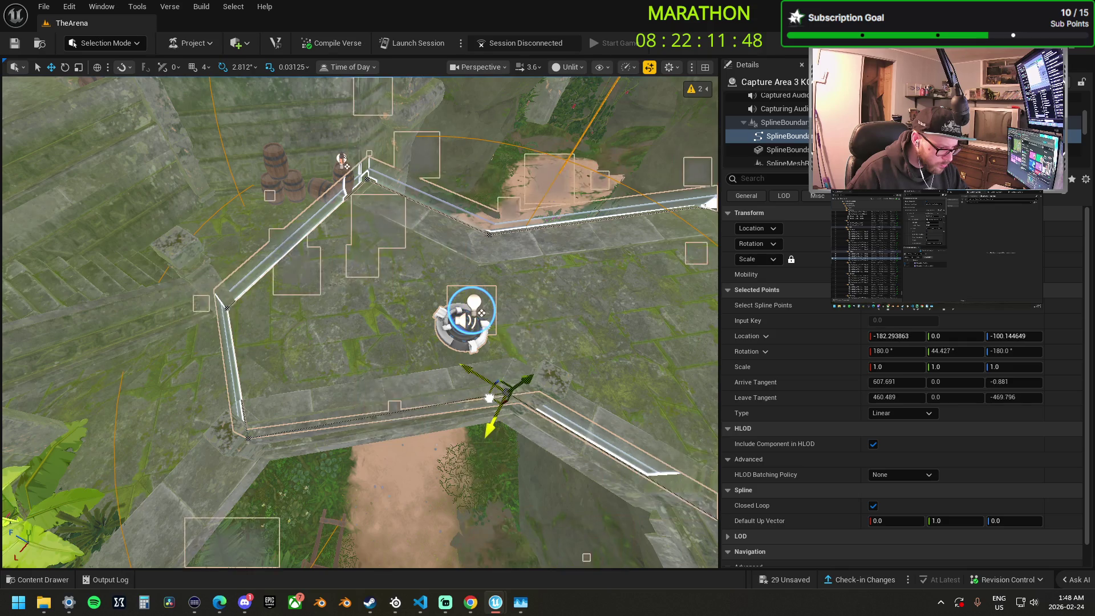
mouse_move(487, 398)
mouse_down()
mouse_move(499, 389)
mouse_move(500, 434)
mouse_move(217, 501)
mouse_up()
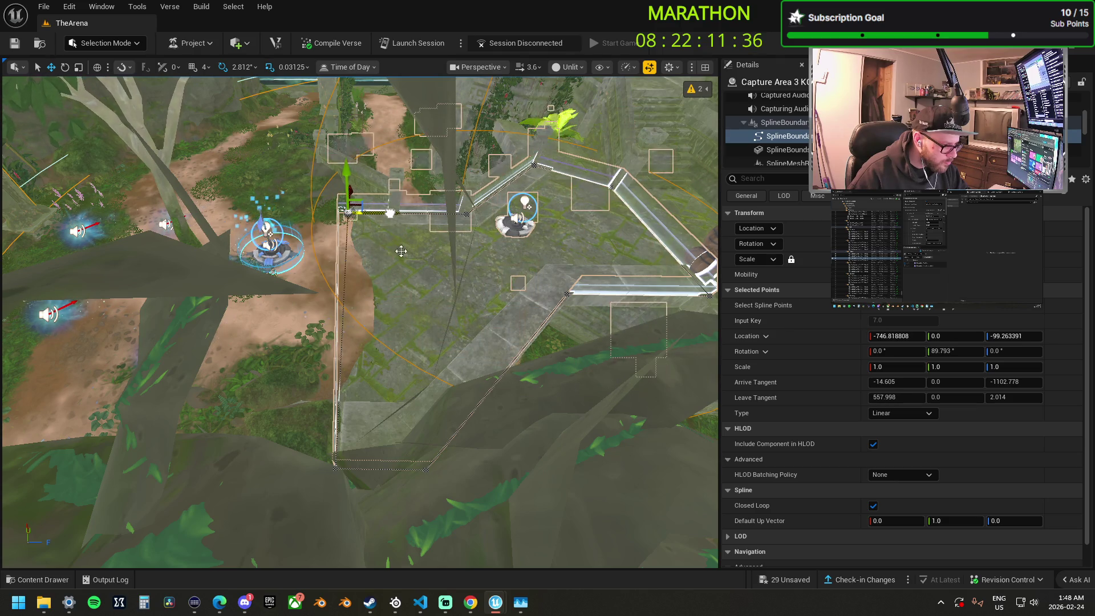
drag(414, 294, 414, 180)
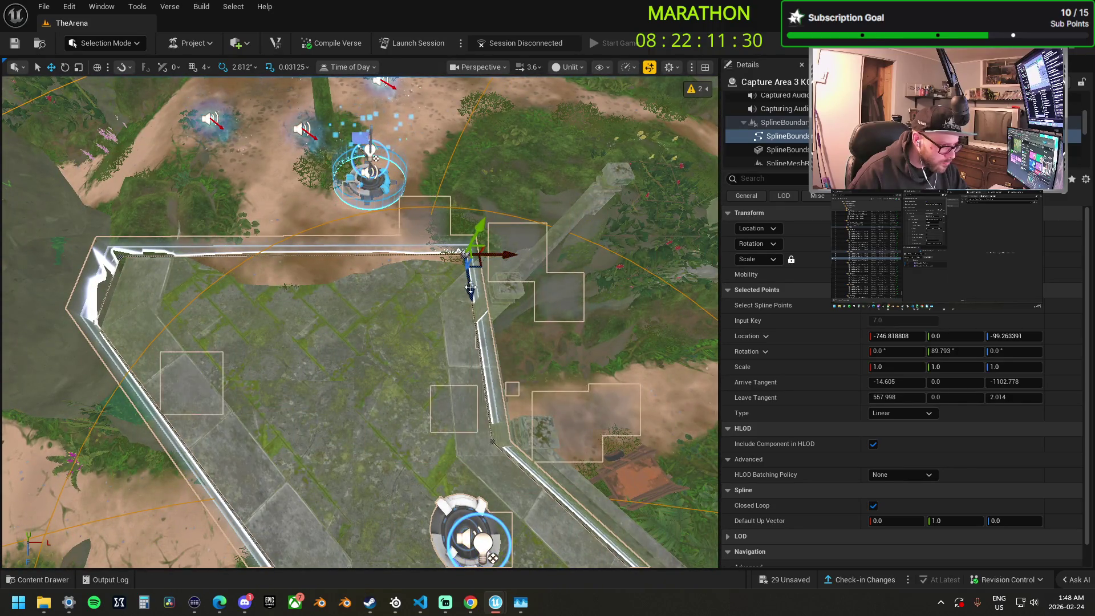
mouse_move(509, 253)
mouse_down()
mouse_move(446, 245)
mouse_move(461, 257)
mouse_up()
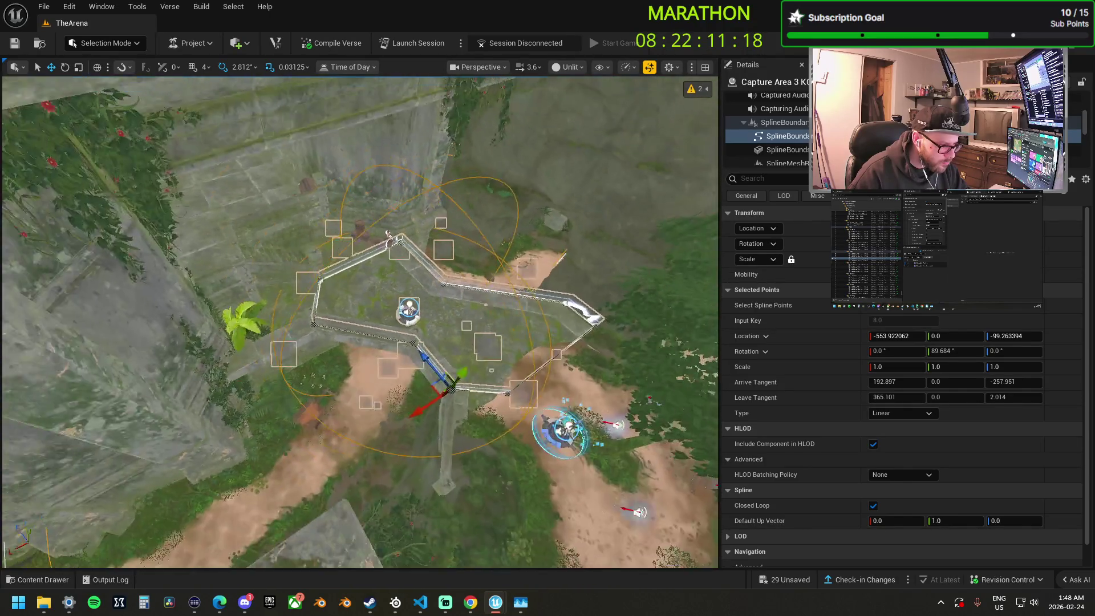
key(w)
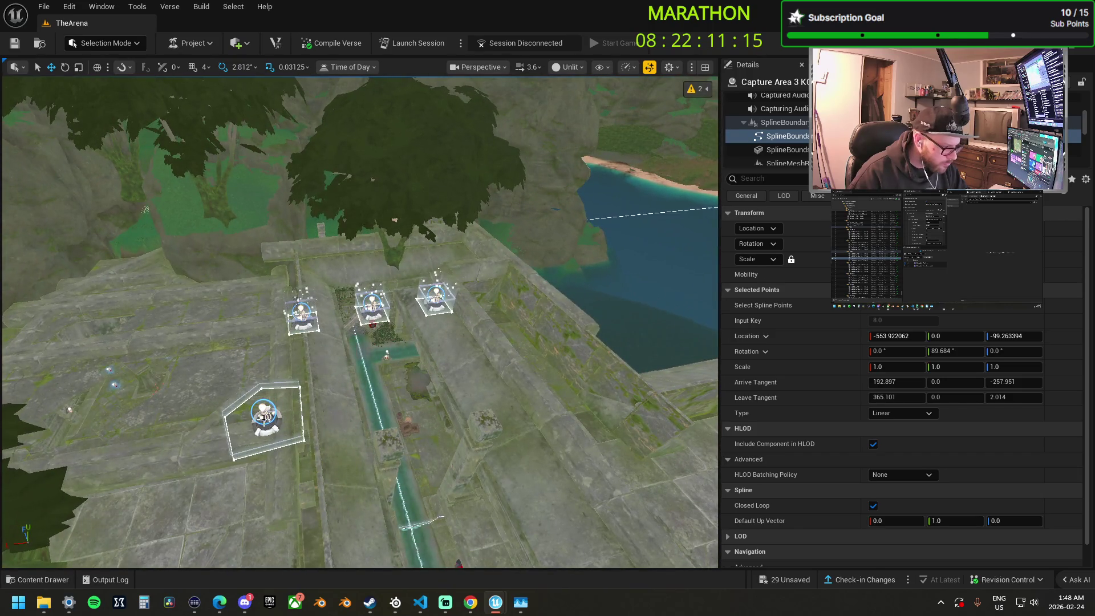
Focus the view on Capture Area 4 KOTH, then select the central Capture Area 3.
click(263, 419)
key(f)
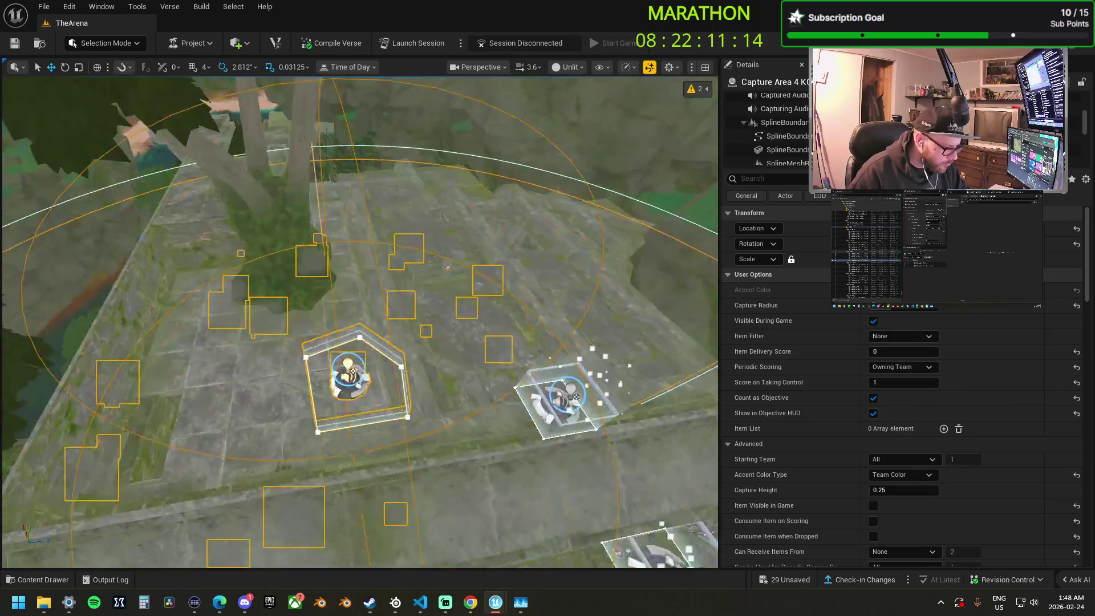
click(357, 337)
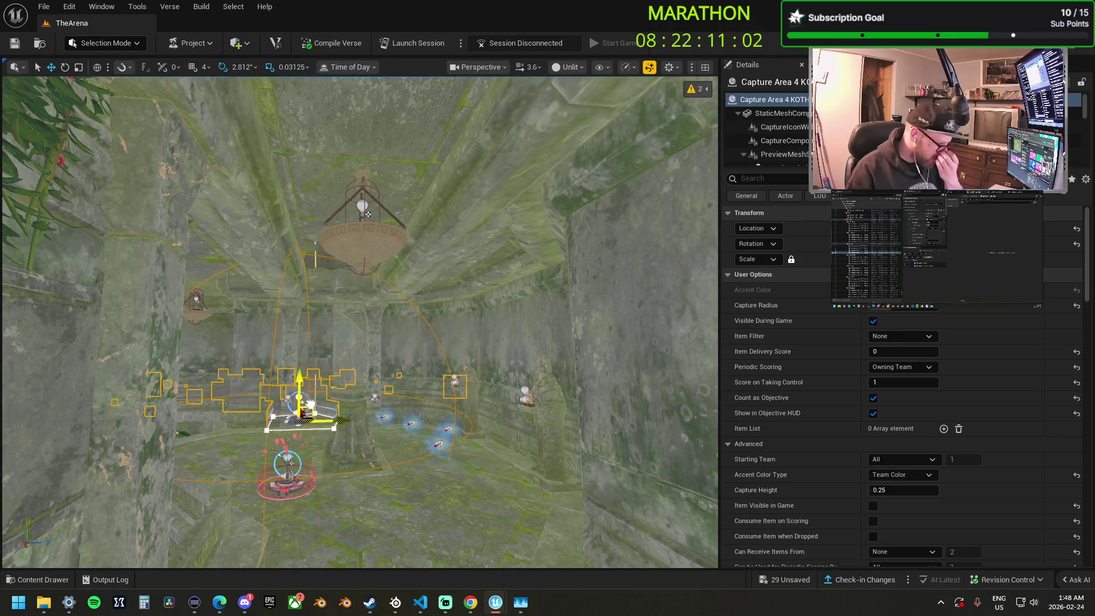
mouse_move(368, 214)
mouse_down()
mouse_move(365, 331)
mouse_move(201, 436)
mouse_move(206, 359)
mouse_move(367, 355)
mouse_up()
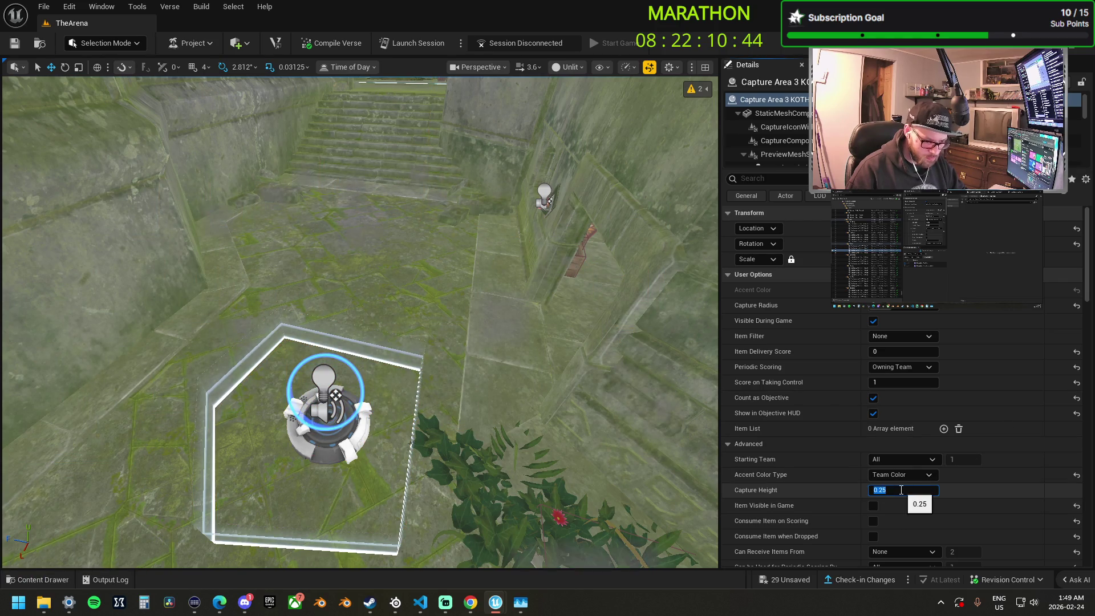
text(0.6)
Set Capture Area 3's height to 0.6 and drag two Capture Area 4 corners up-right.
key(Return)
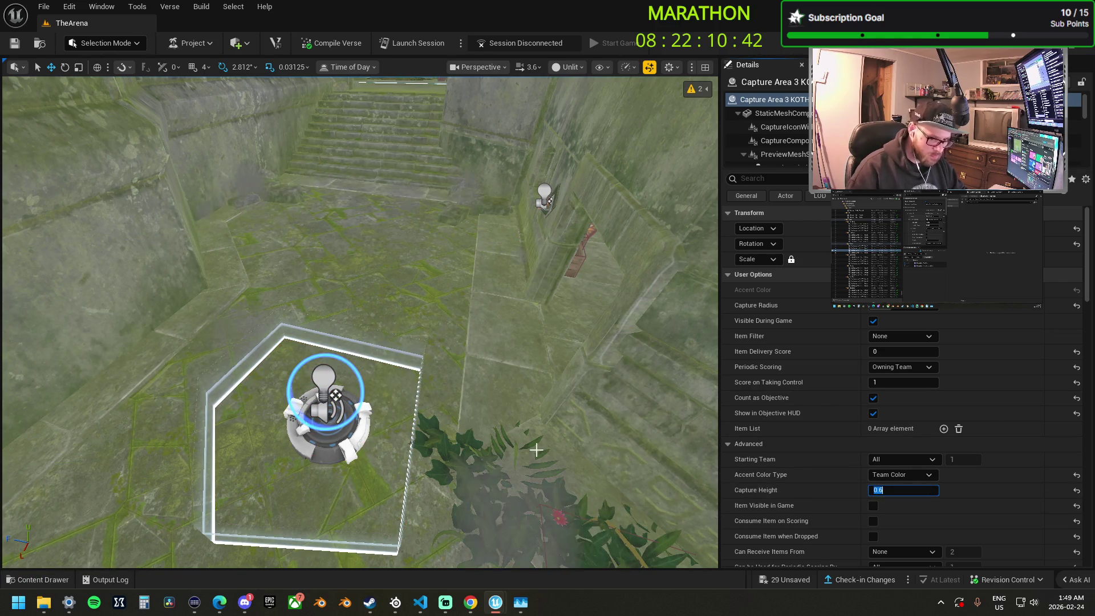
click(289, 344)
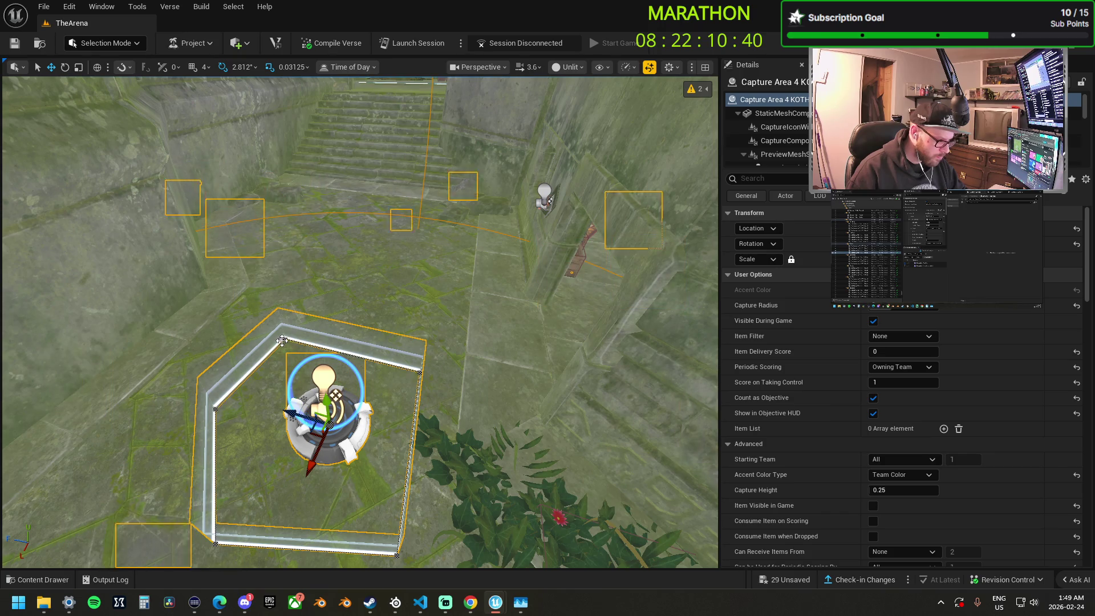
click(282, 341)
mouse_move(252, 285)
mouse_down()
mouse_move(262, 206)
mouse_move(292, 188)
mouse_up()
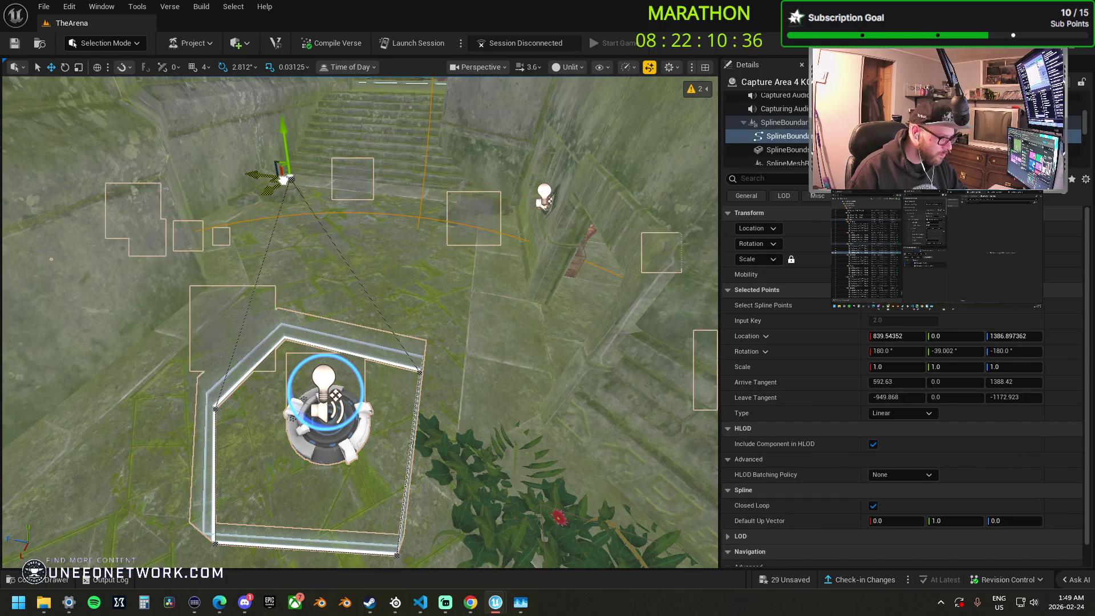
click(412, 375)
mouse_move(410, 377)
mouse_down()
mouse_move(411, 360)
mouse_move(489, 311)
mouse_move(506, 204)
mouse_up()
Reposition Capture Area 4's remaining corners near the plant so the loop encloses the floor.
key(f)
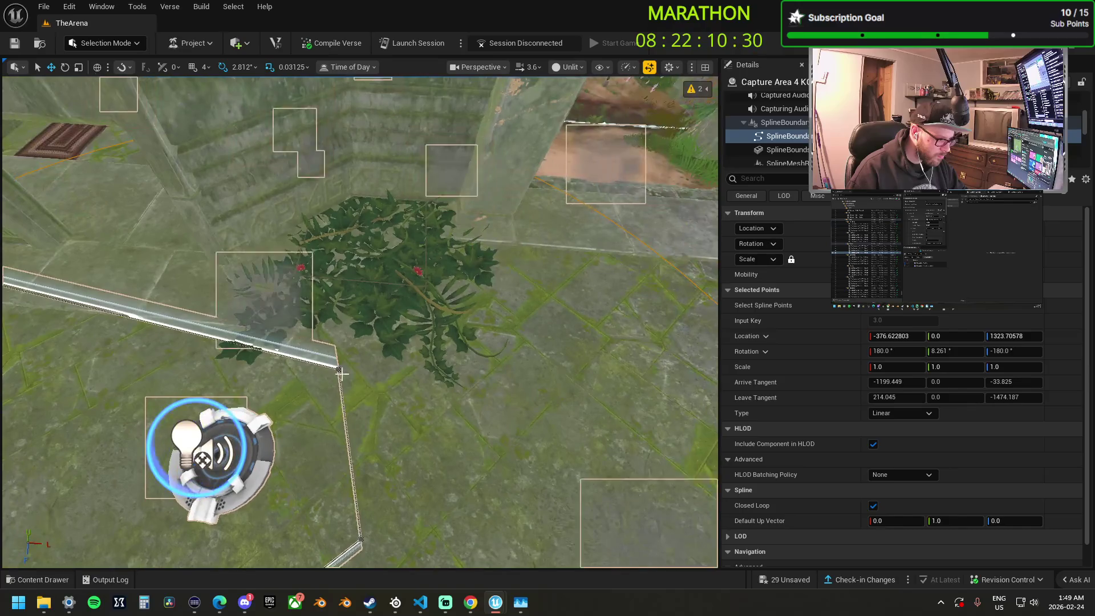
click(341, 370)
mouse_move(341, 370)
mouse_down()
mouse_move(330, 408)
mouse_move(297, 323)
mouse_move(237, 283)
mouse_move(295, 299)
mouse_up()
key(f)
click(368, 284)
key(f)
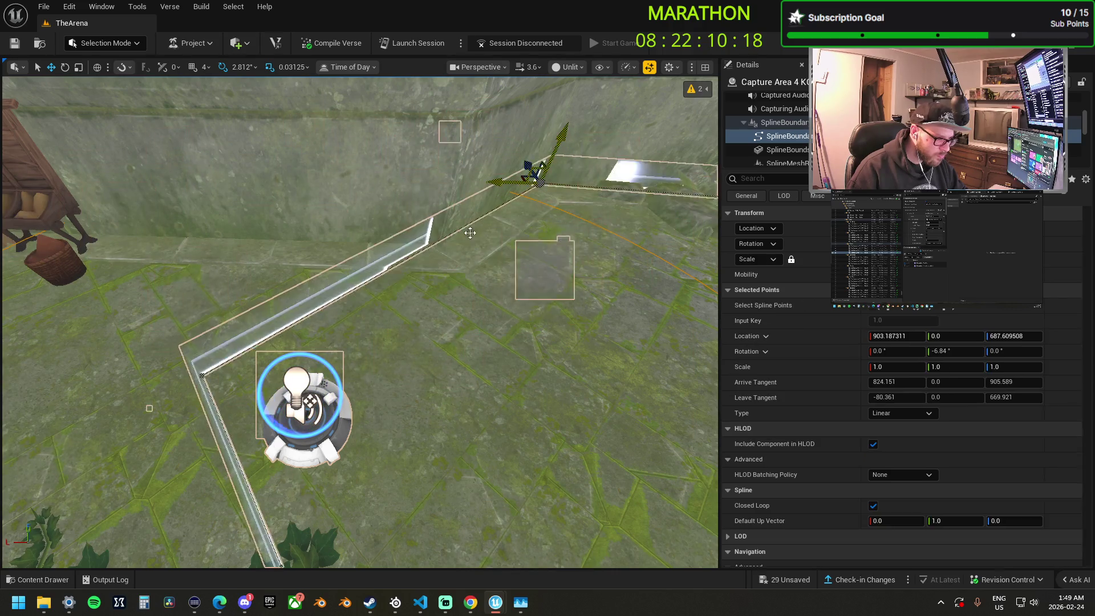
click(201, 374)
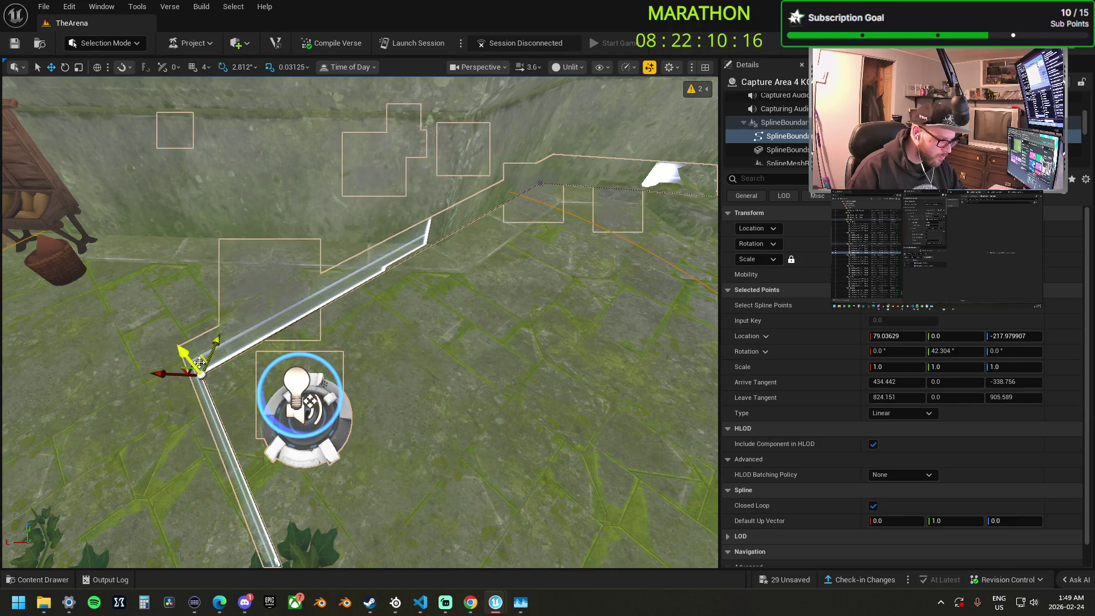
mouse_move(195, 361)
mouse_down()
mouse_move(280, 394)
mouse_move(284, 408)
mouse_up()
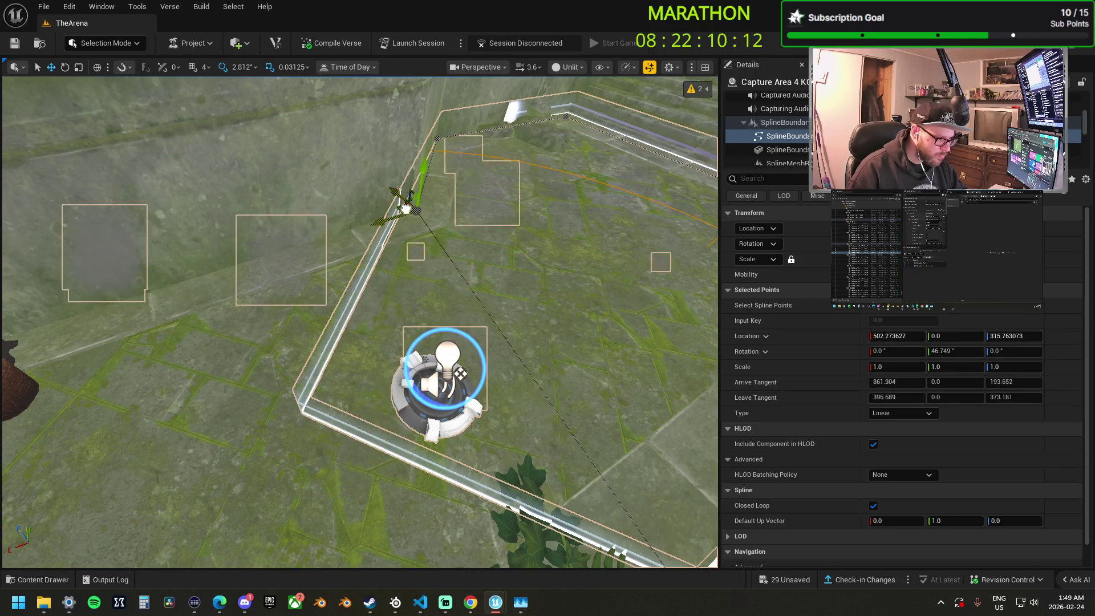
mouse_move(406, 211)
mouse_down()
mouse_move(225, 279)
mouse_move(342, 297)
mouse_move(108, 355)
mouse_move(104, 408)
mouse_move(91, 413)
mouse_move(114, 386)
mouse_move(591, 460)
mouse_move(600, 513)
mouse_move(623, 505)
mouse_move(603, 418)
mouse_up()
click(595, 402)
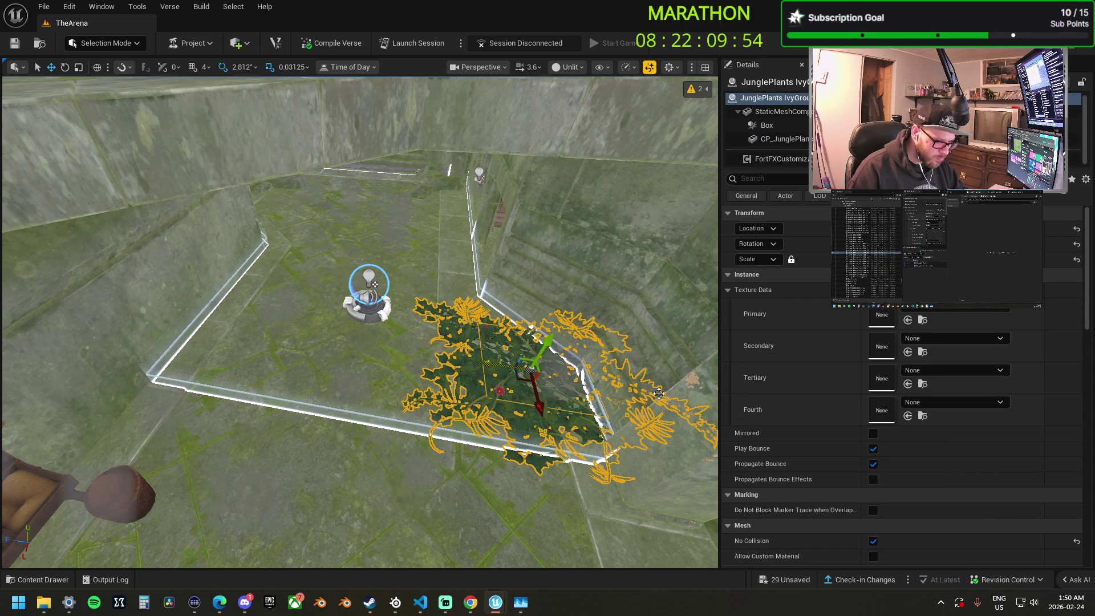
Delete the ivy patch inside Capture Area 4, then select the ivy by the drain grate and undo its scale change.
scroll(816, 481, down, 2)
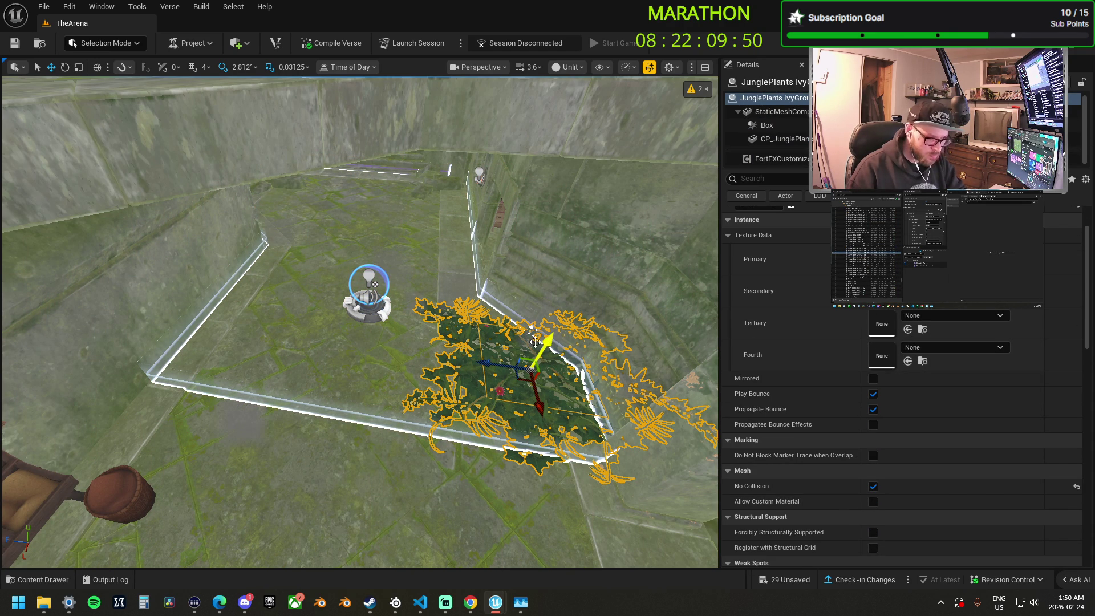
key(Delete)
mouse_move(360, 323)
mouse_down()
mouse_move(342, 308)
mouse_move(365, 297)
mouse_move(360, 323)
mouse_up()
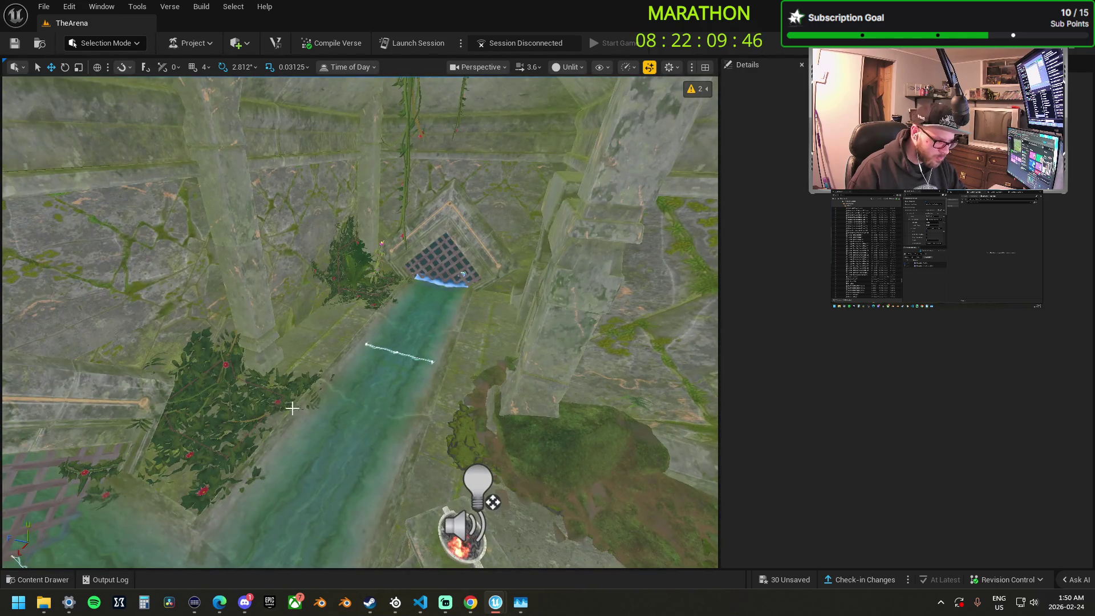
click(217, 422)
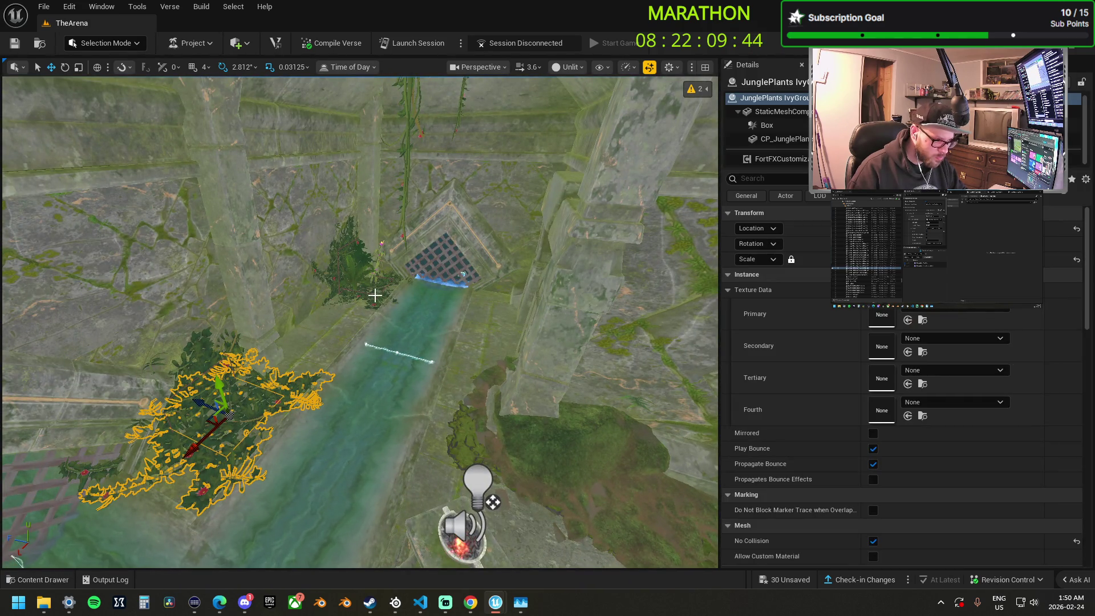
ctrl+click(382, 298)
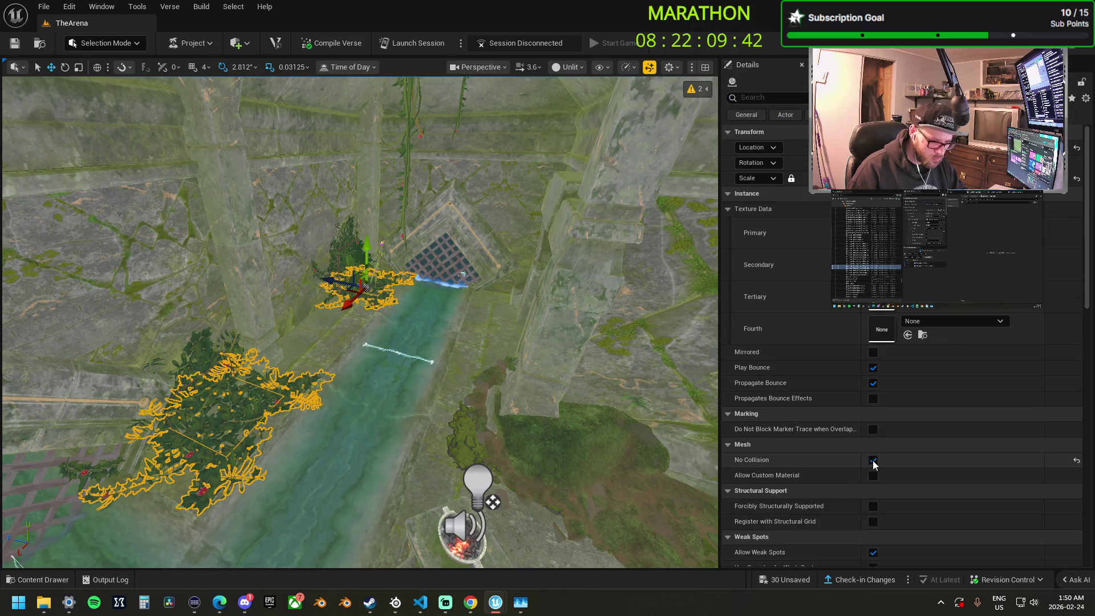
mouse_move(365, 320)
mouse_down()
mouse_move(354, 342)
mouse_move(365, 313)
mouse_up()
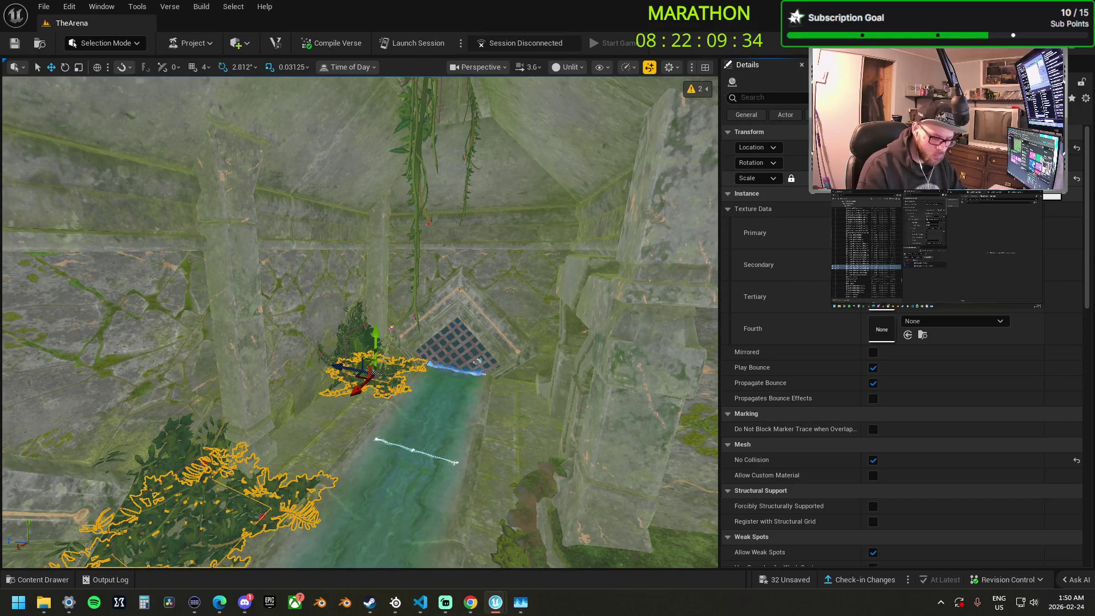
key(ctrl+z)
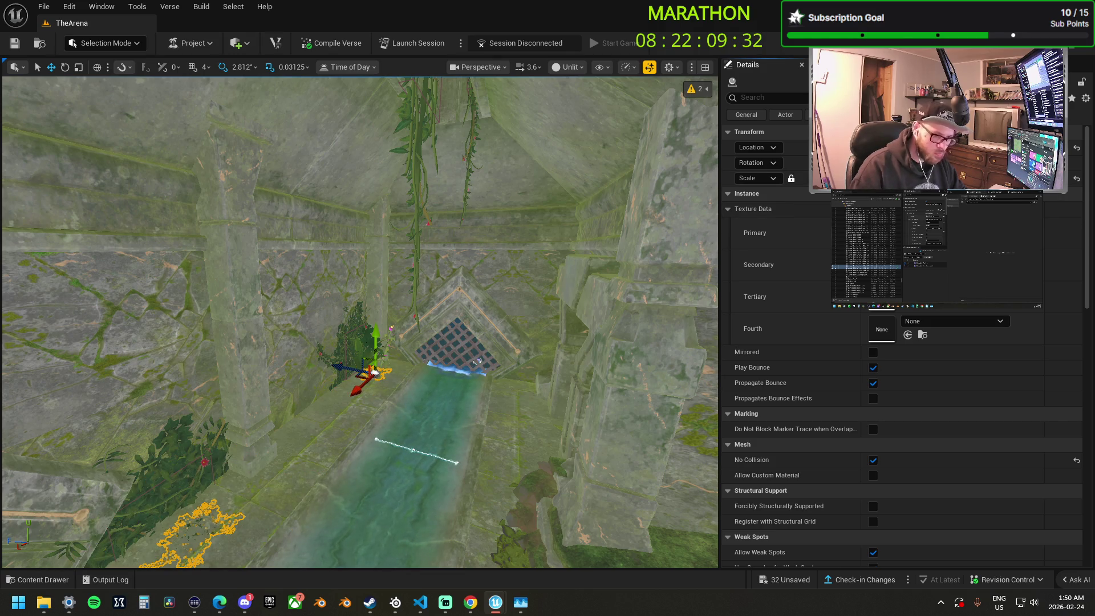
drag(473, 263, 485, 269)
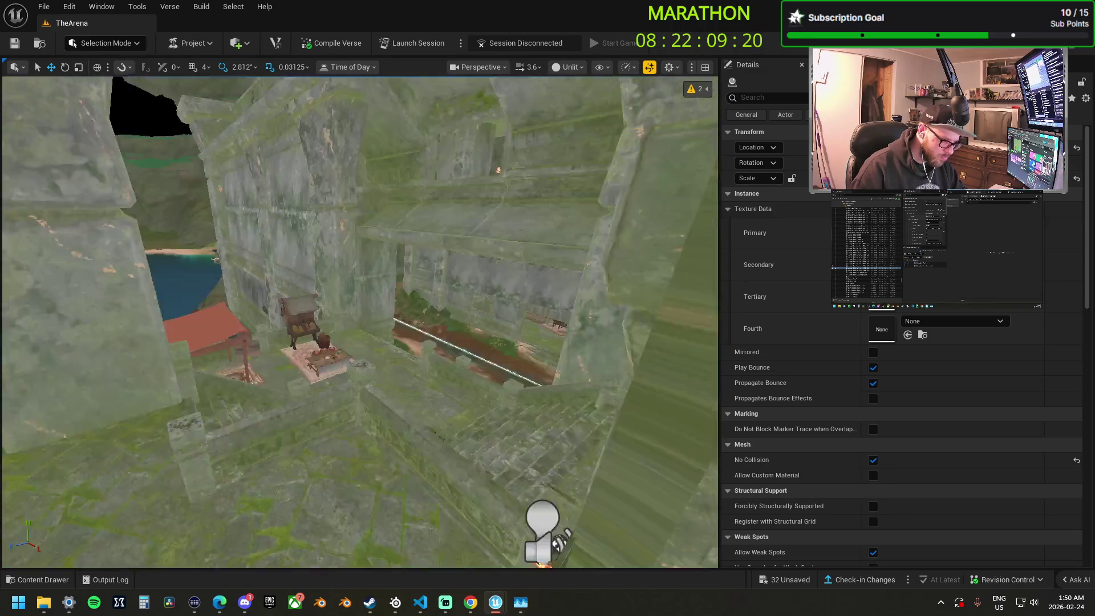
key(w)
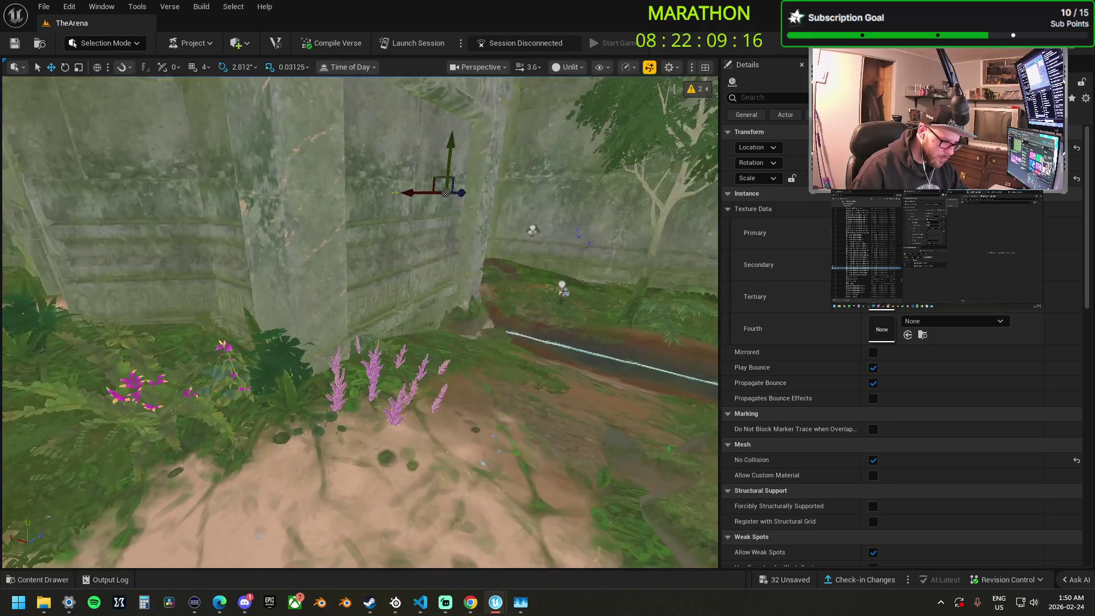
key(w)
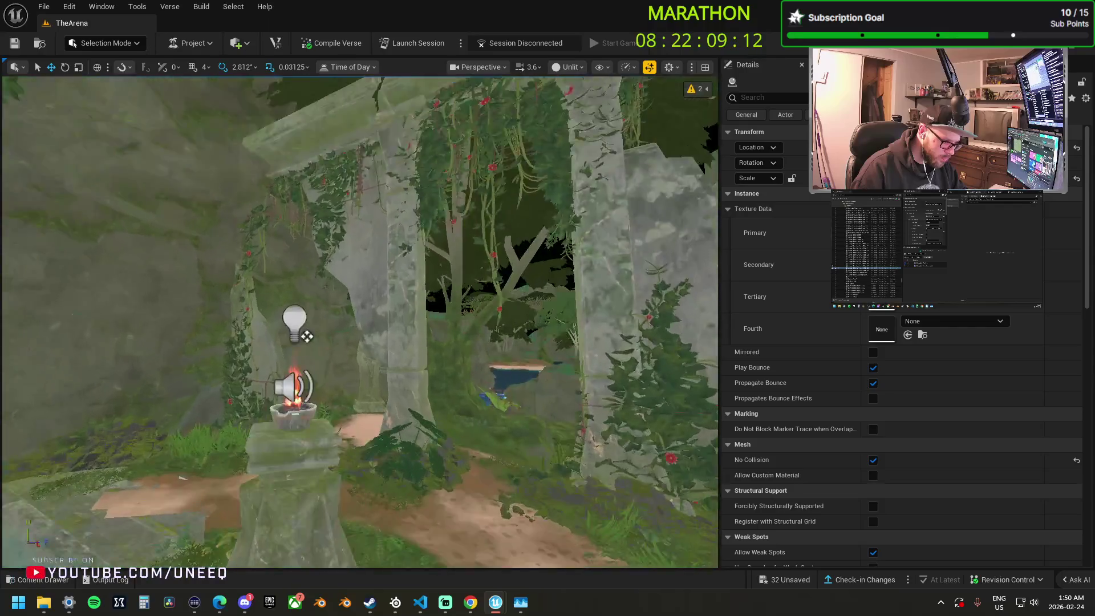
key(w)
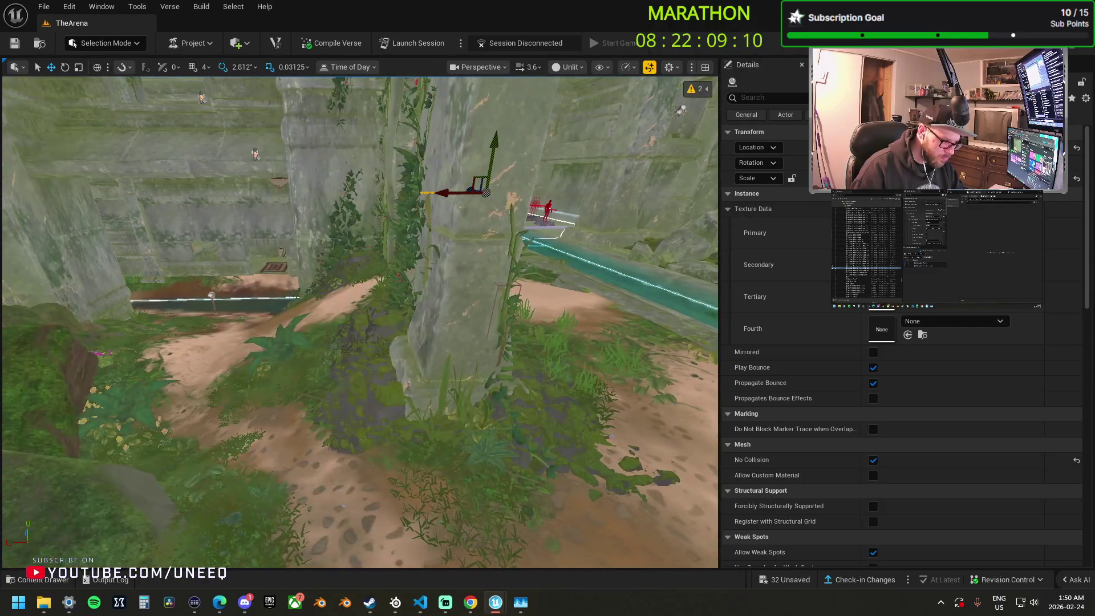
key(w)
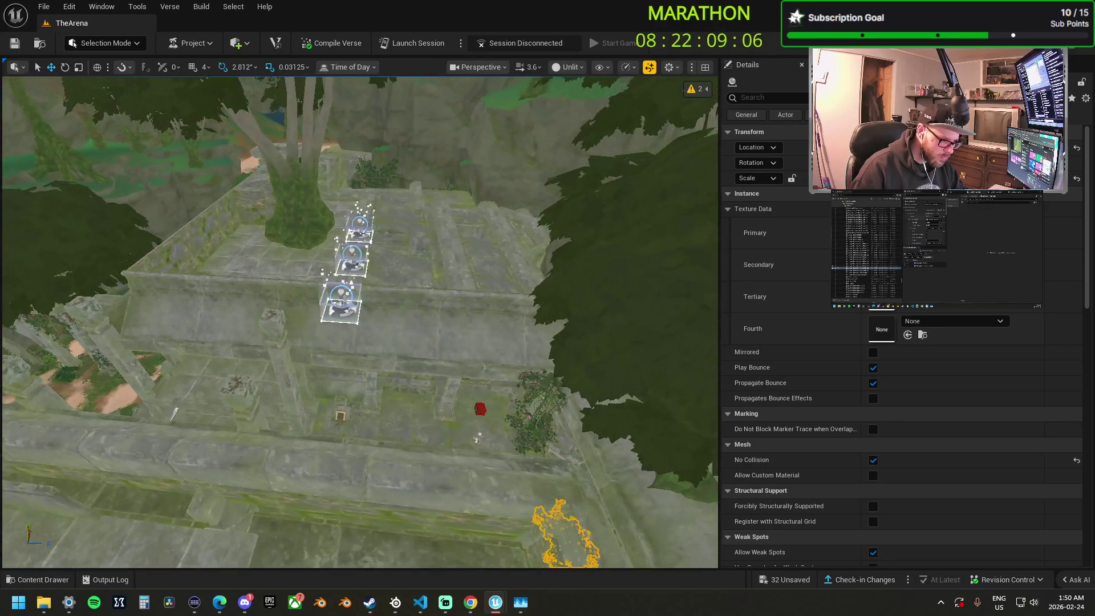
Select Capture Area Dom3 and a second Domination area and drag Capture Radius up for both.
click(448, 293)
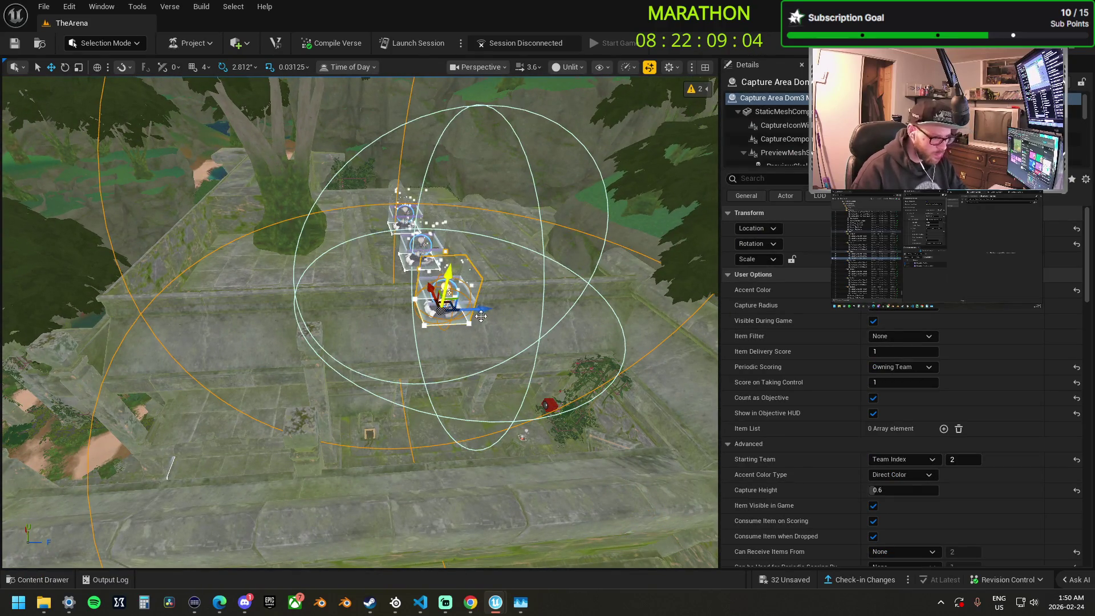
drag(364, 294, 362, 311)
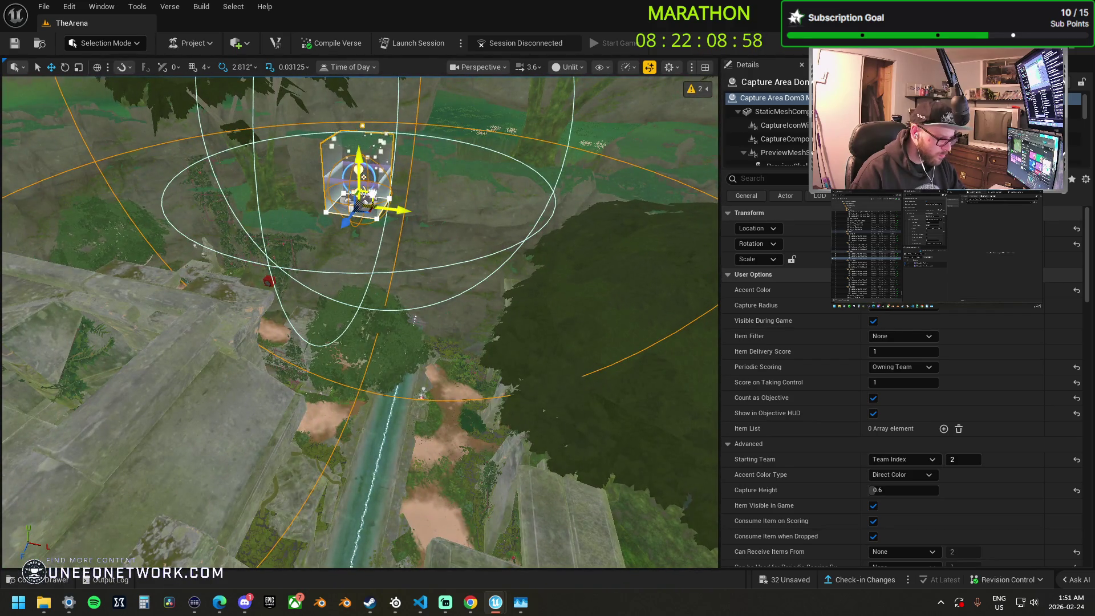
mouse_move(331, 266)
mouse_down()
mouse_move(322, 288)
mouse_move(327, 256)
mouse_move(538, 318)
mouse_move(379, 354)
mouse_move(392, 354)
mouse_move(163, 365)
mouse_move(264, 325)
mouse_move(267, 353)
mouse_move(465, 322)
mouse_move(489, 342)
mouse_move(464, 330)
mouse_move(455, 307)
mouse_up()
ctrl+click(510, 321)
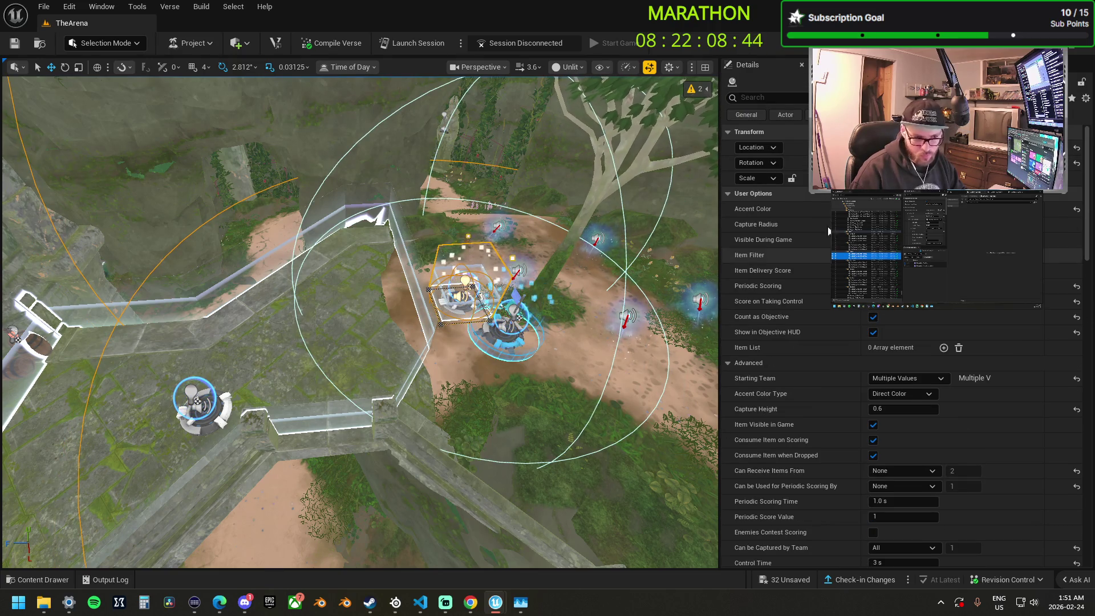
click(773, 97)
text(spl)
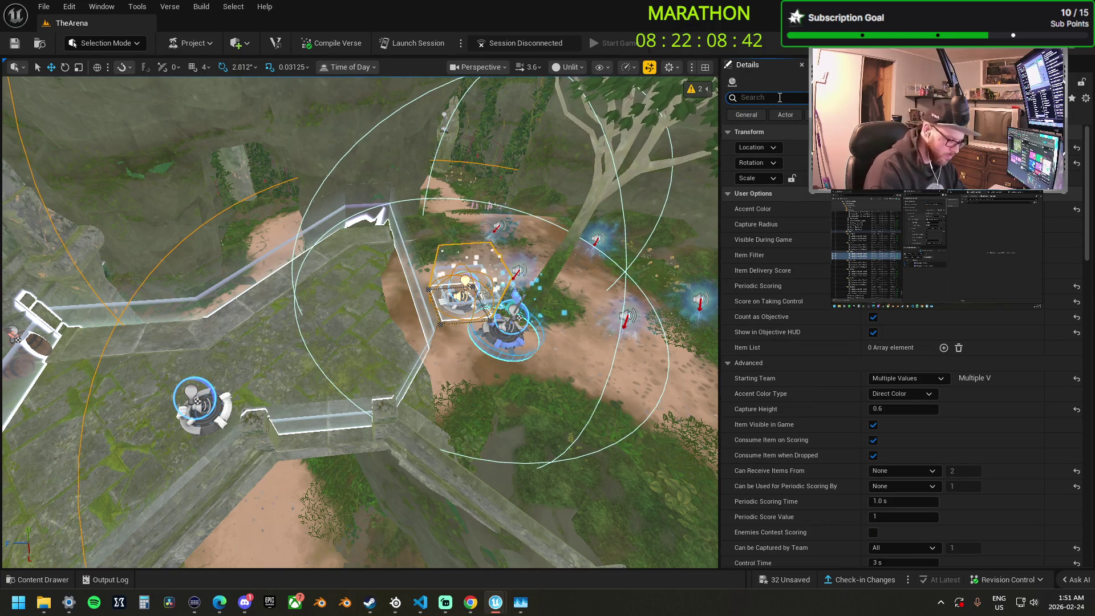
text(ine)
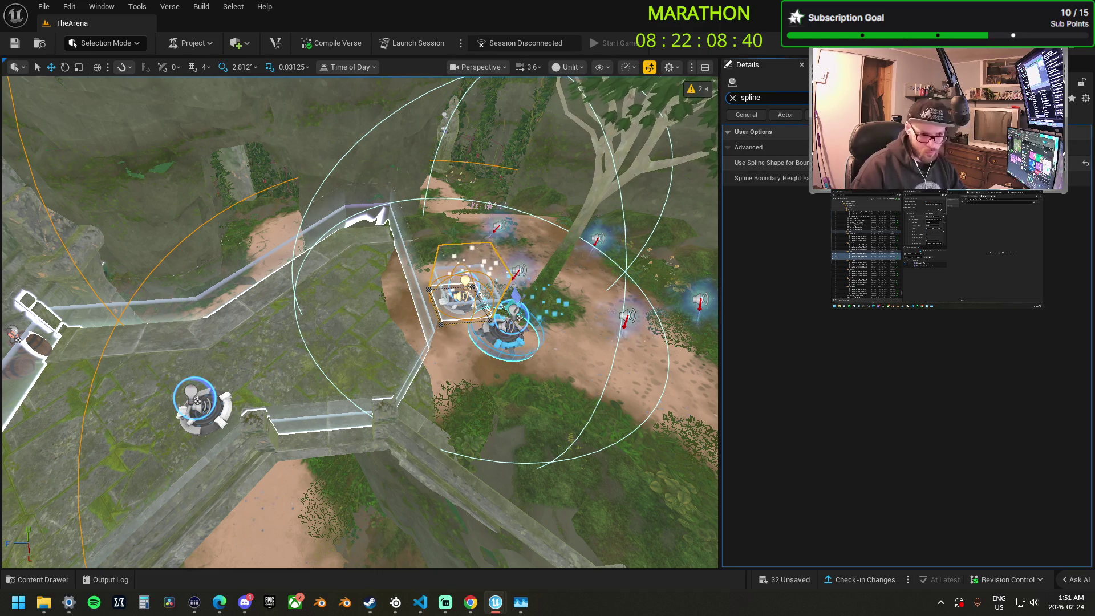
click(733, 98)
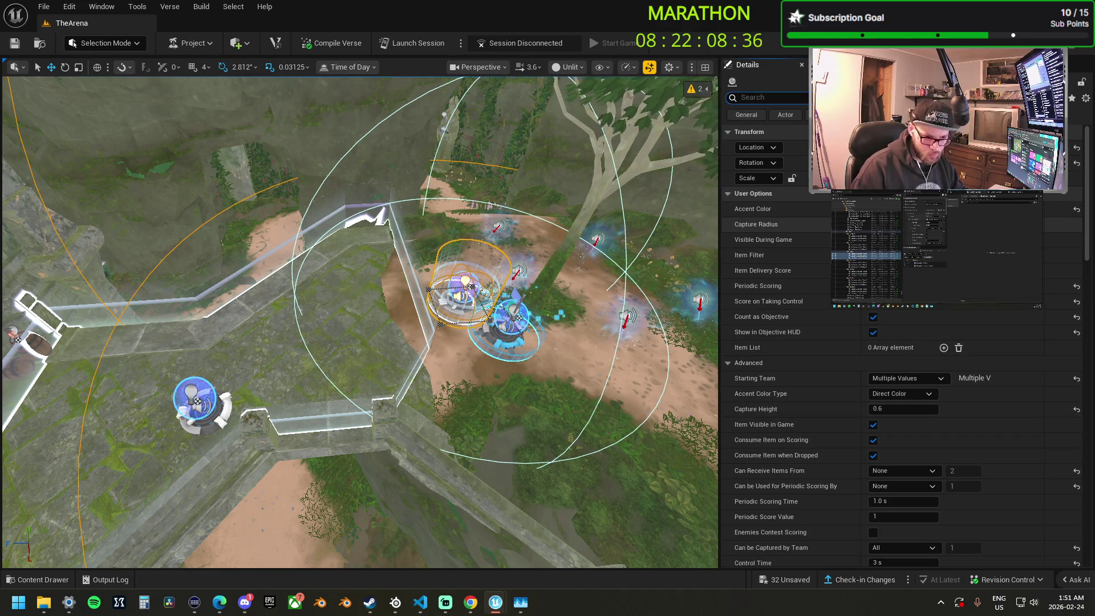
drag(890, 224, 912, 224)
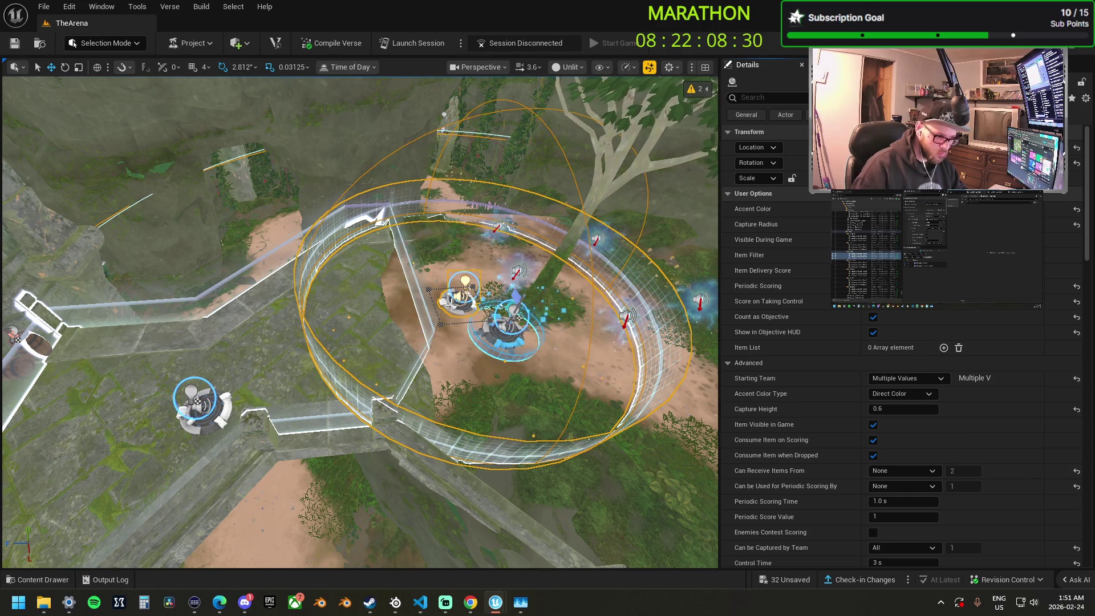
click(465, 296)
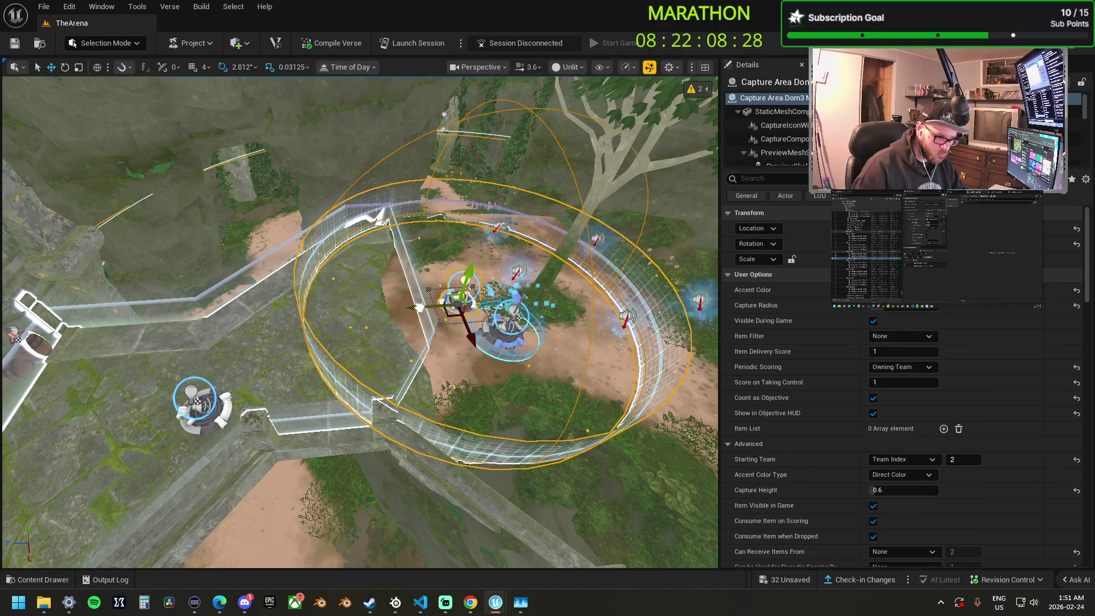
Drag Capture Area Dom3 across the stone ruins into the grassy clearing beside the mossy statues.
mouse_move(473, 304)
mouse_down()
mouse_move(322, 321)
mouse_move(273, 394)
mouse_move(382, 315)
mouse_up()
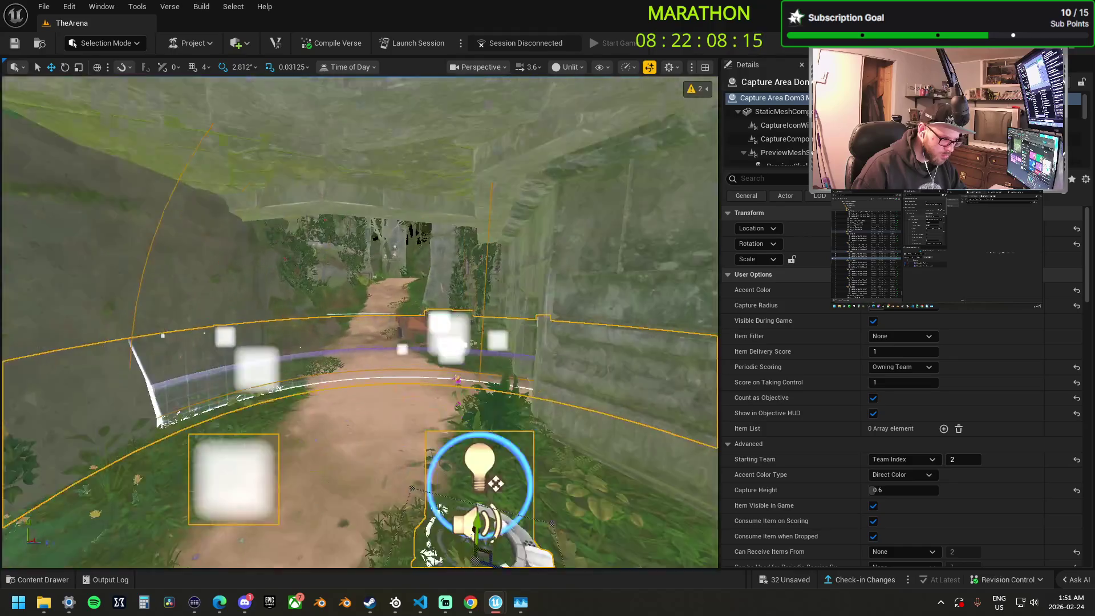
drag(382, 315, 382, 371)
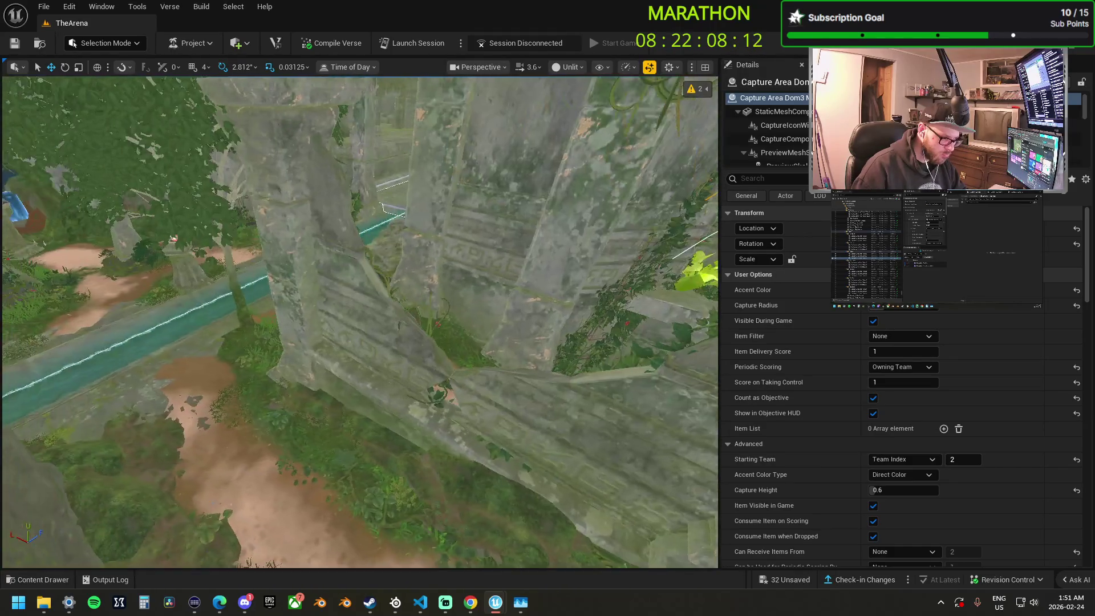
drag(382, 370, 365, 342)
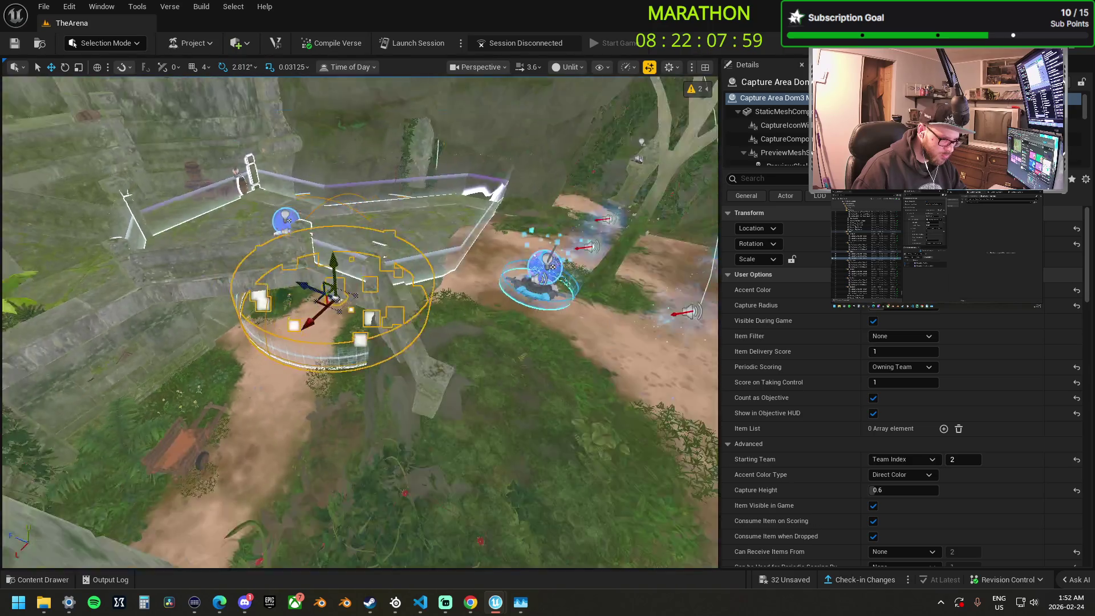
mouse_move(359, 319)
mouse_down()
mouse_move(433, 354)
mouse_move(444, 286)
mouse_move(347, 323)
mouse_up()
mouse_move(204, 380)
mouse_down()
mouse_move(423, 399)
mouse_move(472, 363)
mouse_move(516, 285)
mouse_move(562, 296)
mouse_move(564, 336)
mouse_move(568, 292)
mouse_up()
Shrink Capture Area Dom3's Capture Radius down to about 1.0.
key(f)
scroll(498, 281, up, 5)
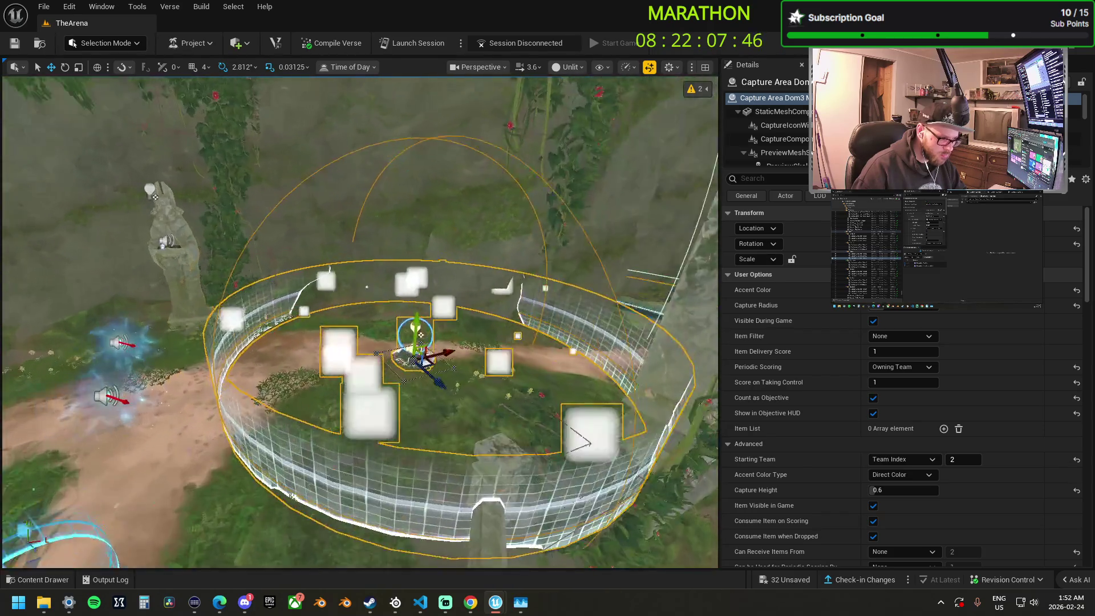
scroll(359, 319, down, 5)
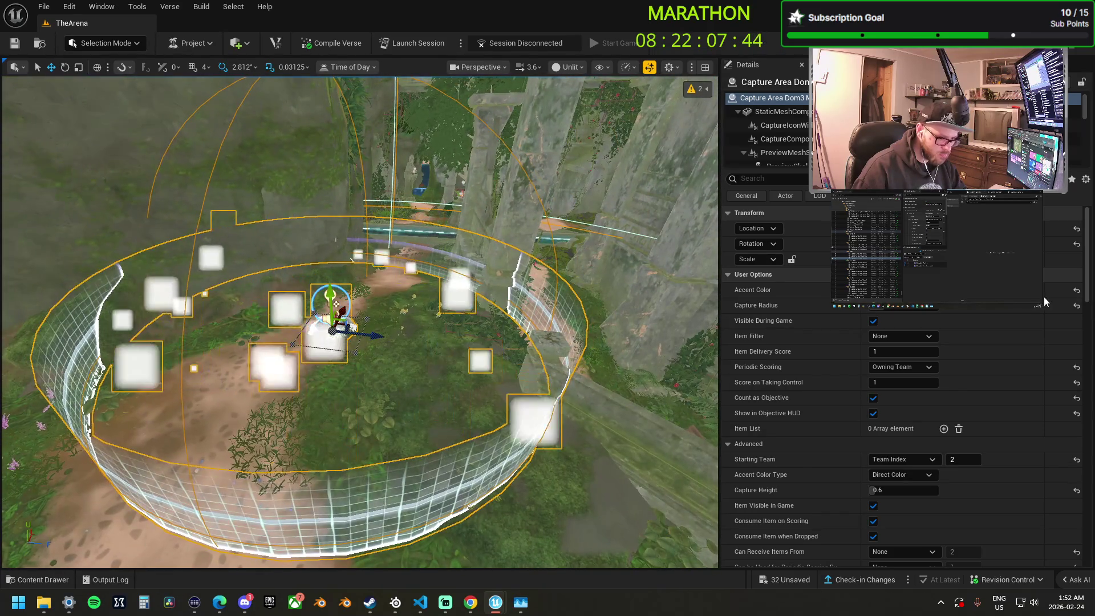
drag(896, 305, 870, 305)
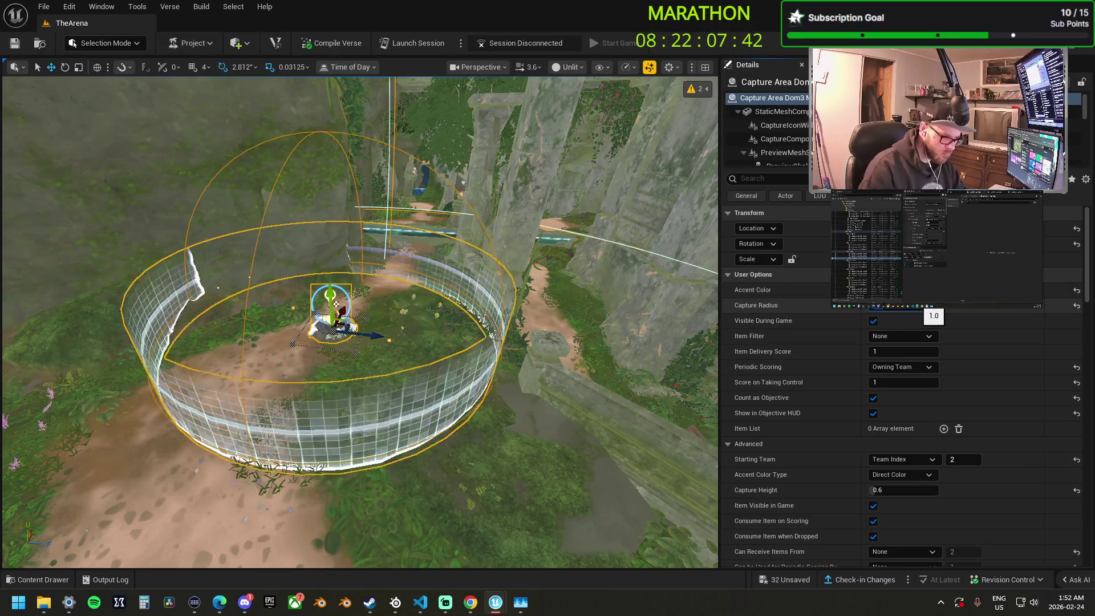
scroll(344, 327, up, 3)
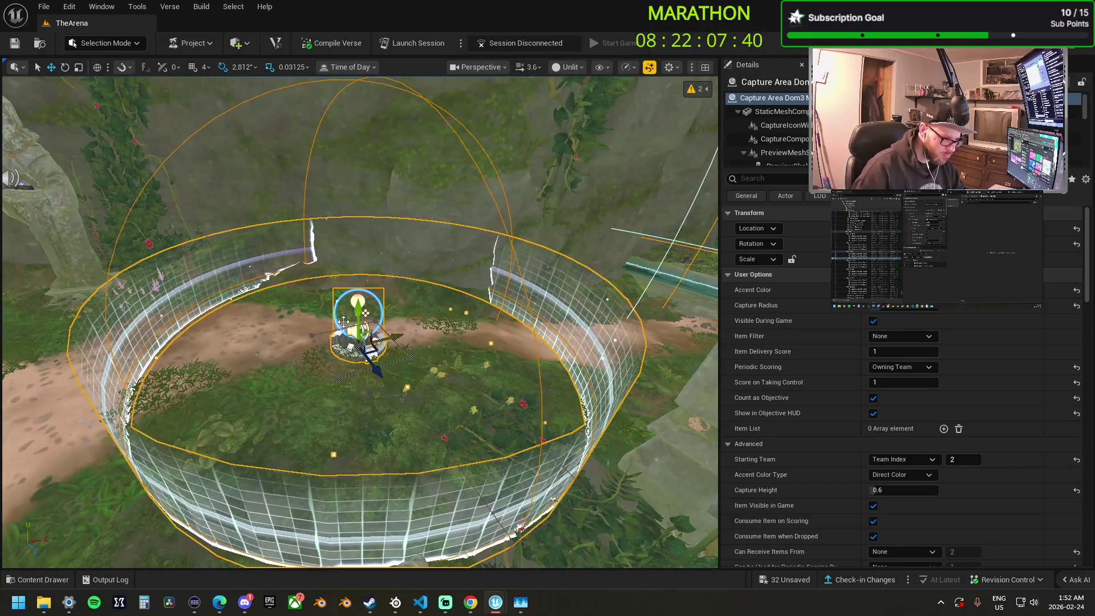
scroll(358, 305, down, 1)
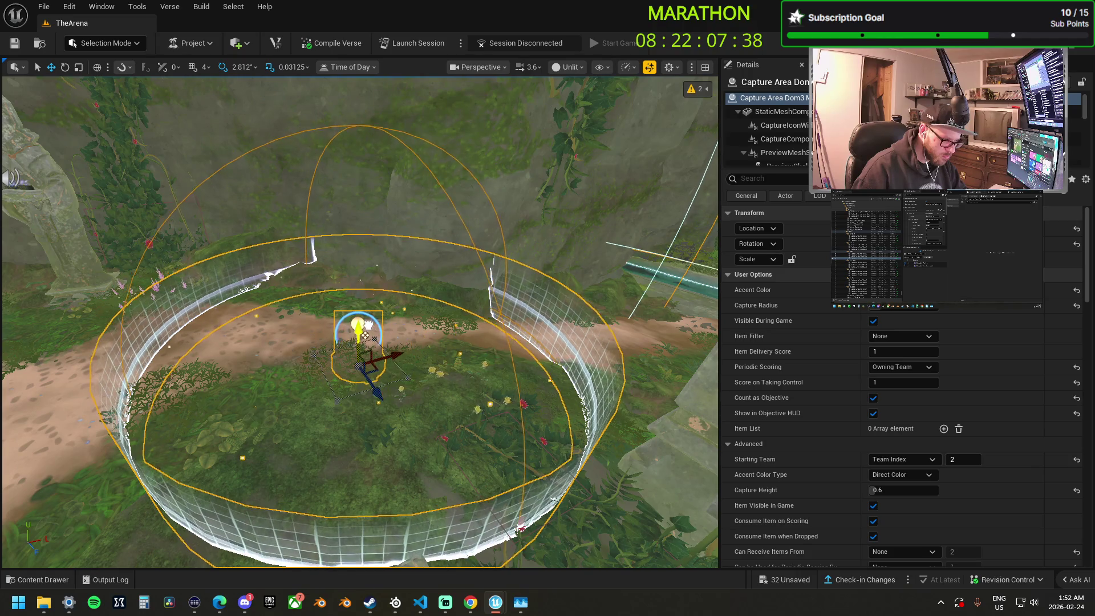
scroll(359, 322, down, 5)
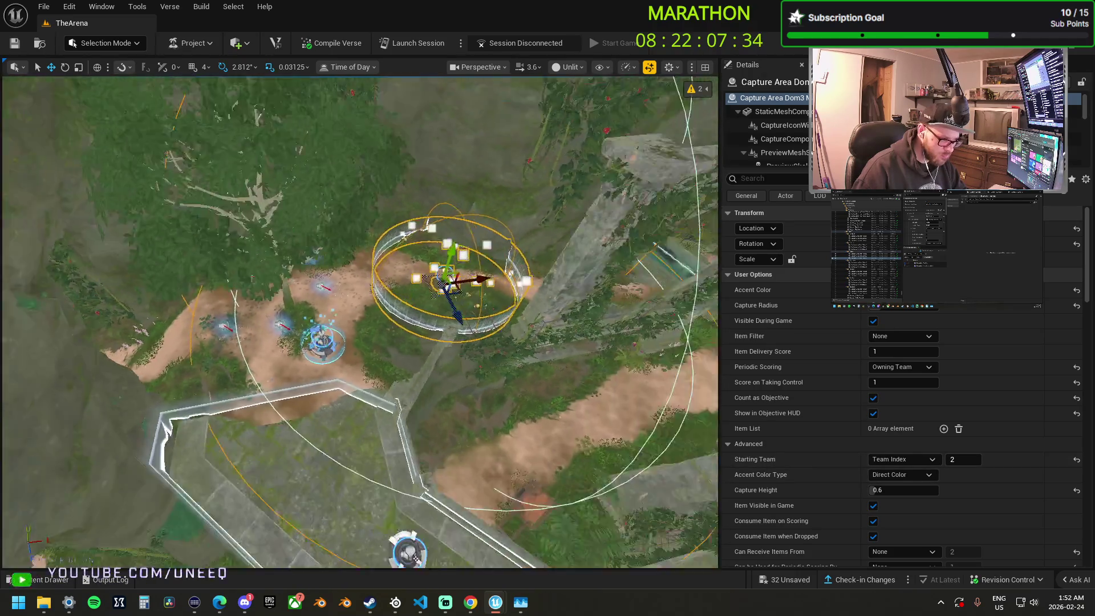
Select Capture Area Dom2 in the river below the red spawn pads and orbit to inspect its zone.
key(w)
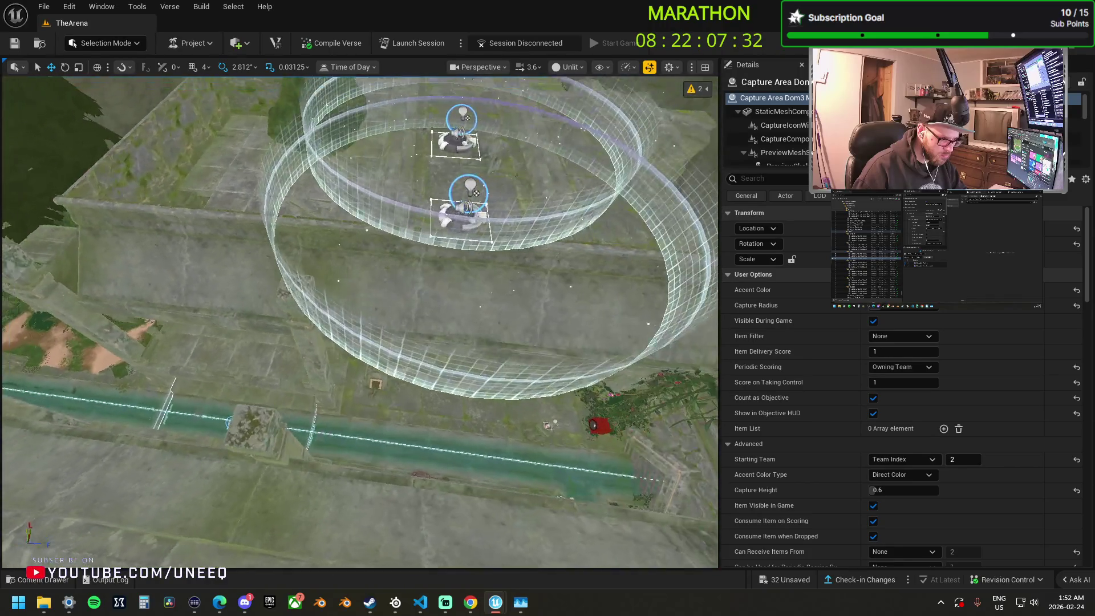
click(346, 236)
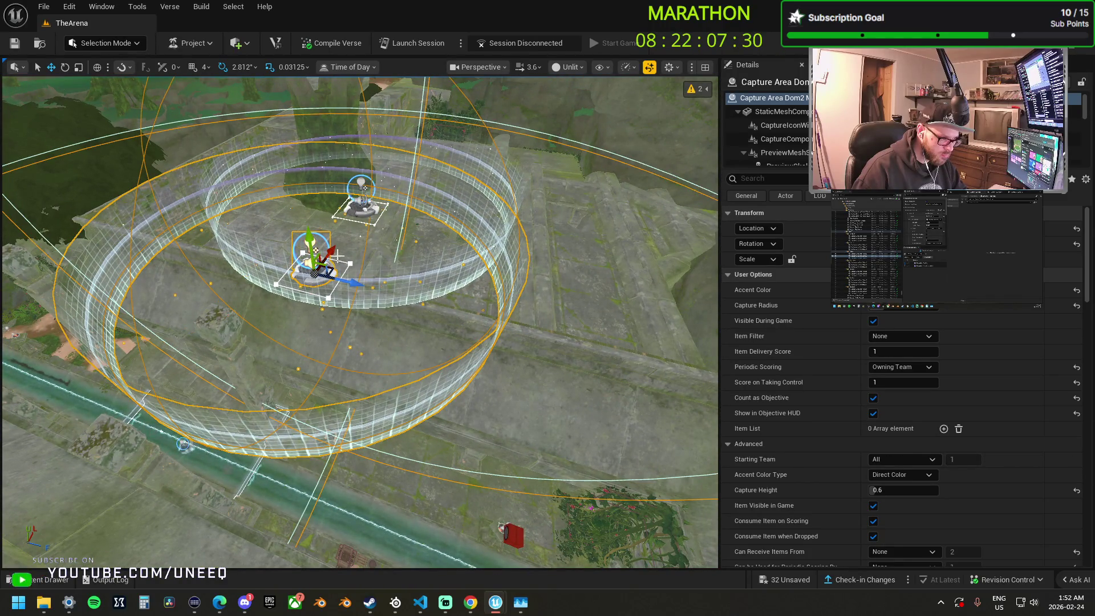
mouse_move(311, 245)
mouse_down()
mouse_move(317, 208)
mouse_move(291, 197)
mouse_up()
drag(506, 396, 490, 376)
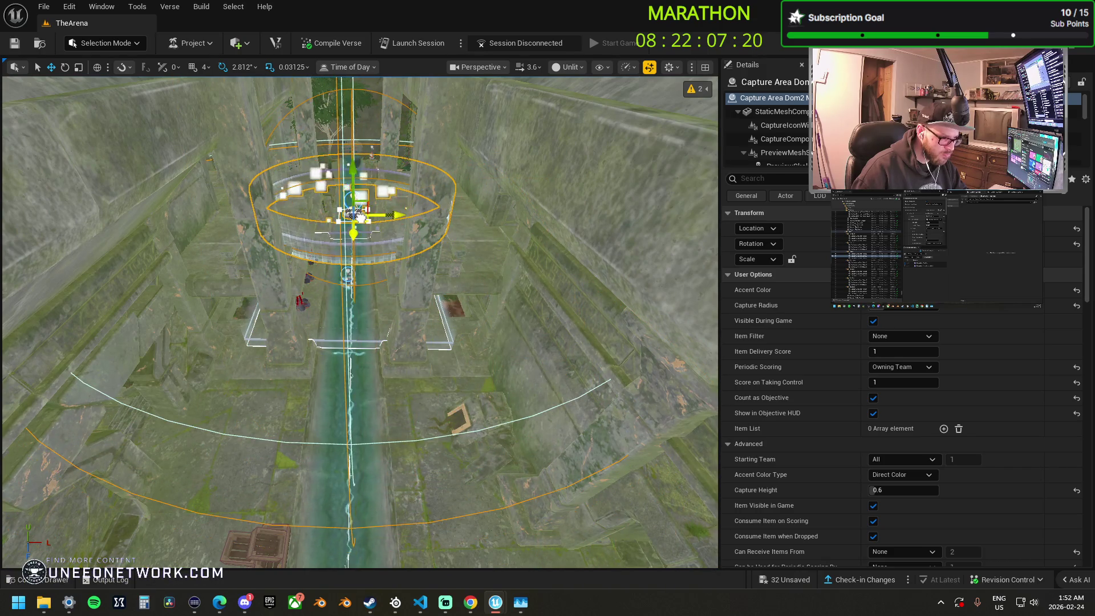
drag(375, 261, 373, 240)
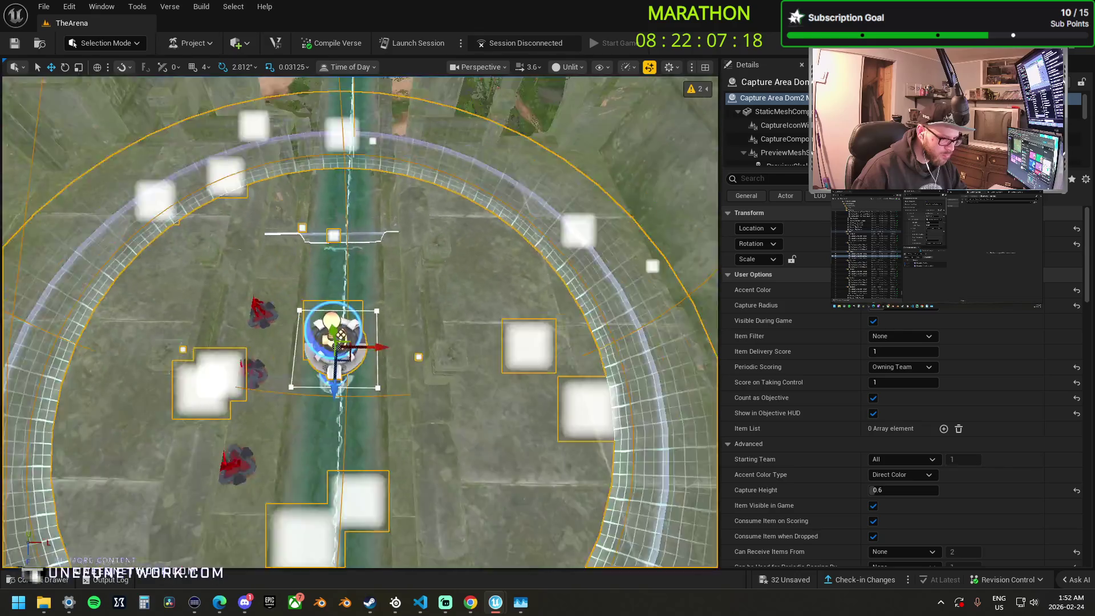
drag(431, 297, 355, 201)
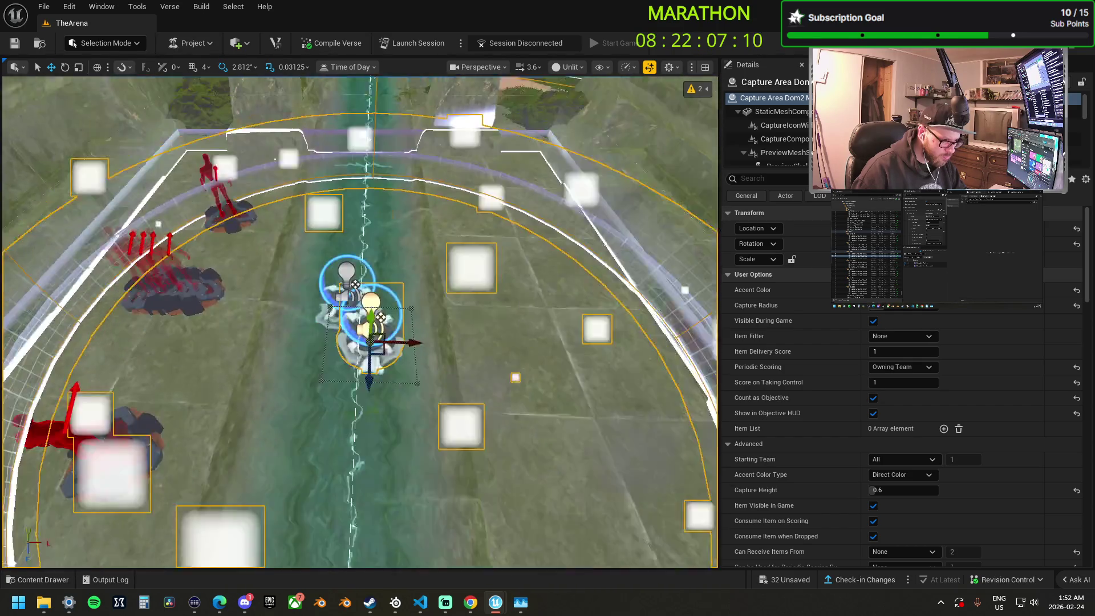
drag(354, 201, 358, 237)
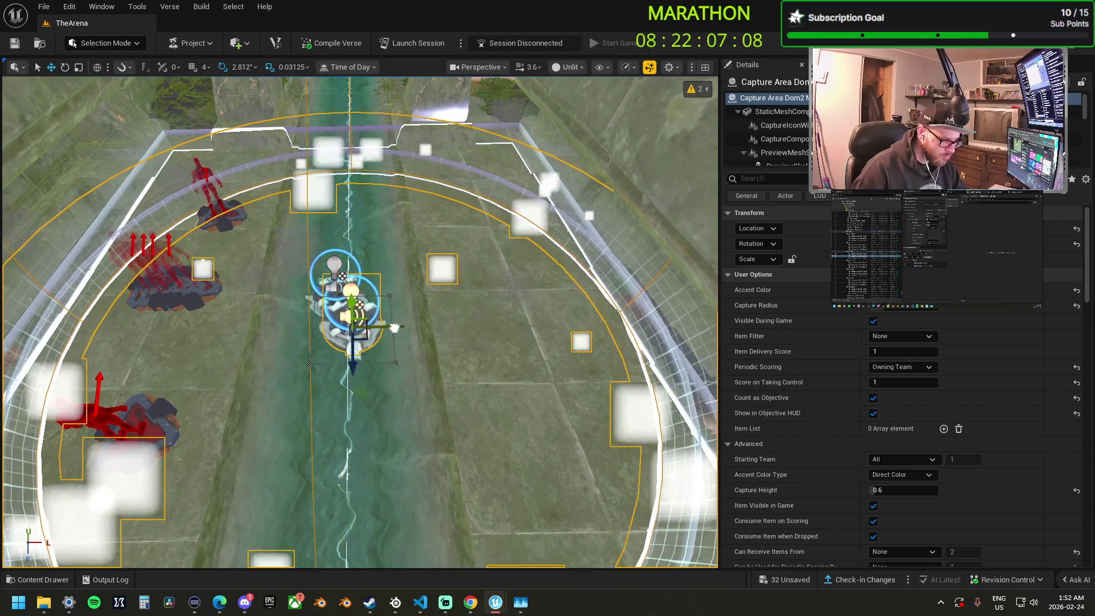
drag(349, 362, 349, 433)
scroll(343, 312, up, 3)
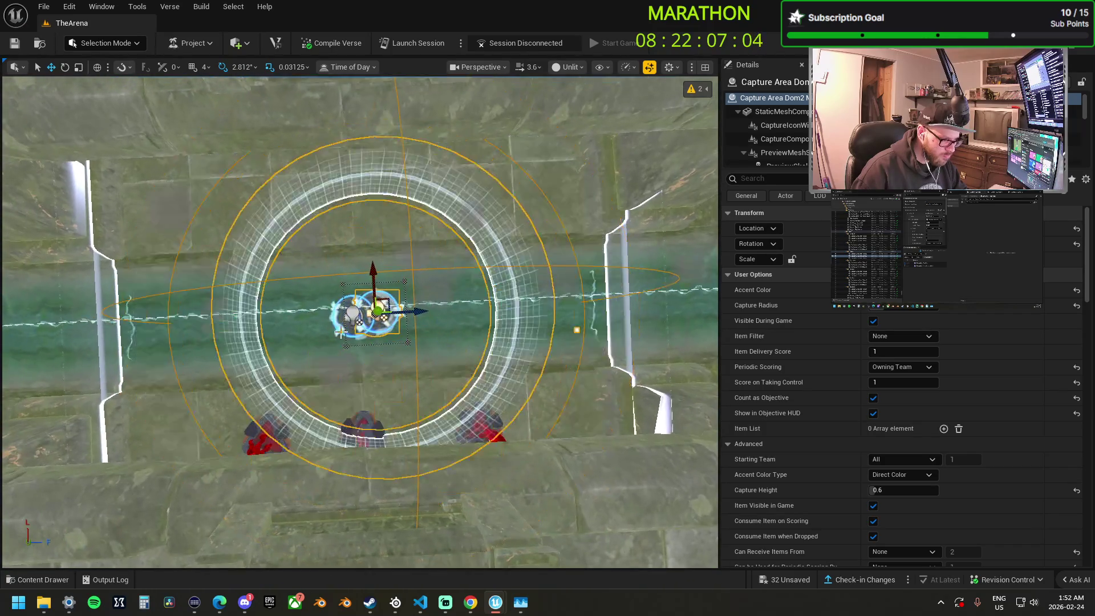
mouse_move(409, 311)
mouse_down()
mouse_move(340, 310)
mouse_move(323, 438)
mouse_move(414, 295)
mouse_up()
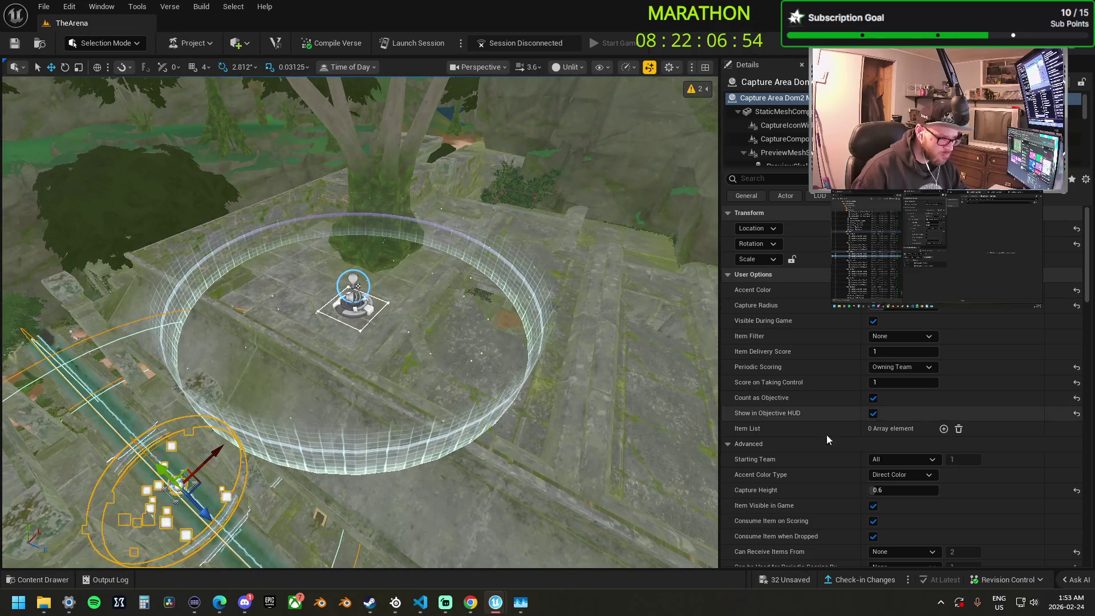
scroll(856, 436, down, 10)
scroll(850, 420, down, 7)
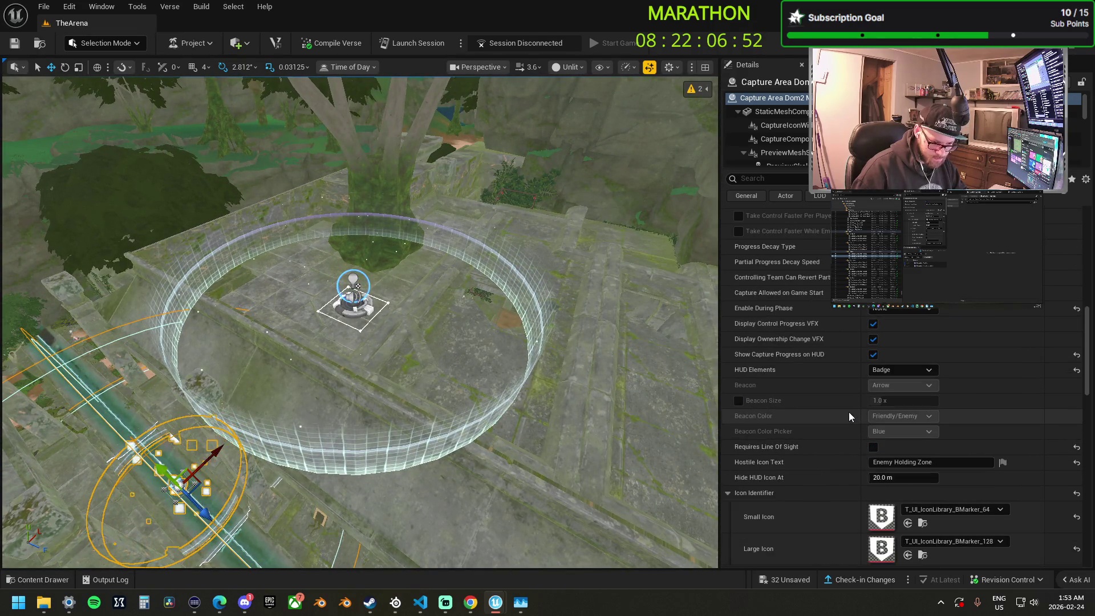
Select Capture Area Dom1 at the arena centre and orbit to look down on its zone.
click(364, 322)
mouse_move(357, 285)
mouse_down()
mouse_move(385, 281)
mouse_move(388, 302)
mouse_move(400, 291)
mouse_up()
scroll(901, 400, up, 5)
scroll(901, 388, up, 8)
mouse_move(399, 291)
mouse_down()
mouse_move(391, 263)
mouse_move(367, 285)
mouse_up()
scroll(367, 284, up, 3)
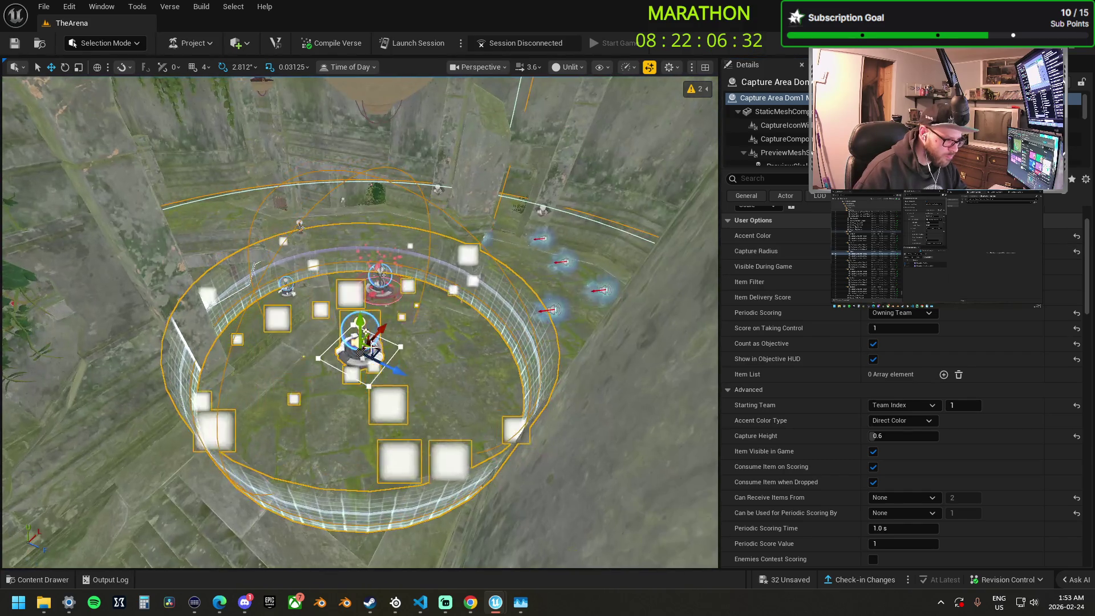
Orbit over the Dom1 zone, then fly back out to an overview of the jungle arena.
mouse_move(370, 331)
mouse_down()
mouse_move(349, 264)
mouse_move(361, 313)
mouse_up()
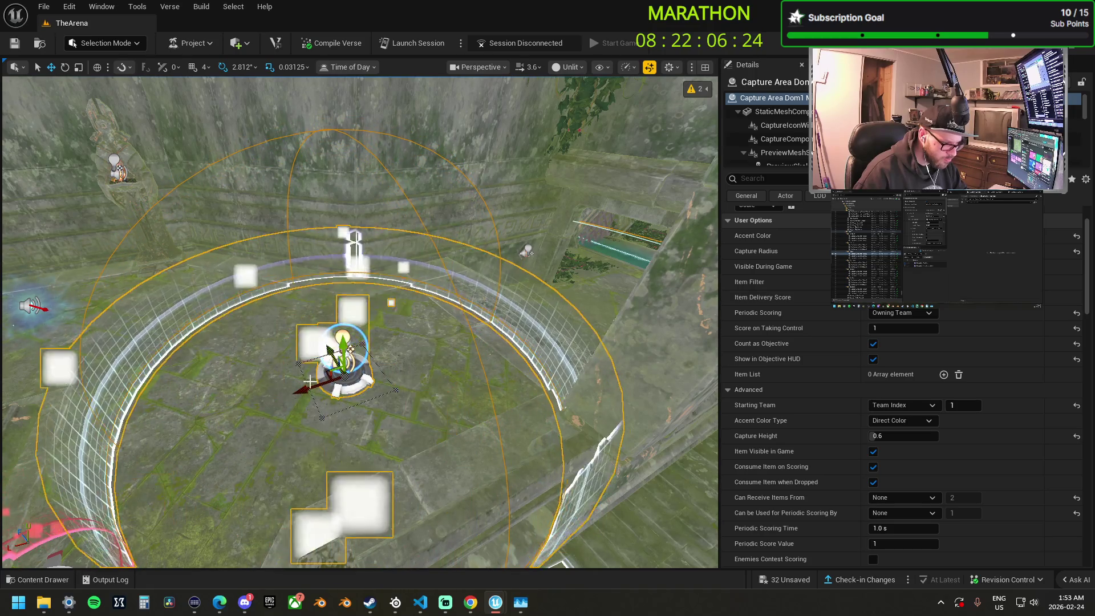
drag(369, 342, 355, 325)
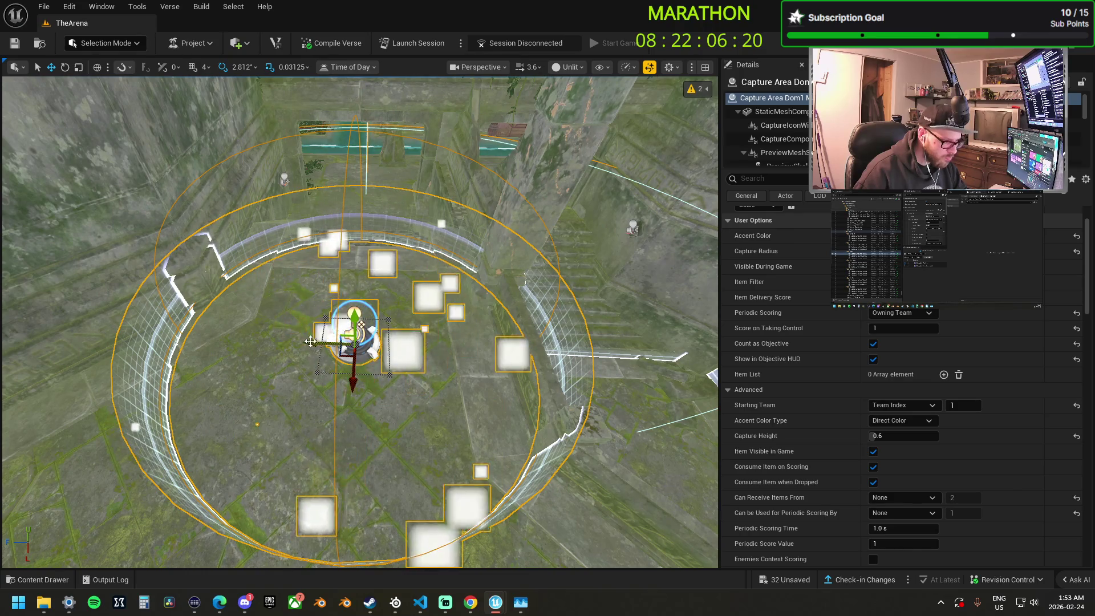
drag(356, 325, 302, 256)
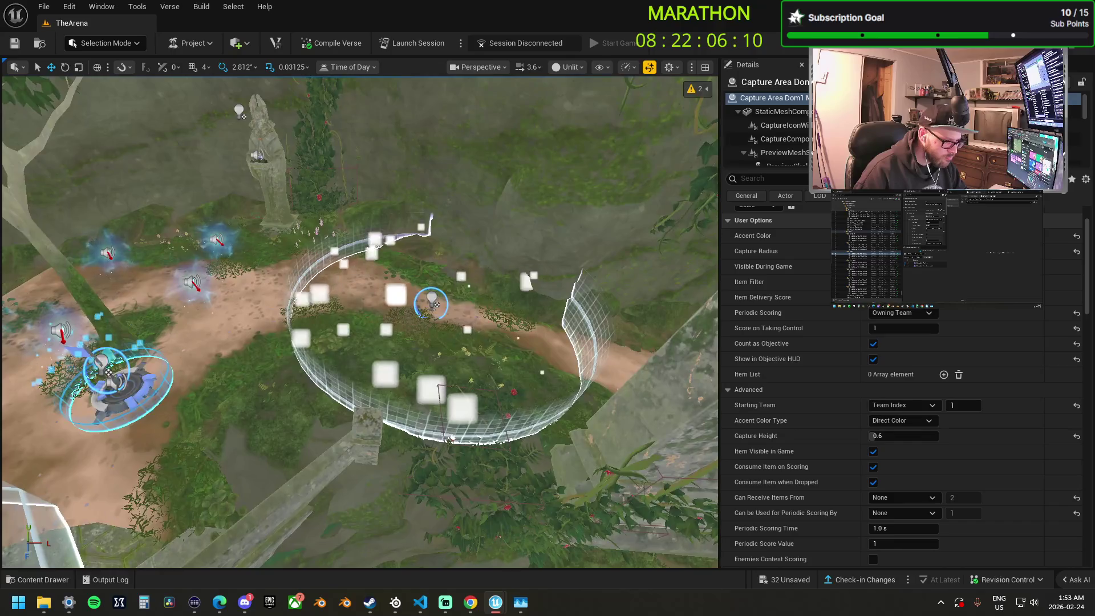
key(s)
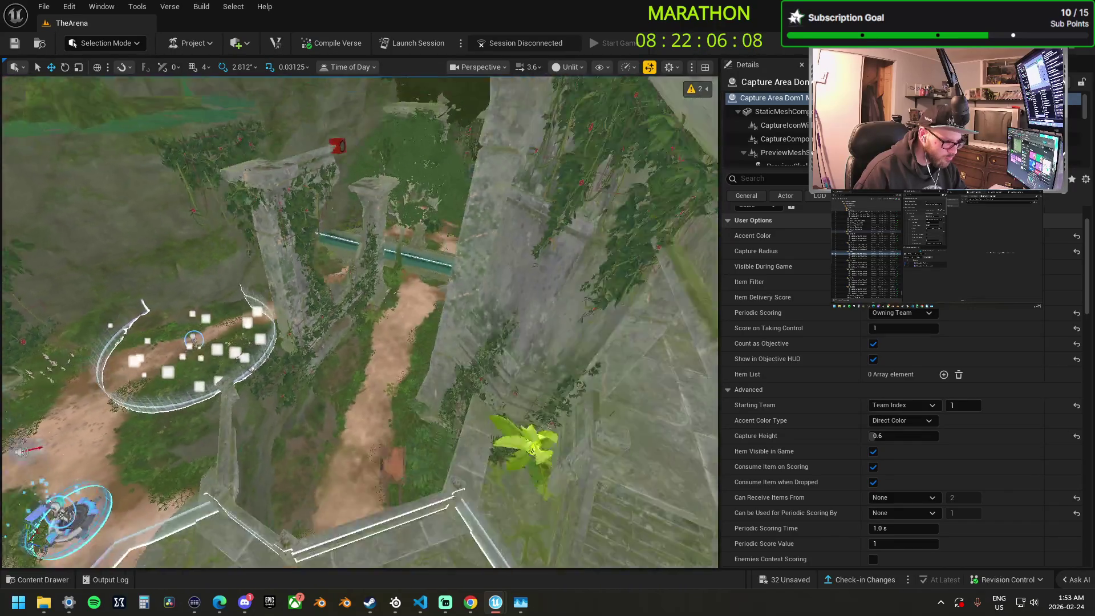
key(w)
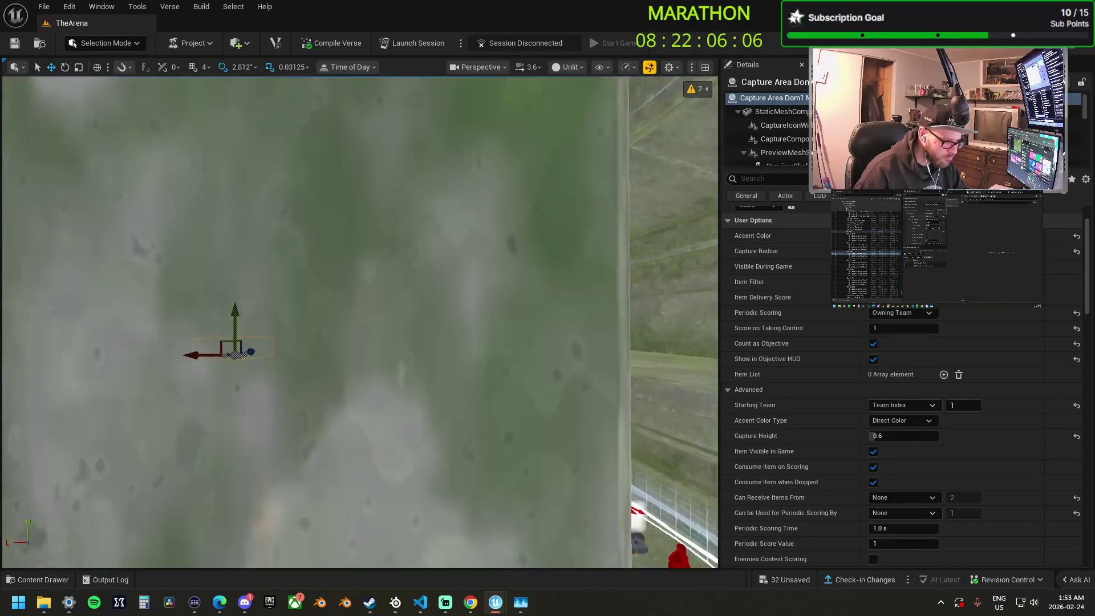
key(s)
key(s)
scroll(360, 322, up, 1)
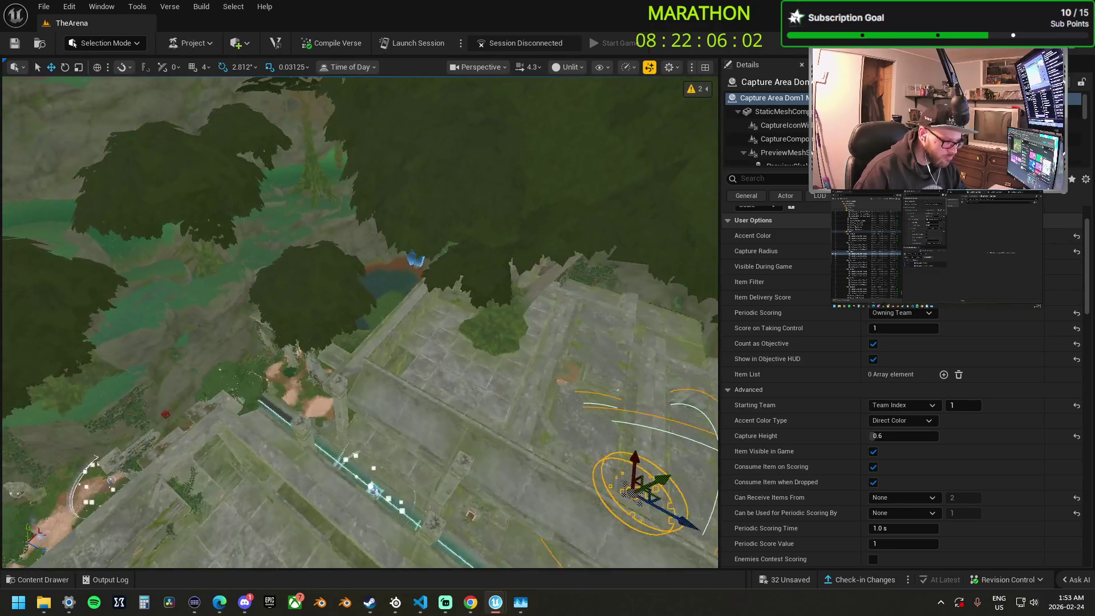
Delete the two floating green platform pieces over the city grid board, then select Capture Area 1 KOTH.
key(1)
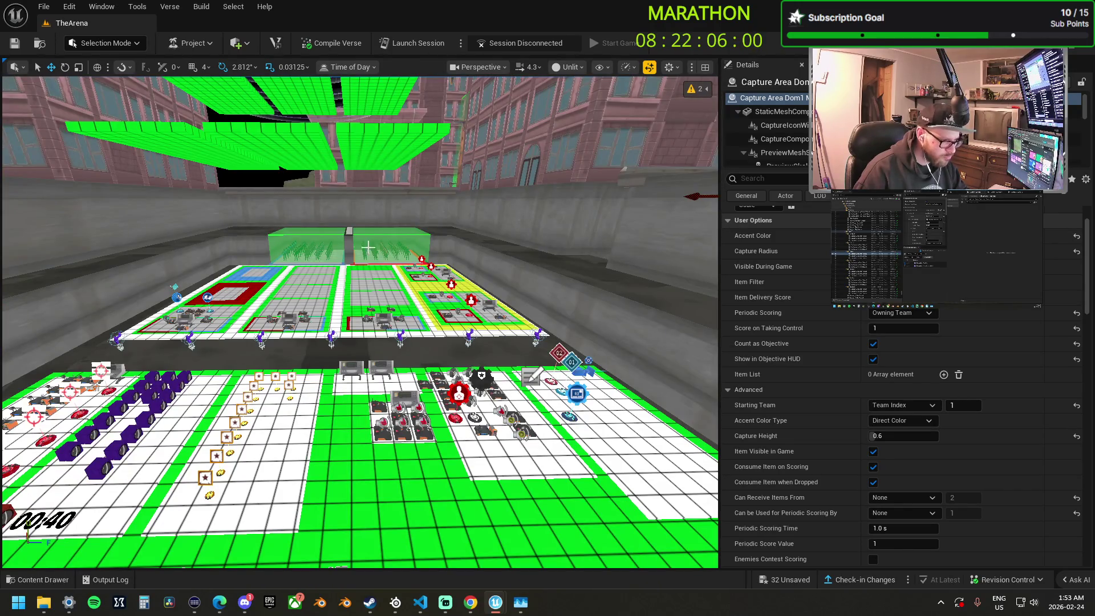
click(394, 137)
key(f)
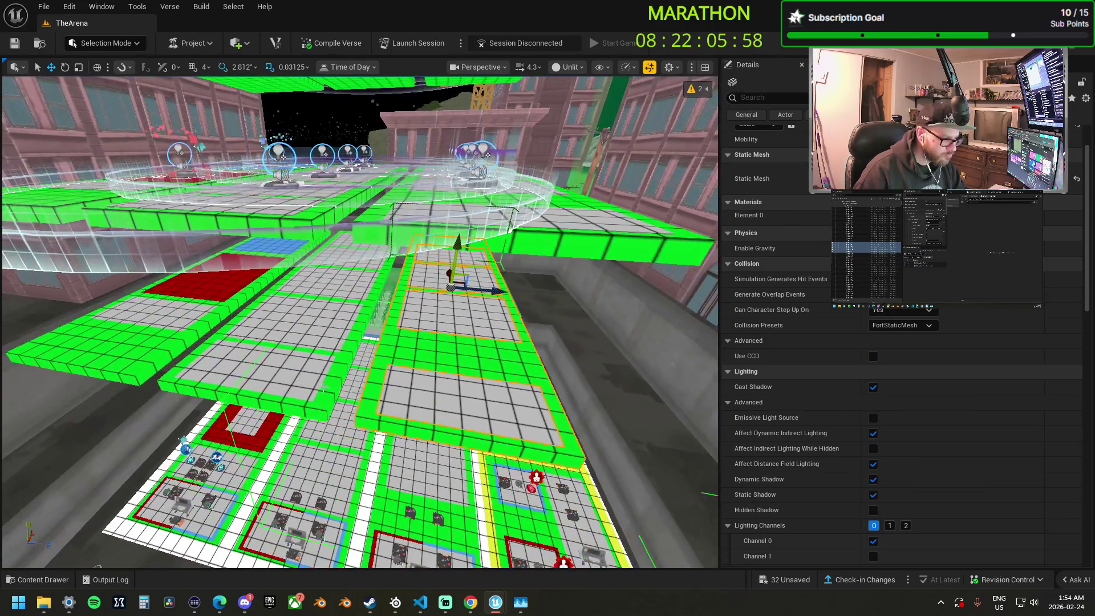
ctrl+click(323, 388)
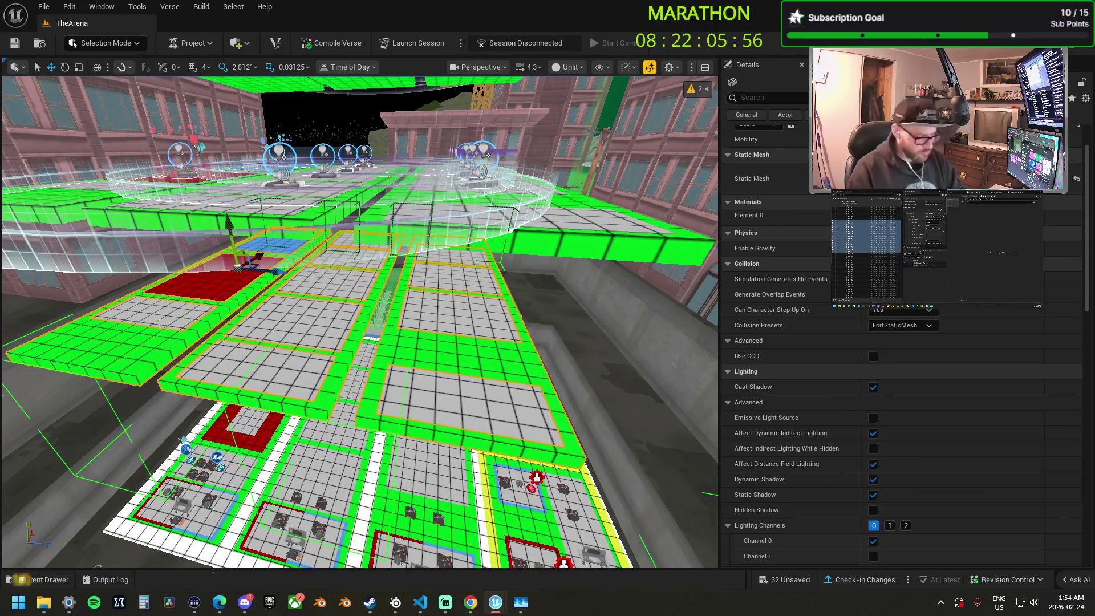
key(Delete)
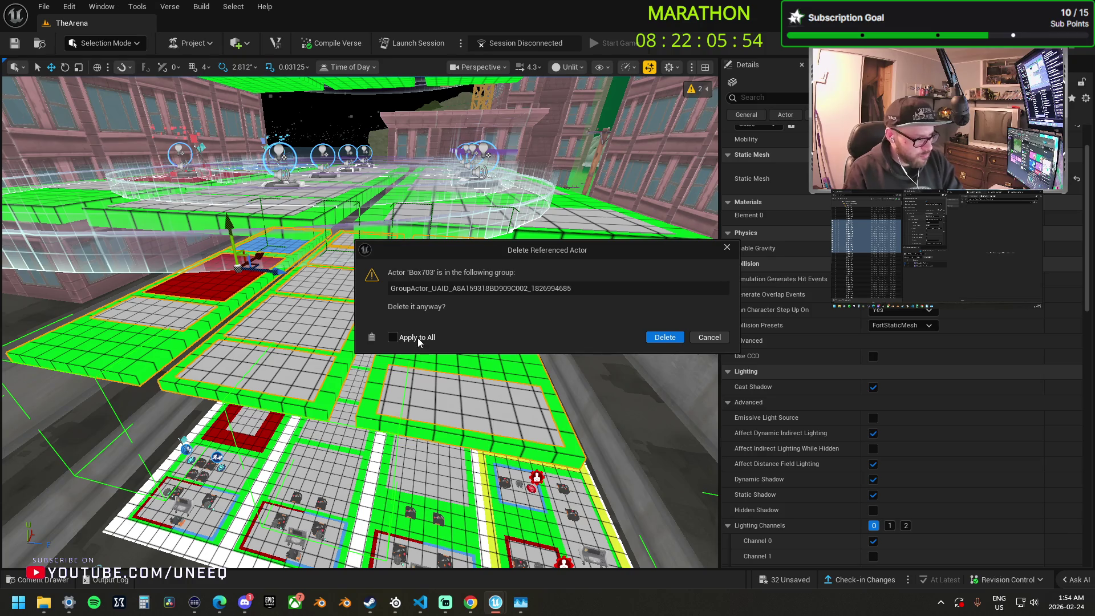
click(665, 337)
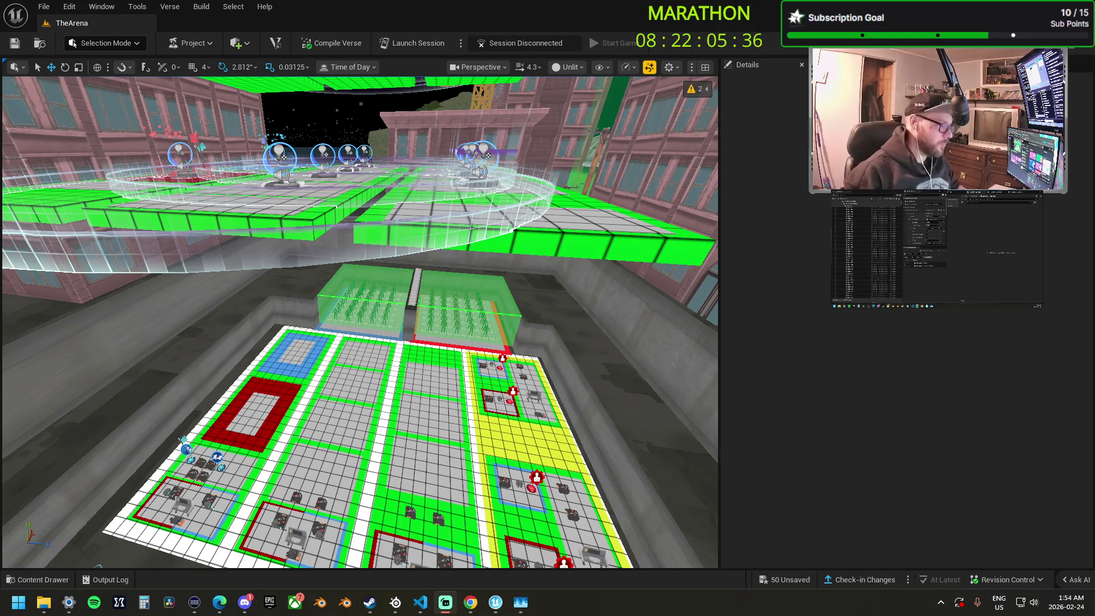
click(281, 160)
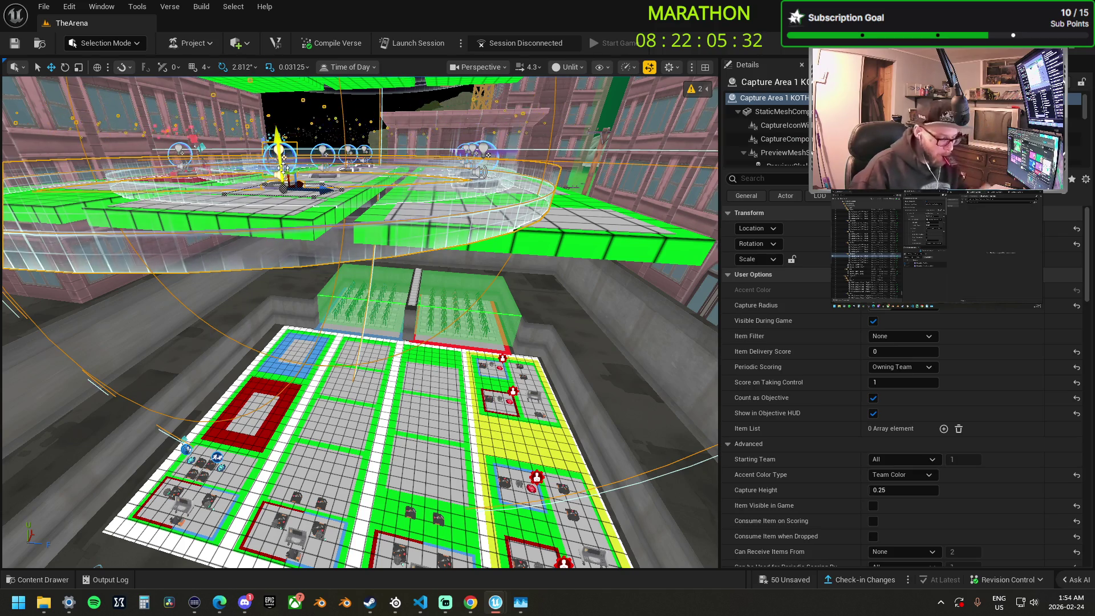
Copy the city arena's KOTH capture devices and move the copies across to the neighbouring island.
key(f)
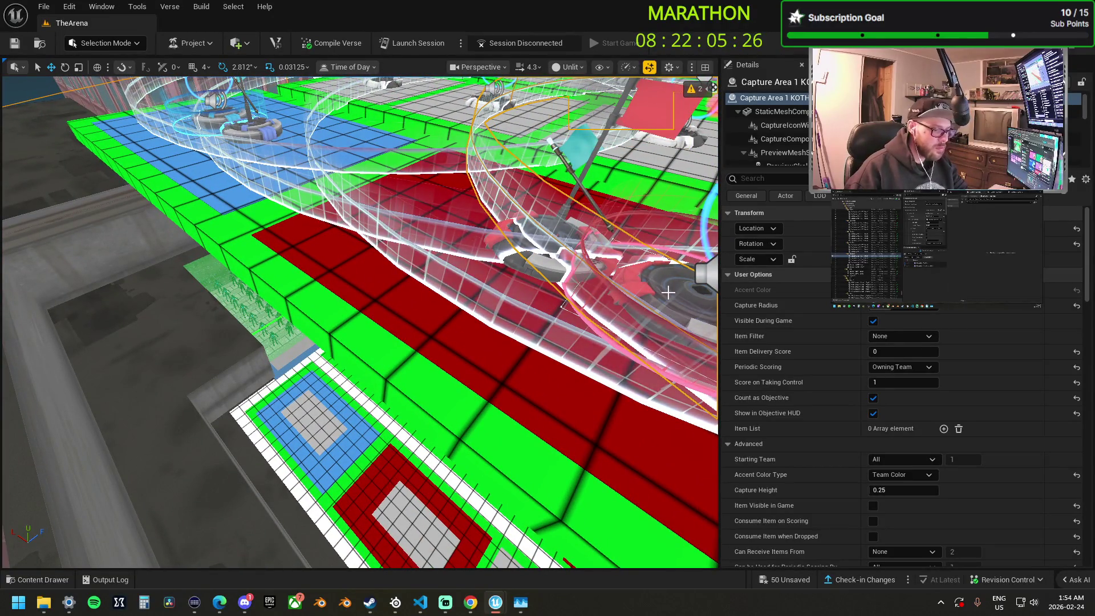
click(542, 242)
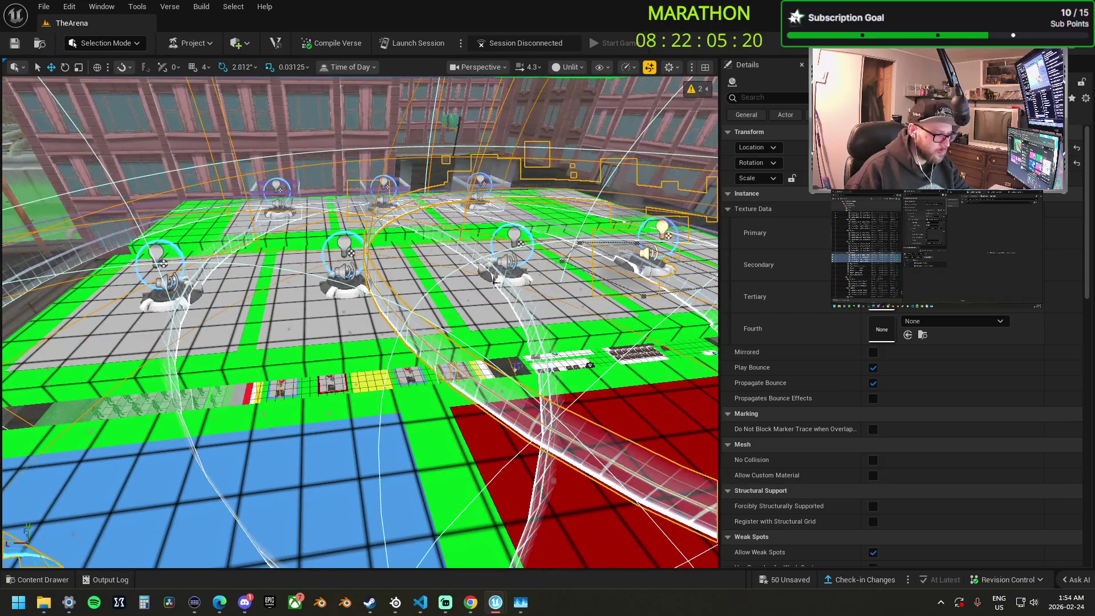
key(ctrl+a)
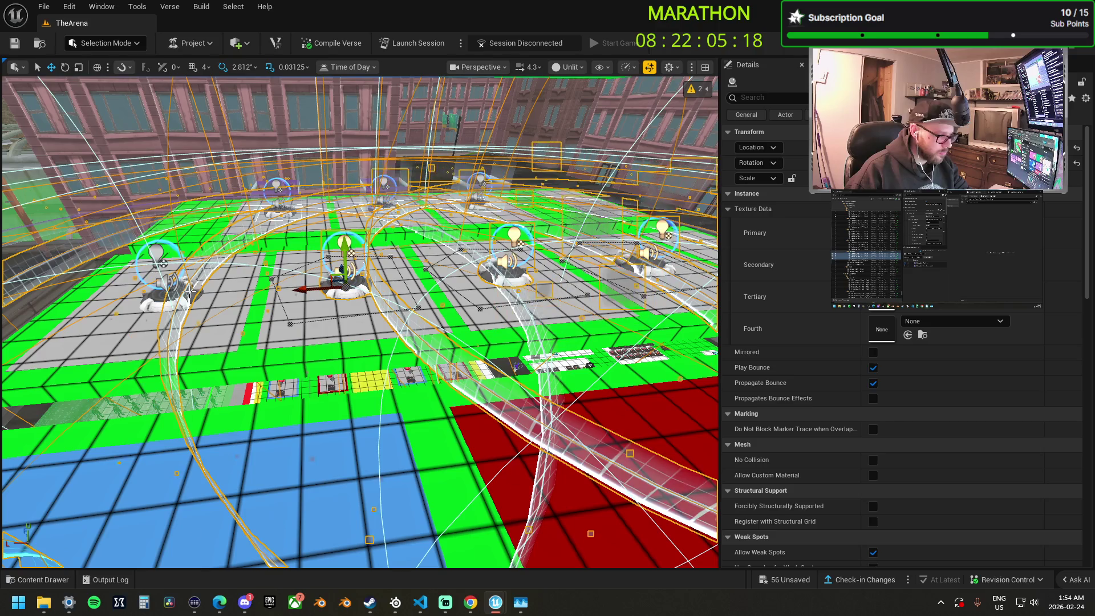
ctrl+click(459, 205)
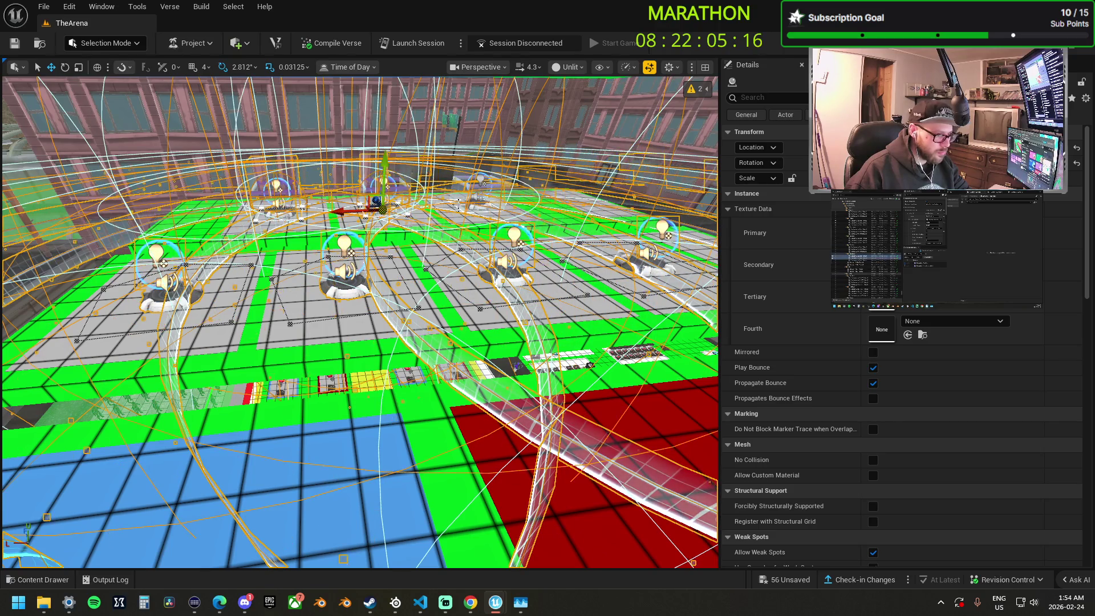
scroll(471, 207, up, 2)
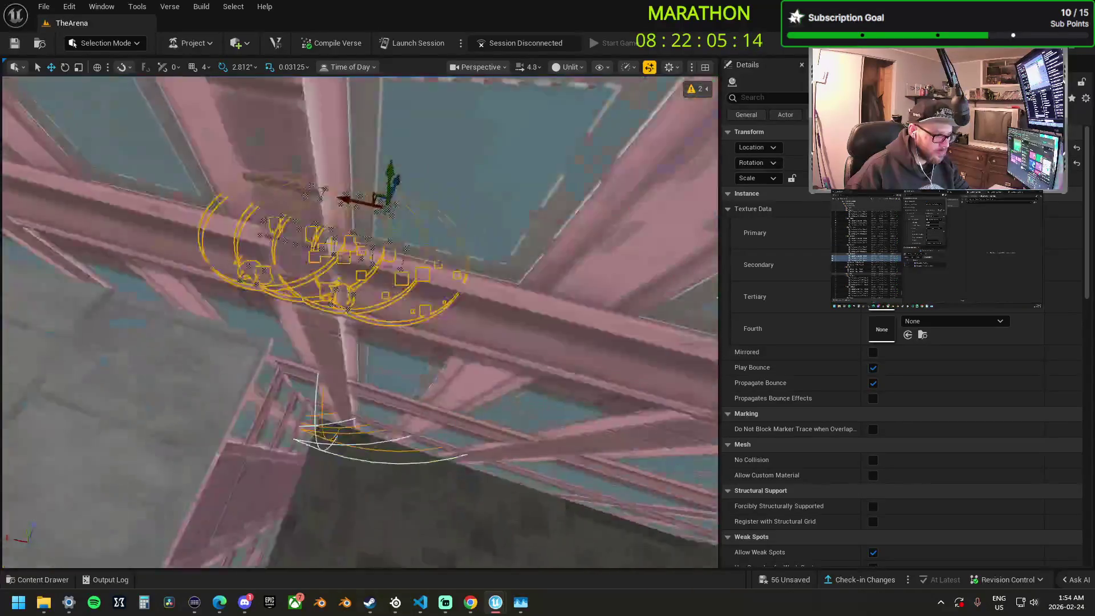
scroll(360, 322, up, 4)
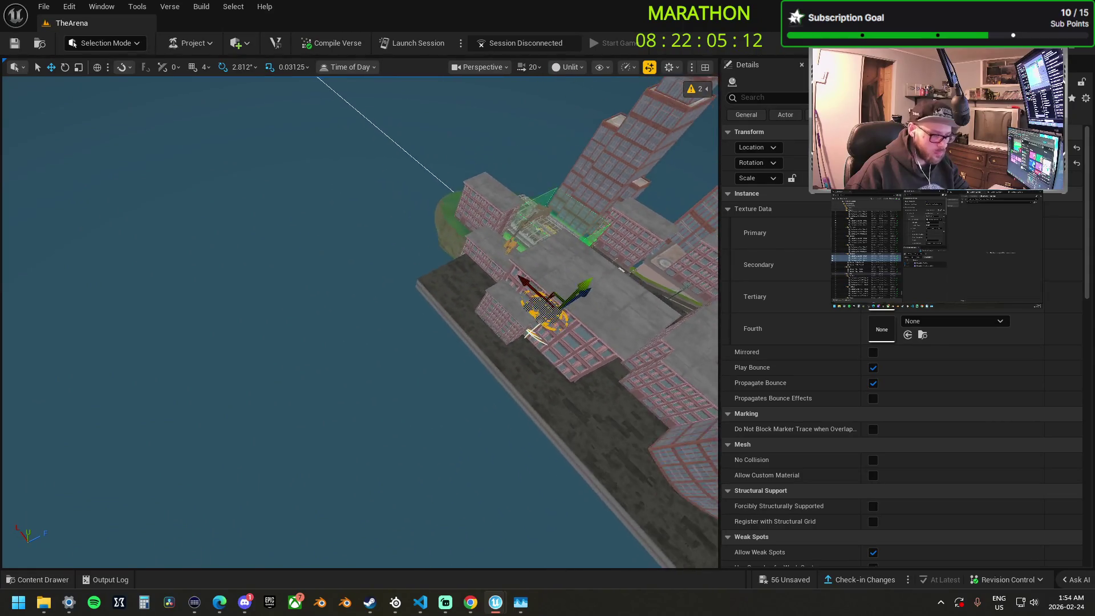
drag(360, 323, 360, 285)
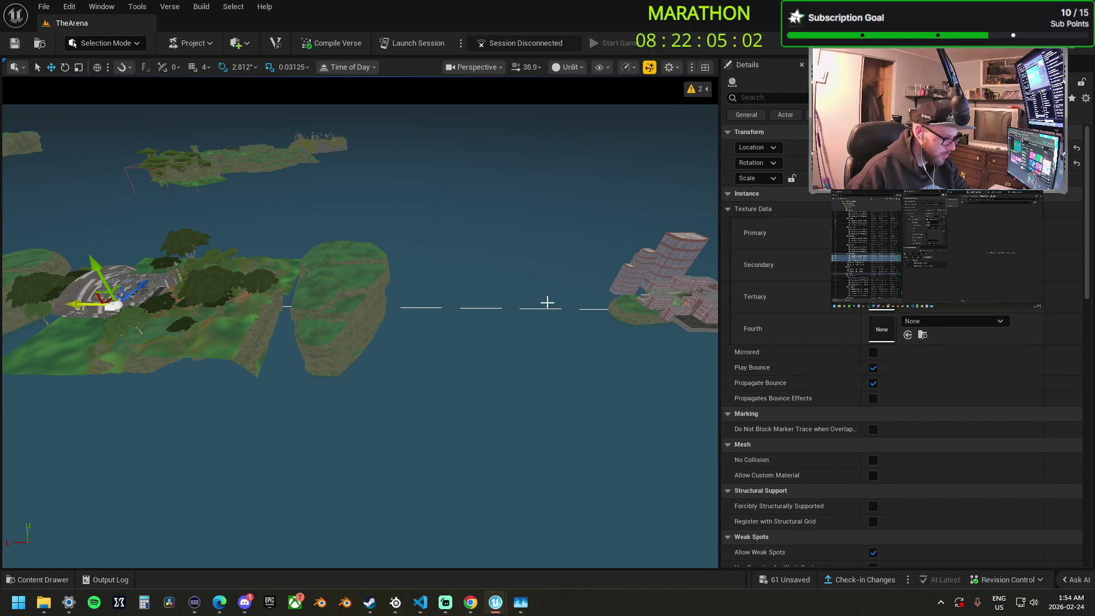
Frame and orbit around the copied capture-device cluster to check its placement.
key(f)
drag(359, 323, 302, 305)
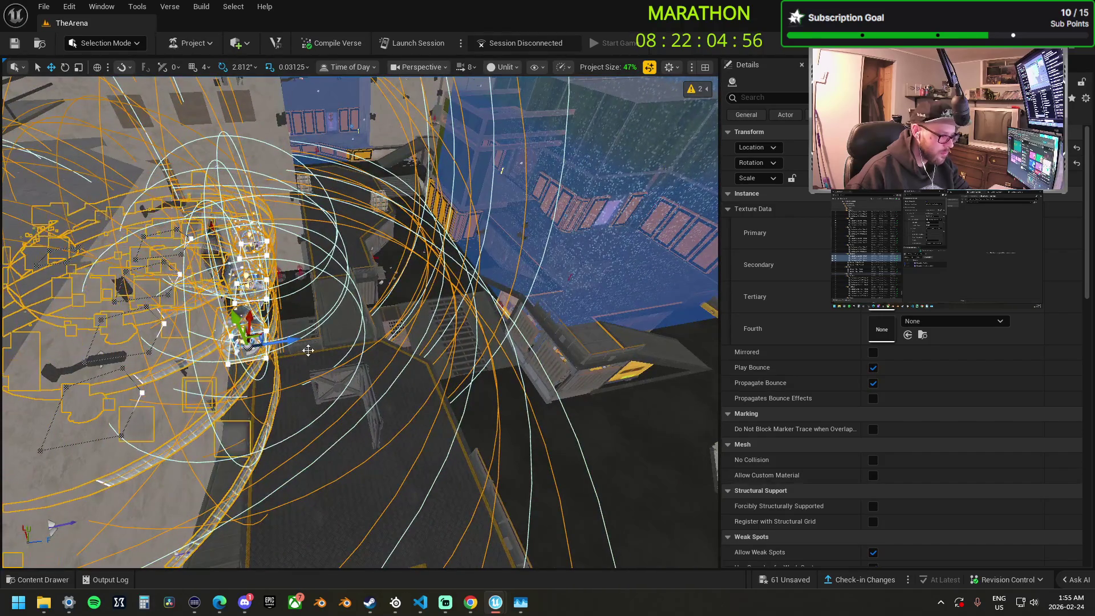
drag(289, 342, 262, 326)
drag(389, 294, 370, 285)
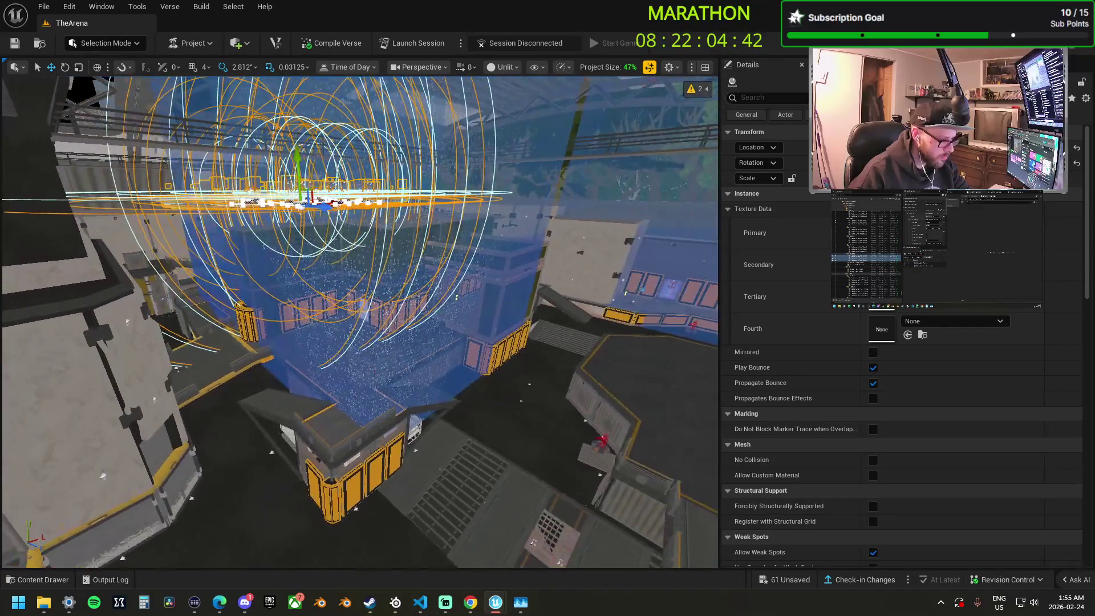
Hide the blue VolumeTrainingPopup volume and look down over the industrial arena floor.
click(447, 312)
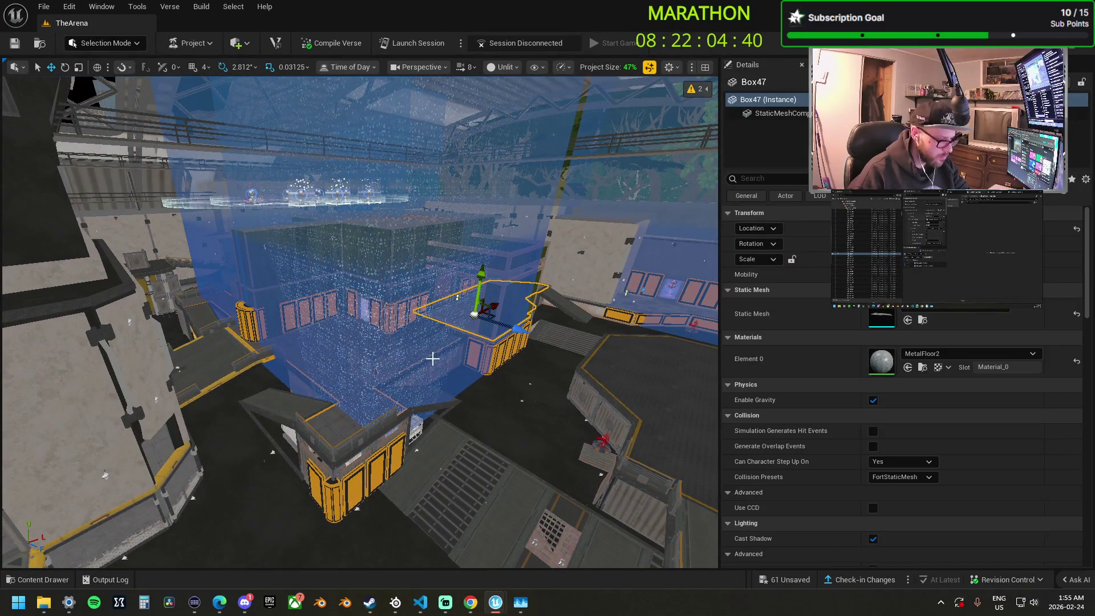
click(438, 343)
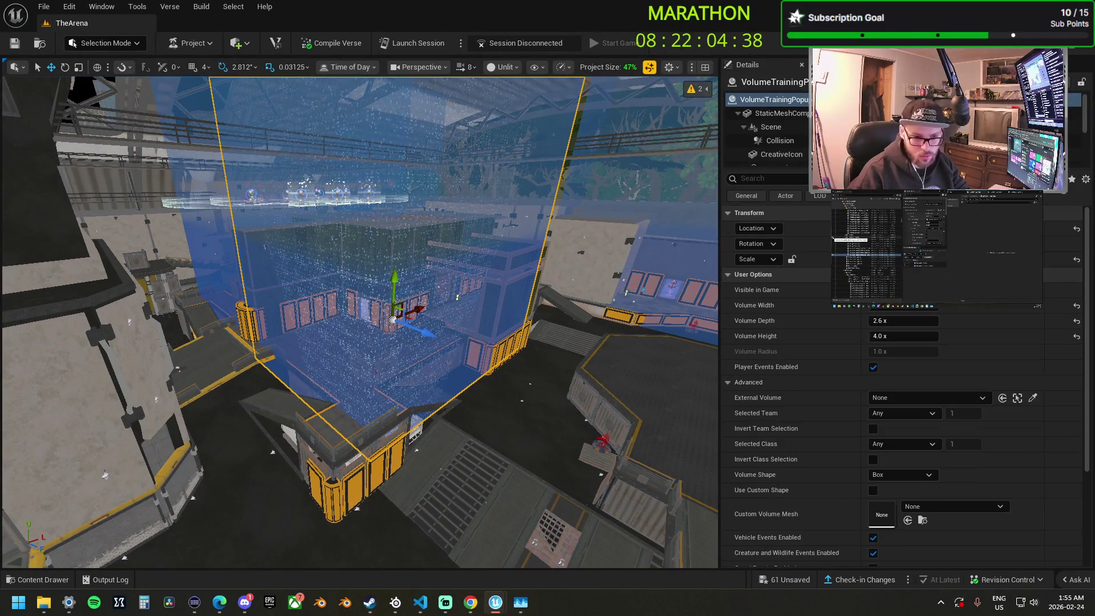
key(h)
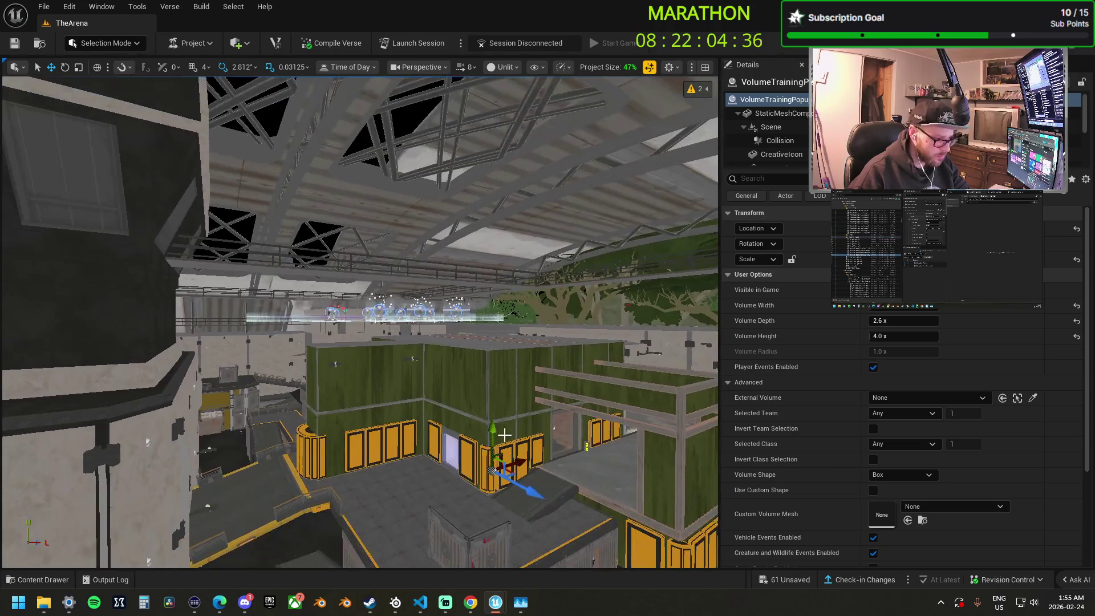
click(496, 394)
mouse_move(134, 478)
mouse_down()
mouse_move(134, 508)
mouse_move(112, 510)
mouse_up()
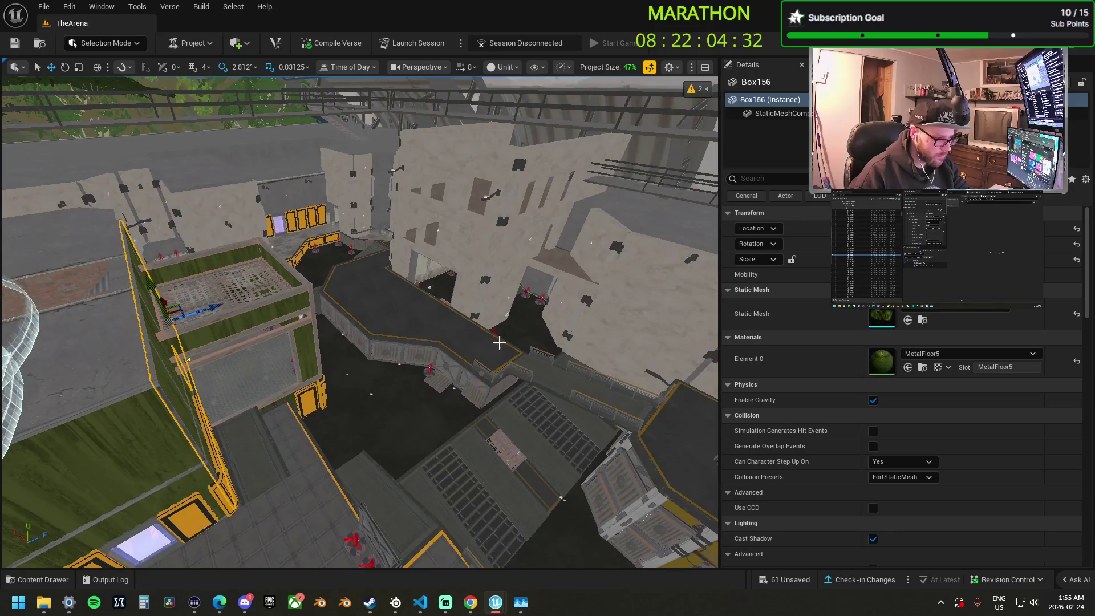
click(499, 67)
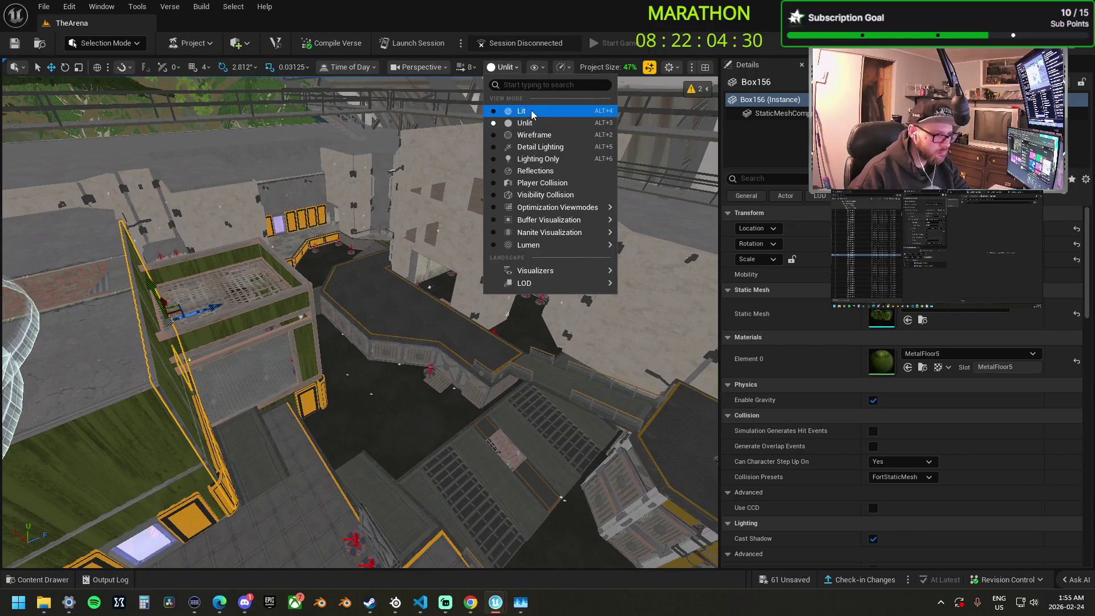
click(531, 111)
click(500, 70)
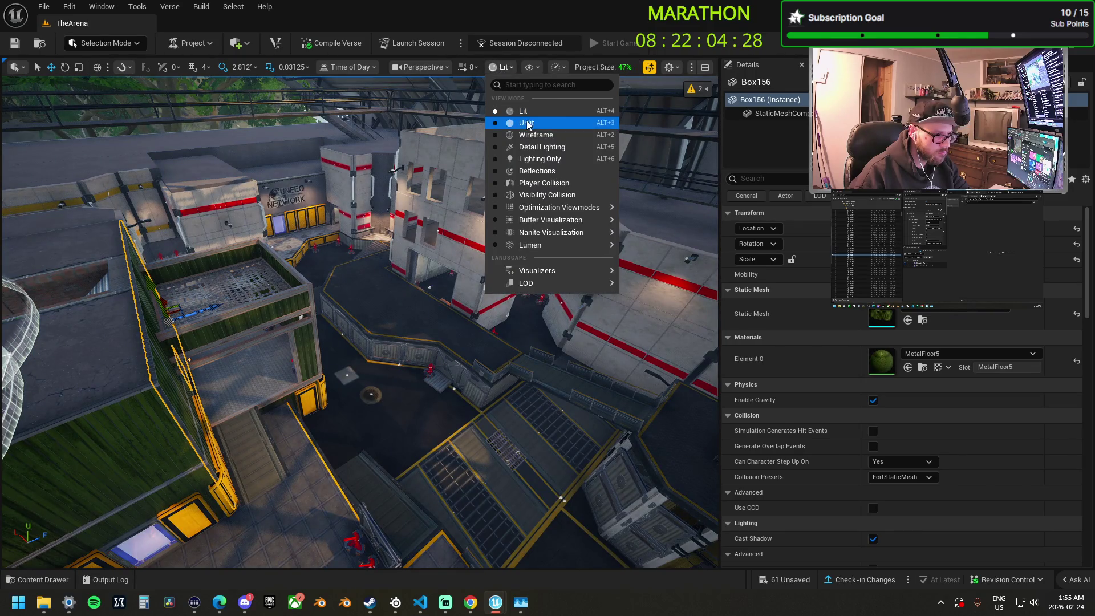
click(526, 123)
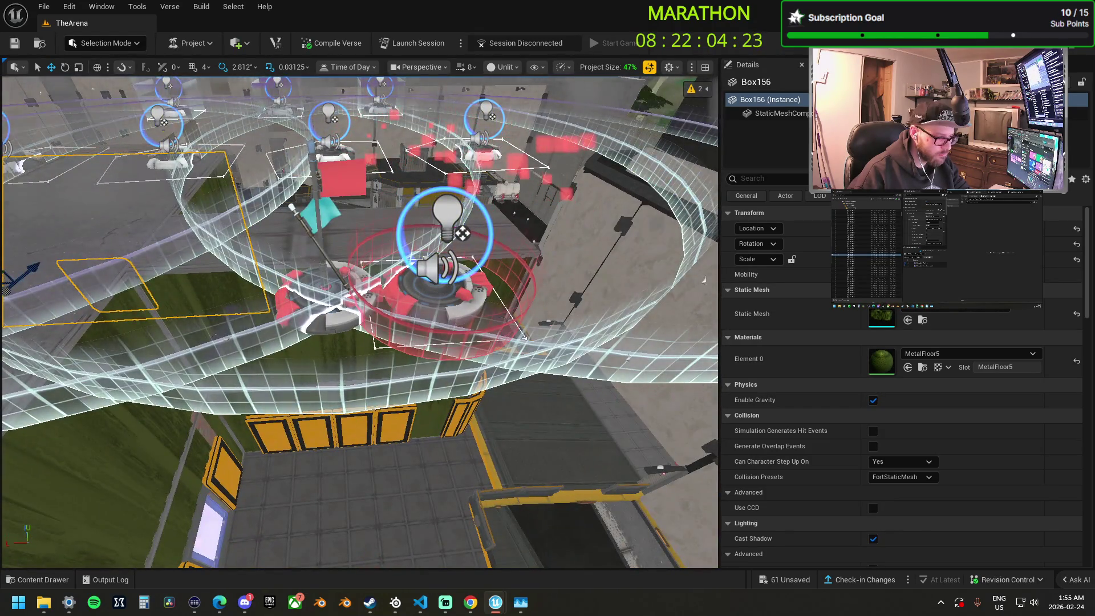
click(462, 295)
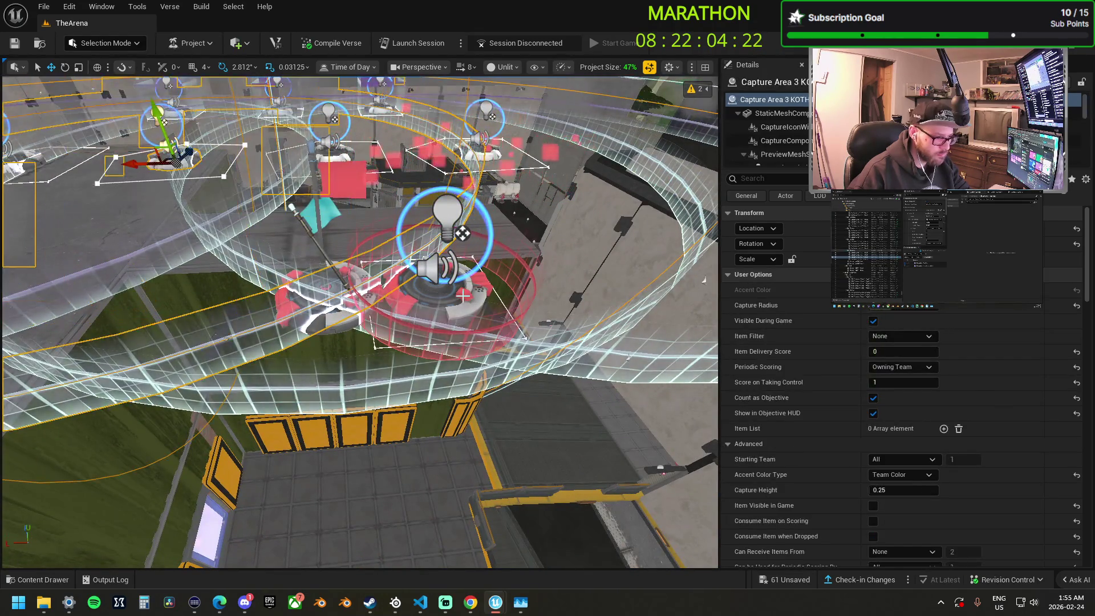
click(462, 295)
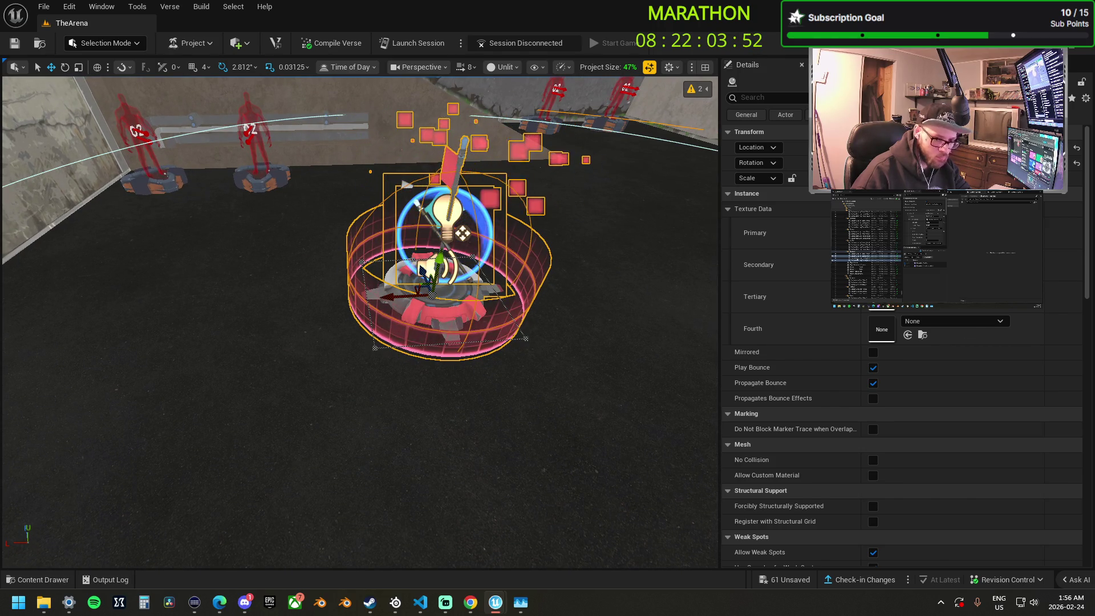
click(462, 232)
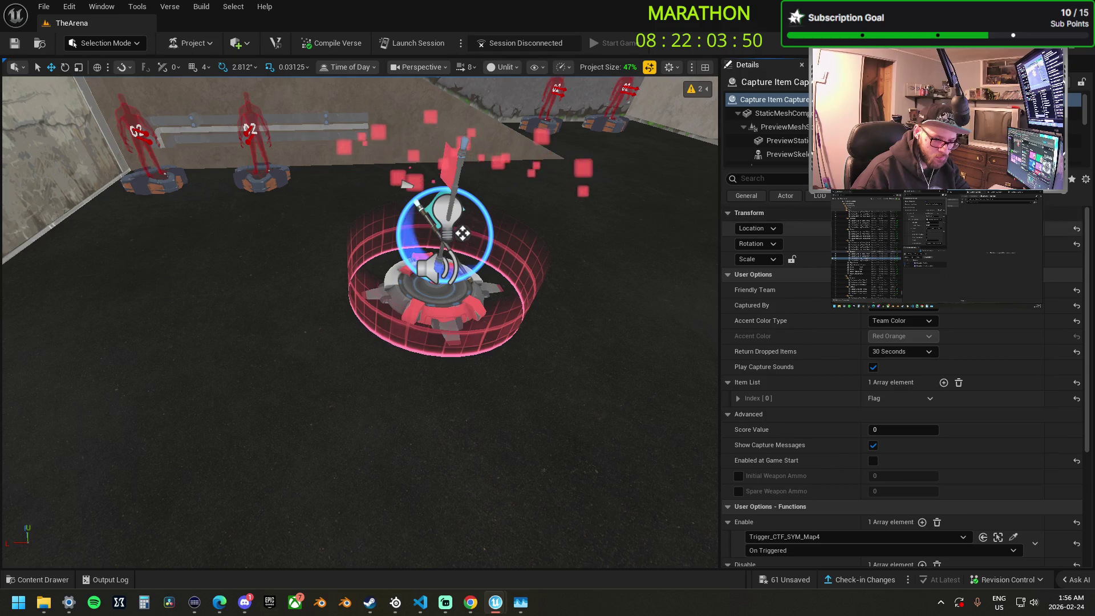
click(662, 315)
key(f)
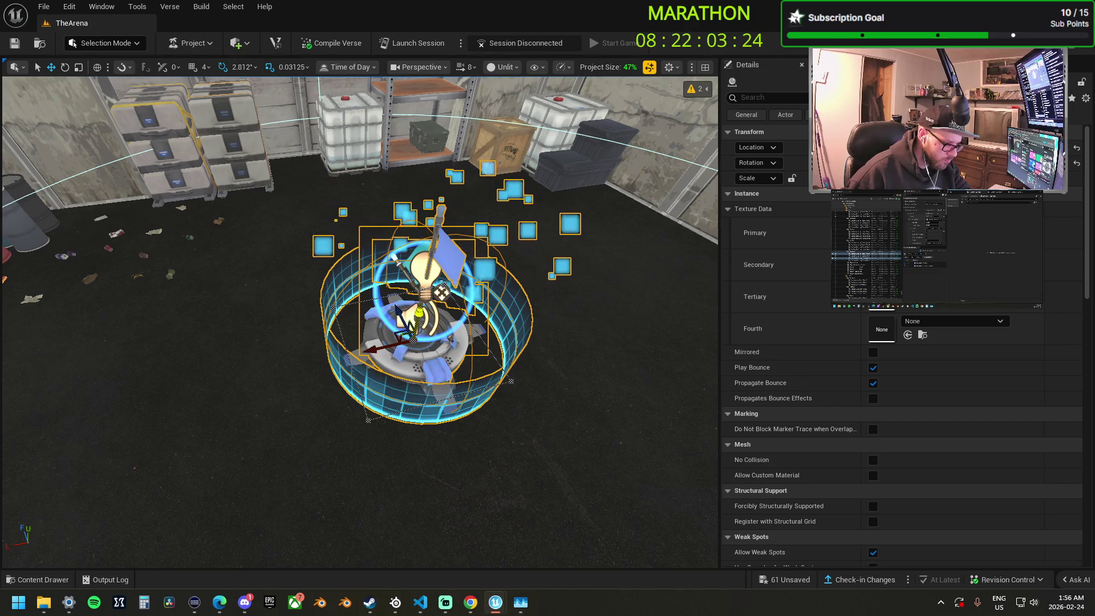
Set Capture Area 4 KOTH's Capture Height to 0.6.
mouse_move(379, 322)
mouse_down()
mouse_move(435, 442)
mouse_move(515, 274)
mouse_move(450, 325)
mouse_move(379, 341)
mouse_move(487, 388)
mouse_move(419, 328)
mouse_up()
click(376, 339)
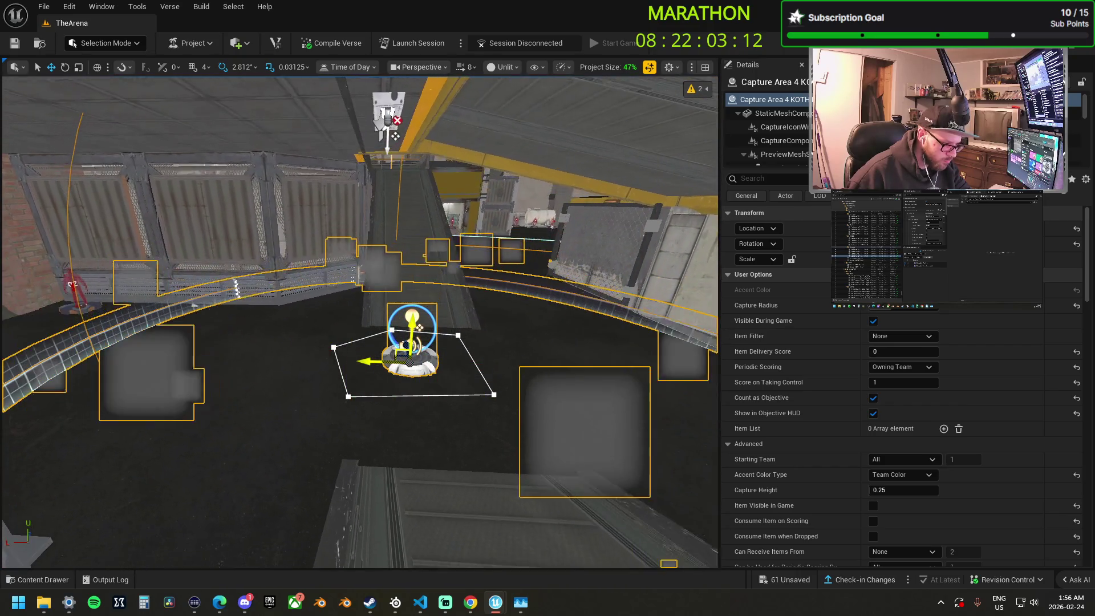
mouse_move(513, 320)
mouse_down()
mouse_move(536, 315)
mouse_move(541, 330)
mouse_up()
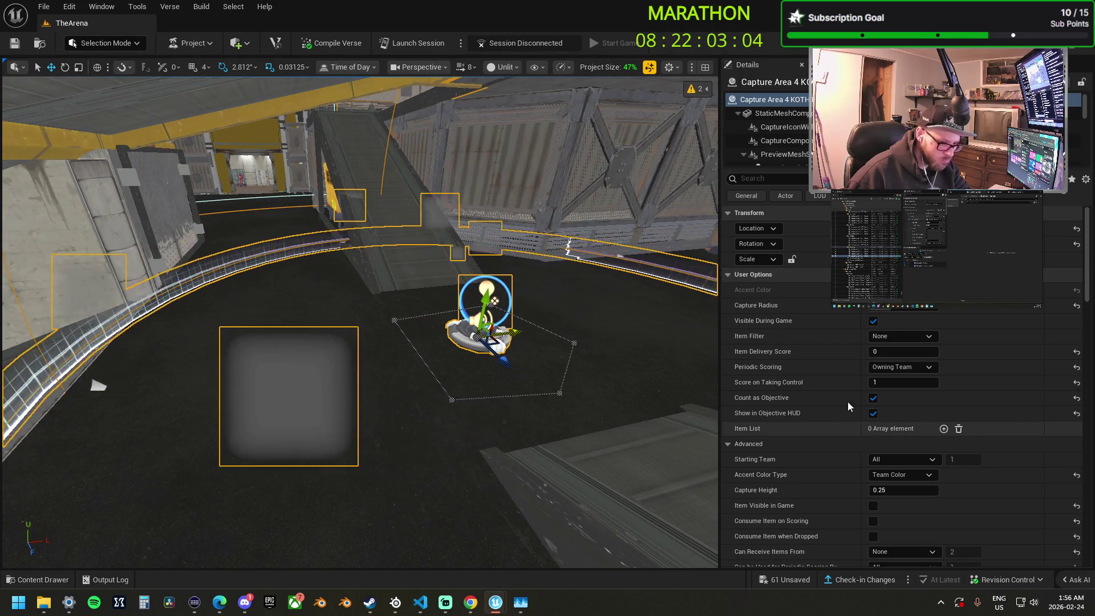
click(899, 489)
text(.6)
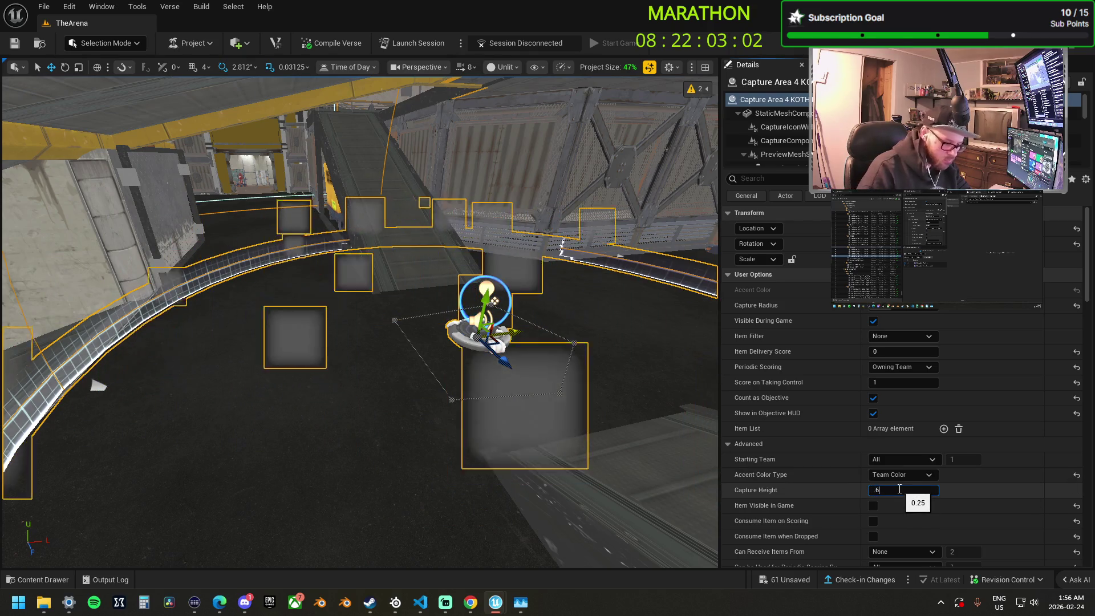
key(Return)
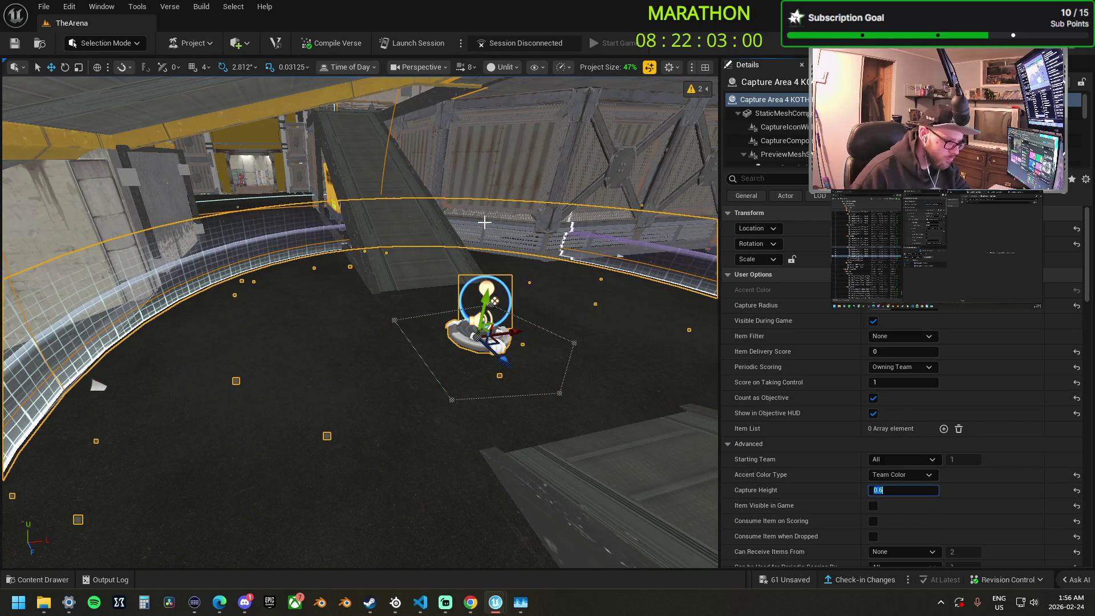
Fly over and select Capture Area 3 KOTH, viewing it from higher up.
drag(366, 325, 373, 338)
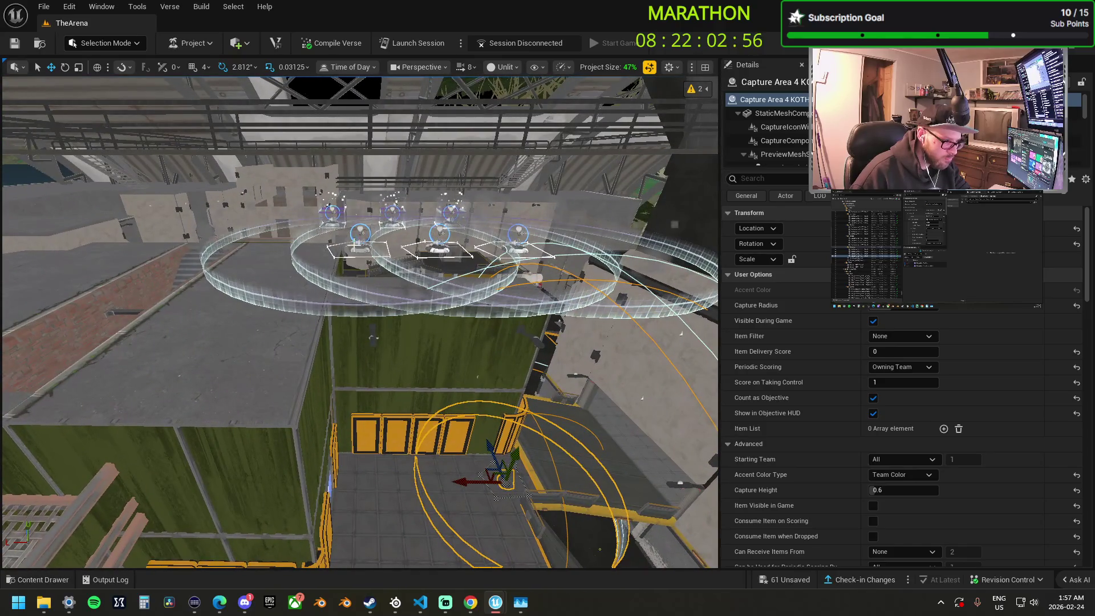
click(372, 257)
drag(338, 246, 303, 165)
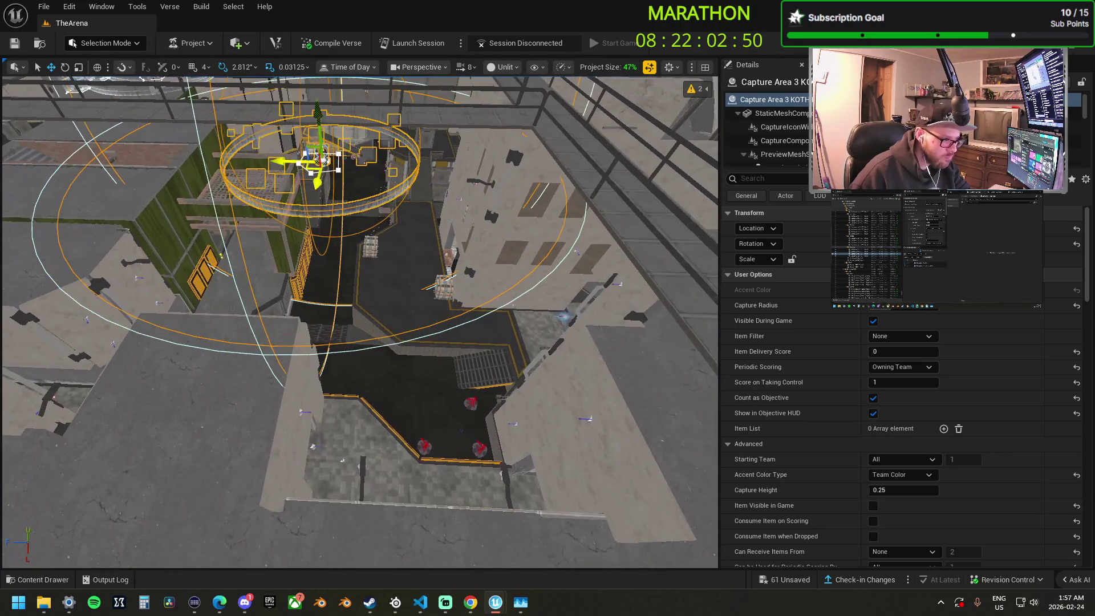
Snap Capture Area 3 KOTH to the floor and set its Capture Height to 0.6.
key(End)
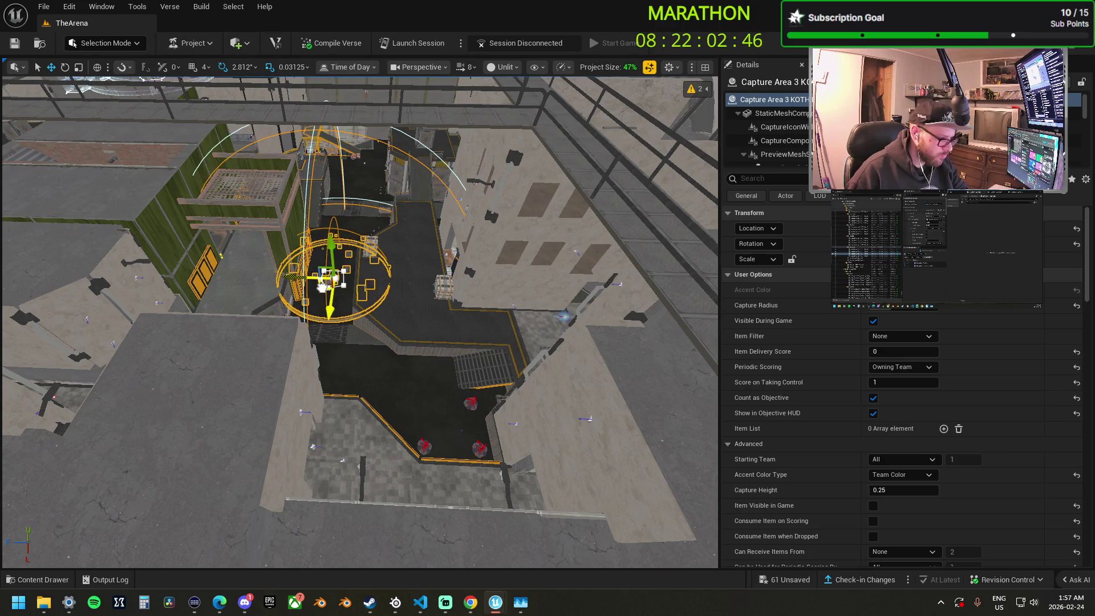
key(f)
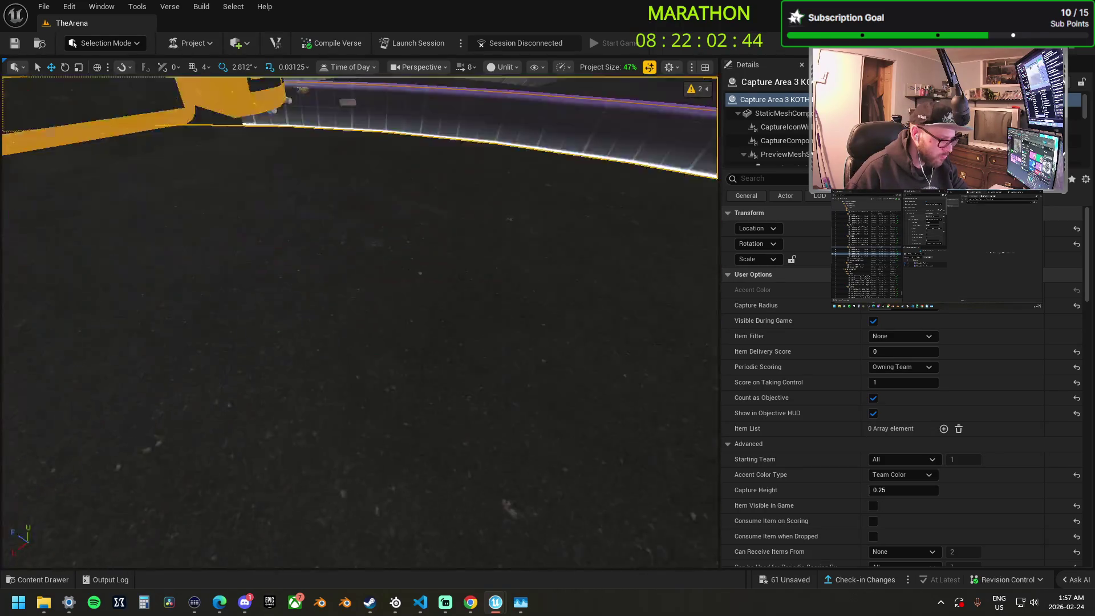
drag(360, 320, 331, 360)
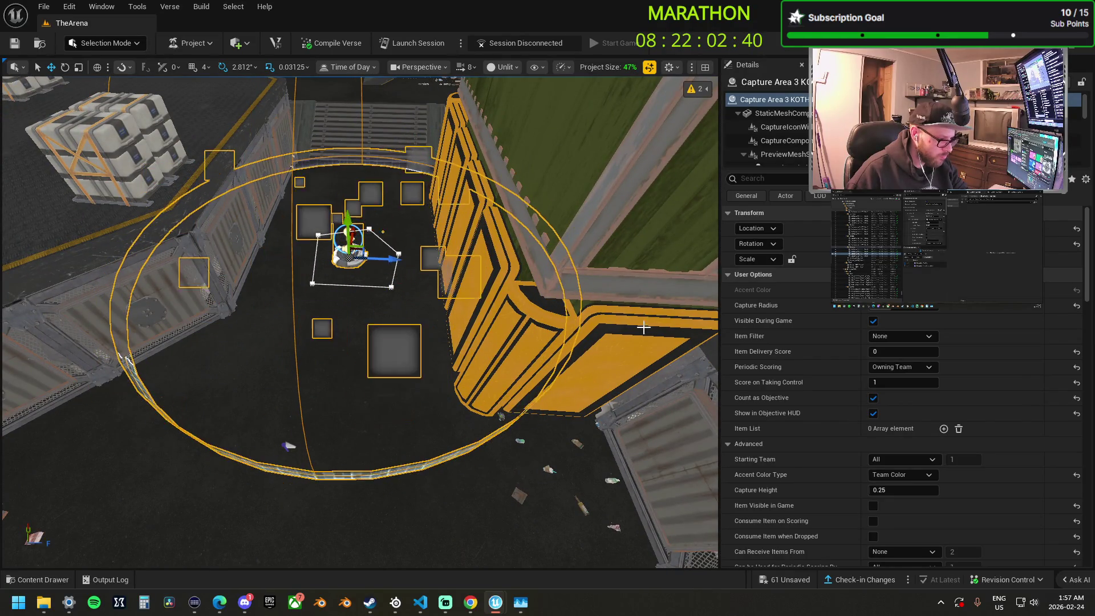
click(888, 491)
text(.6)
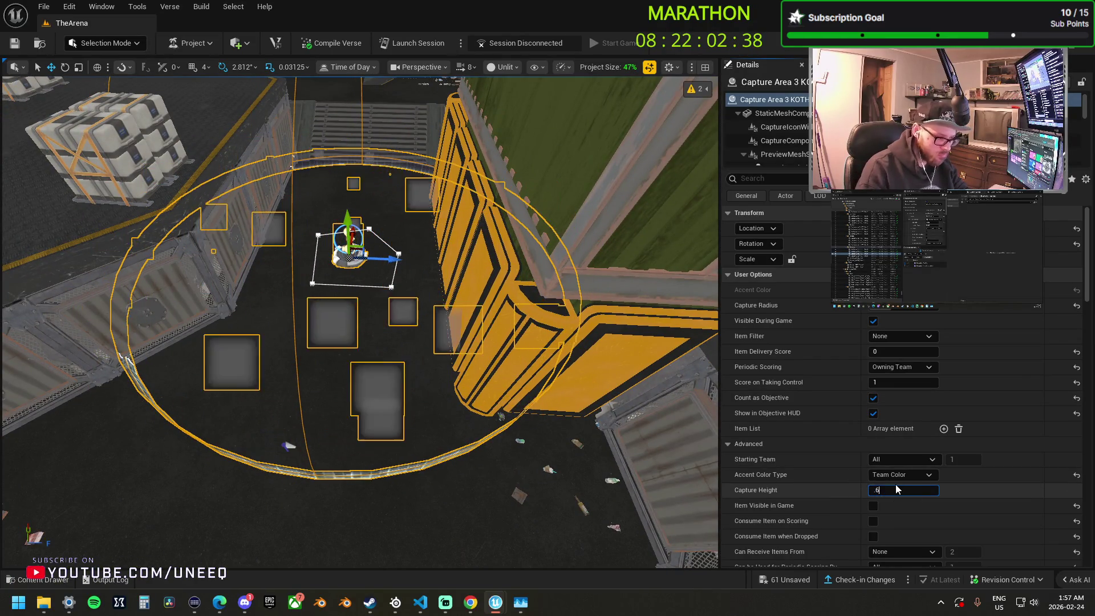
key(Return)
mouse_move(399, 342)
mouse_down()
mouse_move(365, 296)
mouse_move(448, 301)
mouse_move(359, 336)
mouse_move(337, 334)
mouse_up()
Set Capture Area 1 KOTH's Capture Height to 0.6 and review it from above.
click(240, 325)
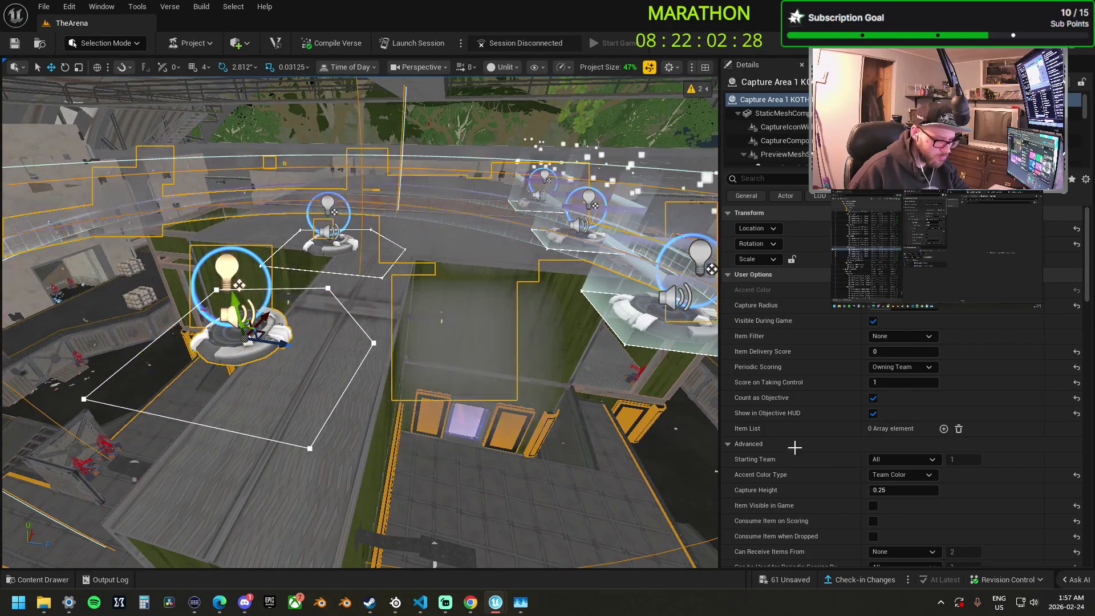
click(892, 489)
text(.6)
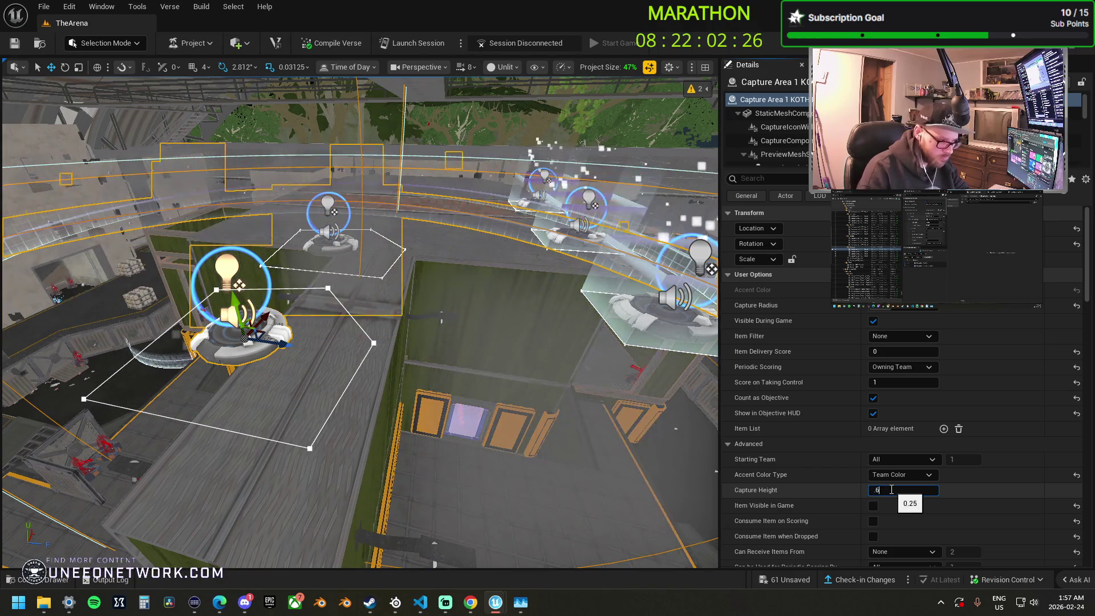
key(Return)
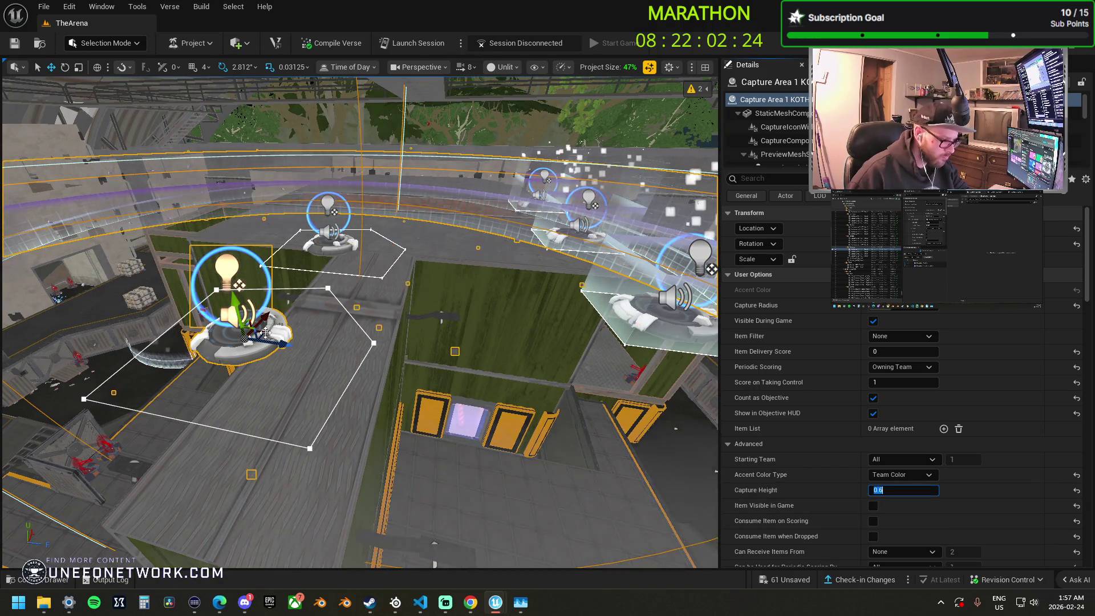
key(f)
drag(264, 332, 264, 332)
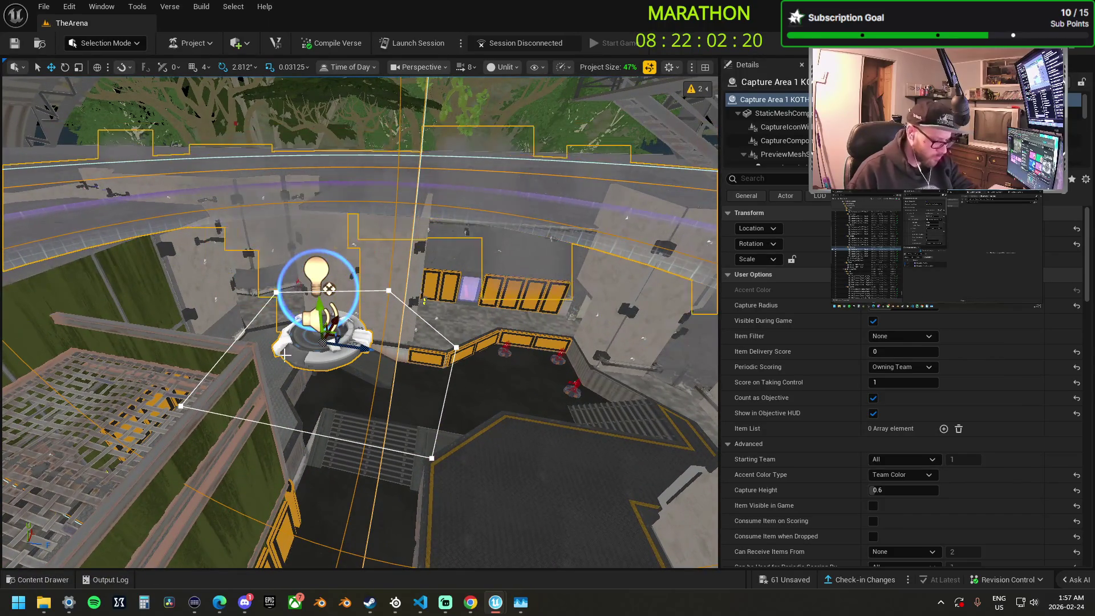
mouse_move(365, 390)
mouse_down()
mouse_move(327, 499)
mouse_move(289, 388)
mouse_move(308, 383)
mouse_move(317, 347)
mouse_move(342, 382)
mouse_move(348, 365)
mouse_move(354, 376)
mouse_move(357, 342)
mouse_up()
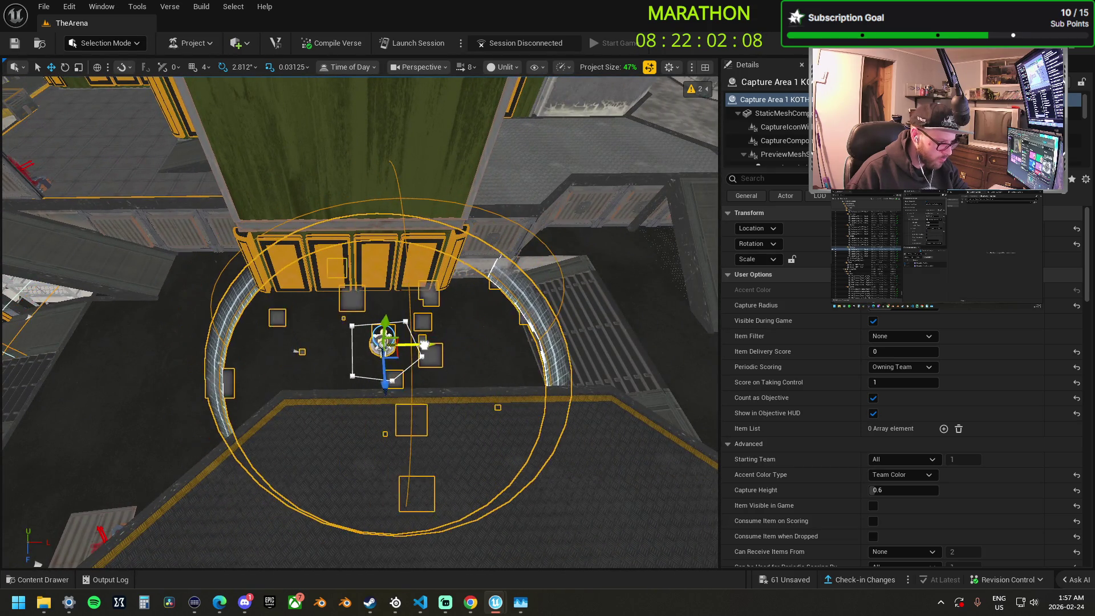
mouse_move(331, 289)
mouse_down()
mouse_move(331, 319)
mouse_move(331, 289)
mouse_move(354, 308)
mouse_move(388, 290)
mouse_up()
click(353, 314)
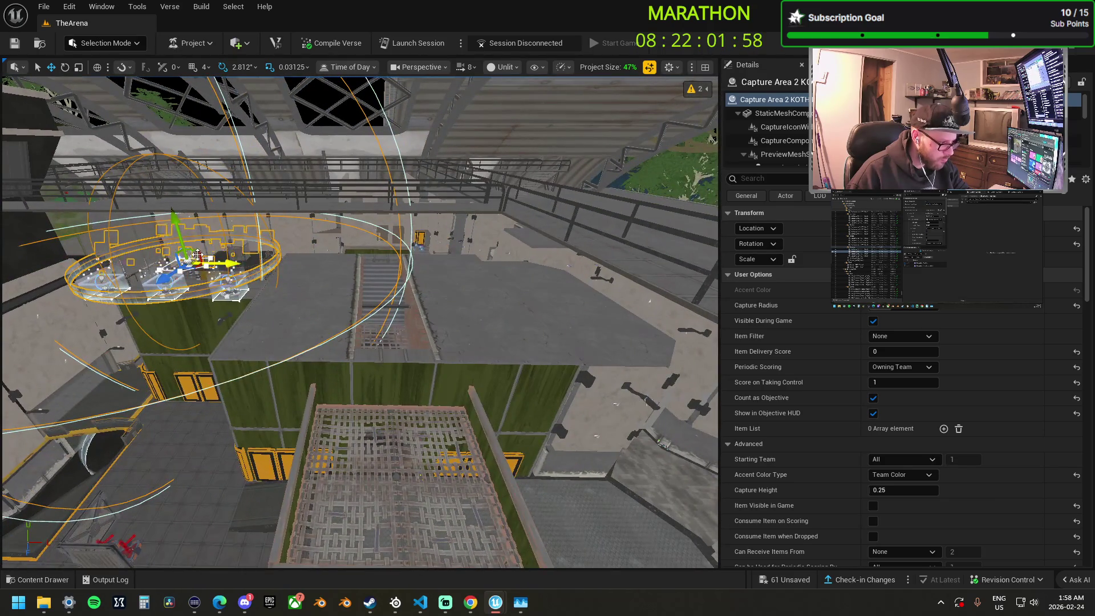
Move Capture Area 2 KOTH to the right side of its building and frame it.
mouse_move(201, 252)
mouse_down()
mouse_move(444, 351)
mouse_move(603, 367)
mouse_up()
key(f)
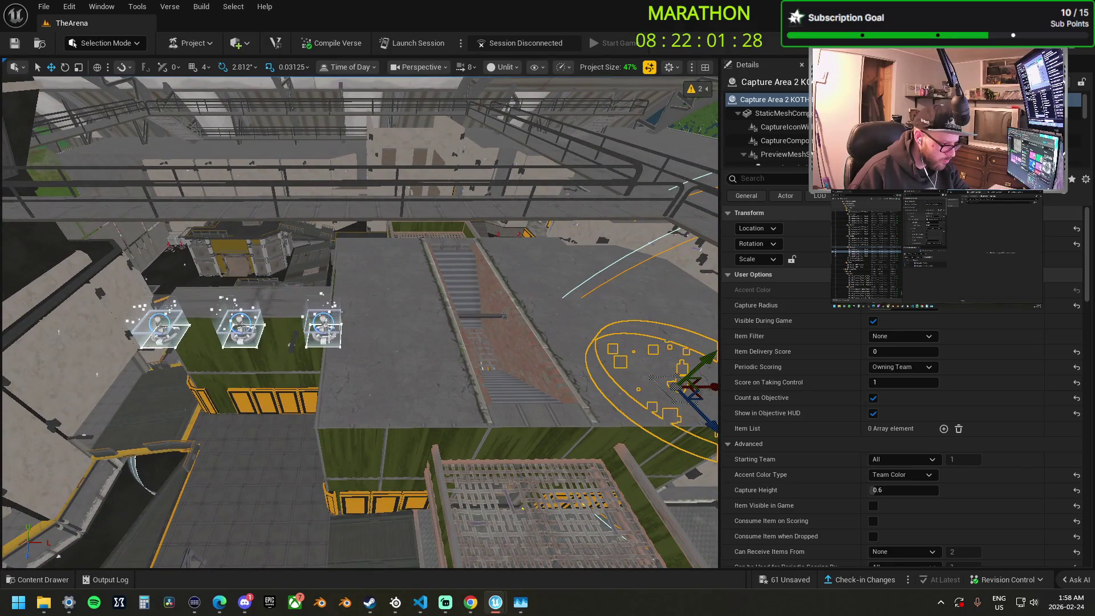
Move Dom1 toward the upper right and shift Dom2 across the floor.
click(323, 326)
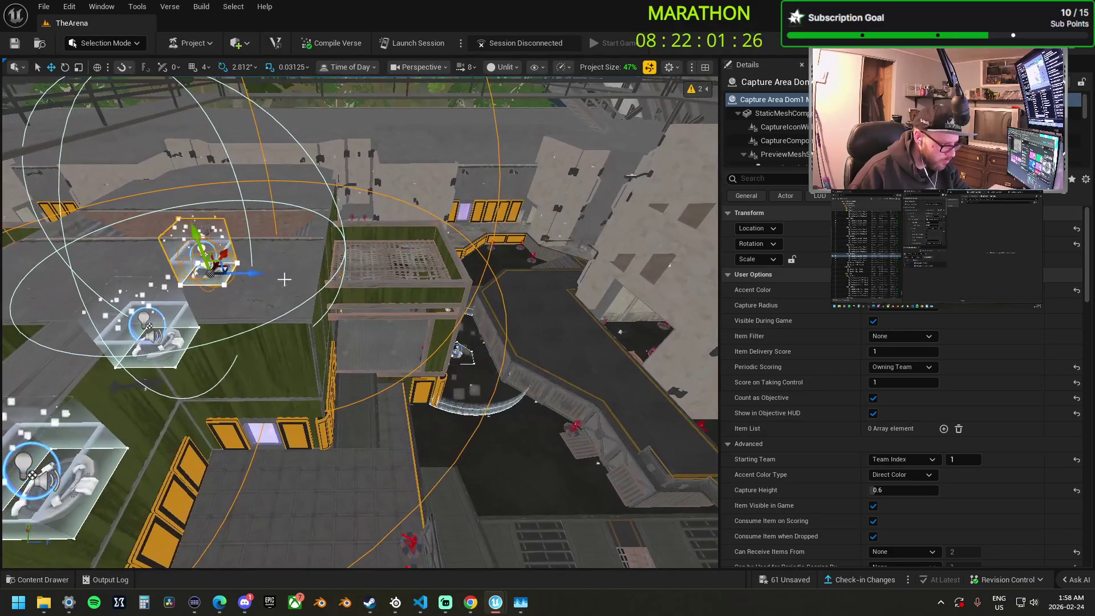
mouse_move(227, 268)
mouse_down()
mouse_move(490, 191)
mouse_move(594, 199)
mouse_move(596, 190)
mouse_up()
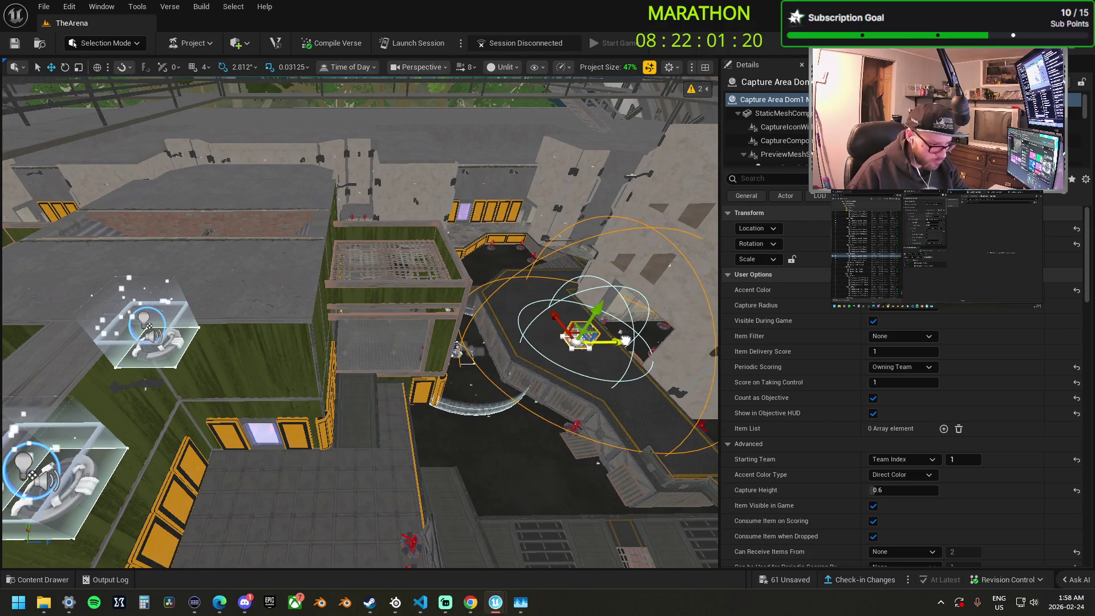
drag(359, 319, 325, 297)
click(474, 292)
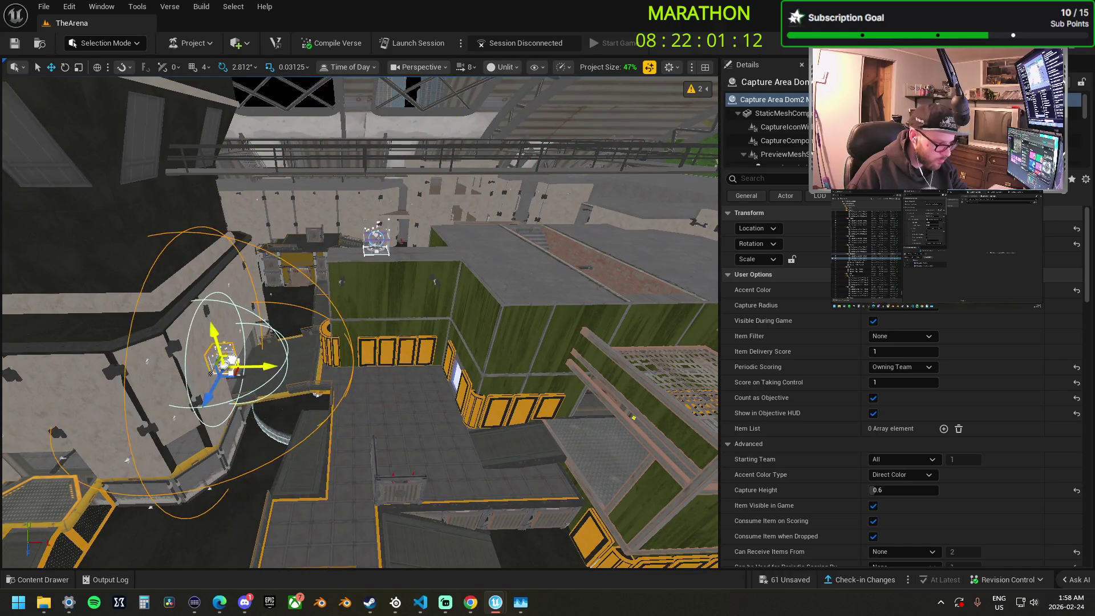
drag(210, 370, 202, 372)
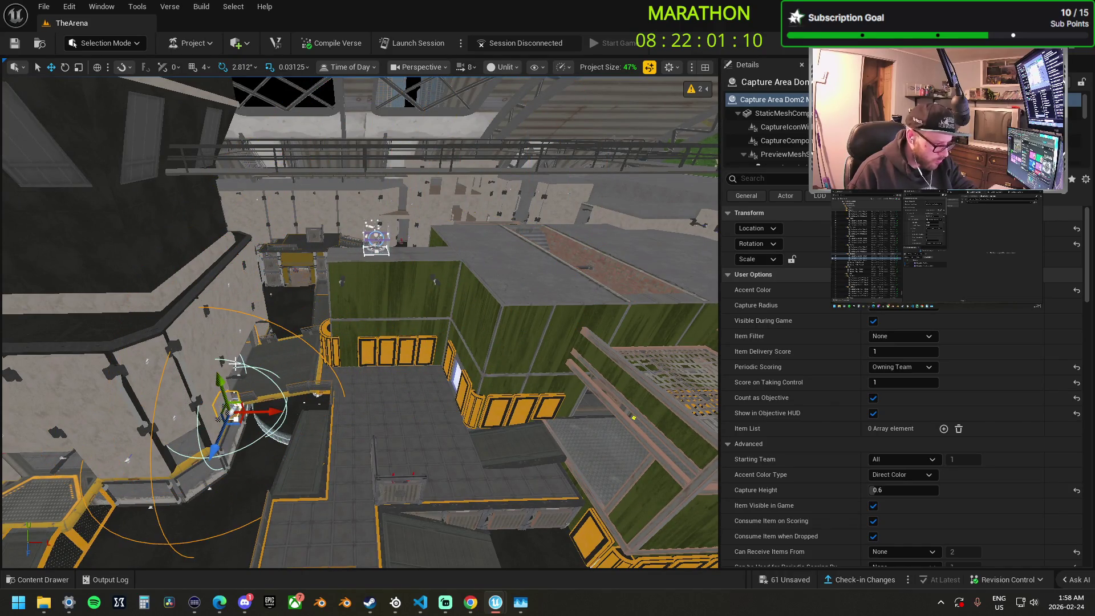
scroll(223, 360, up, 10)
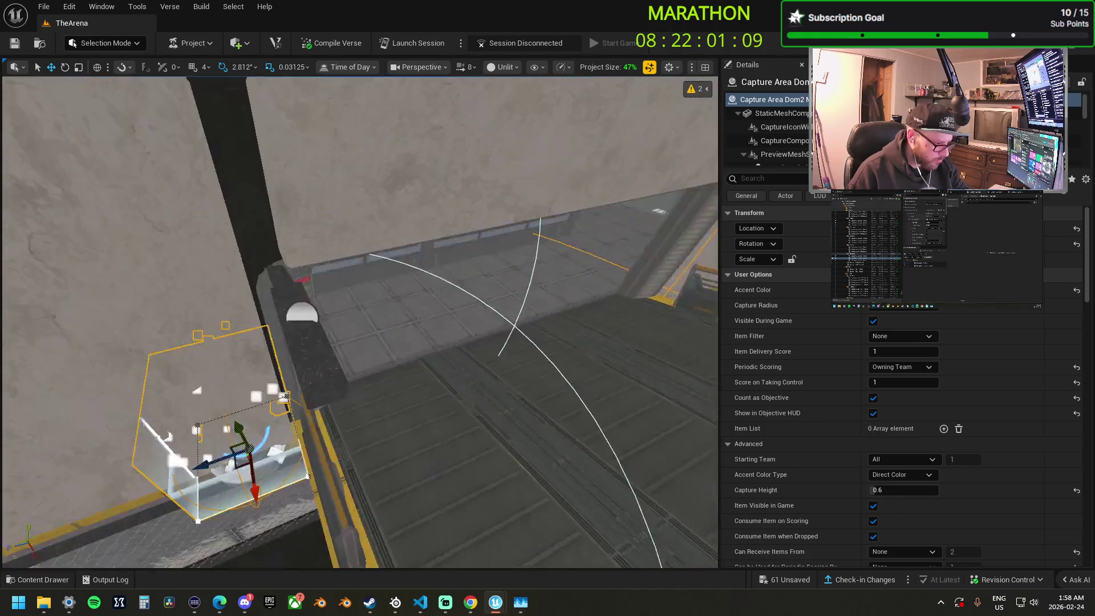
mouse_move(222, 360)
mouse_down()
mouse_move(225, 344)
mouse_move(186, 352)
mouse_up()
drag(280, 284, 436, 256)
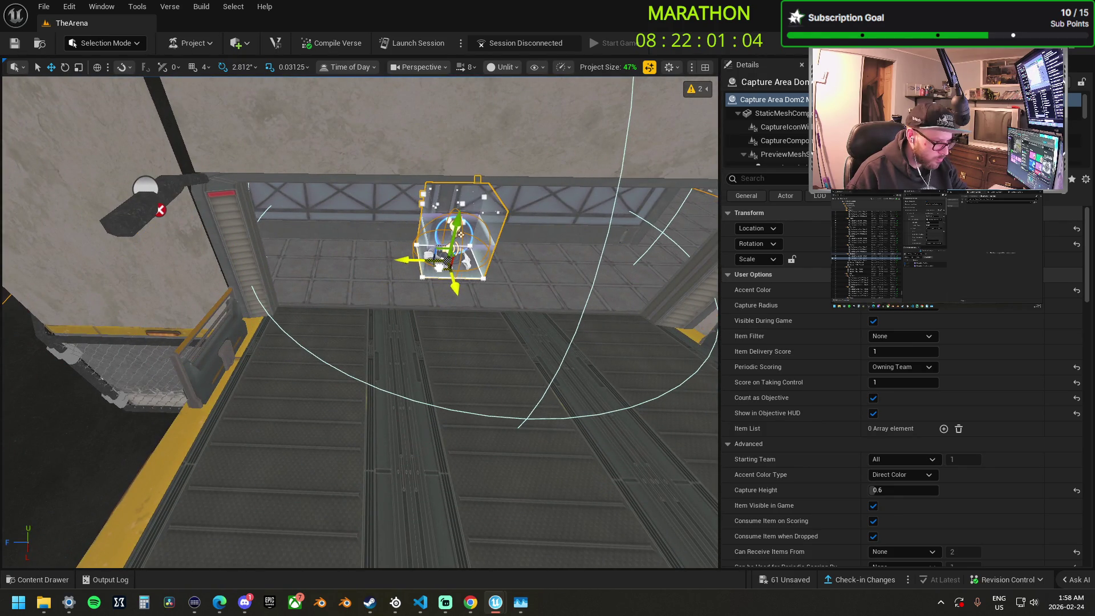
Reposition Dom3 and carry the selected capture areas up onto the ledge beside the stairs.
mouse_move(378, 276)
mouse_down()
mouse_move(336, 297)
mouse_move(382, 305)
mouse_up()
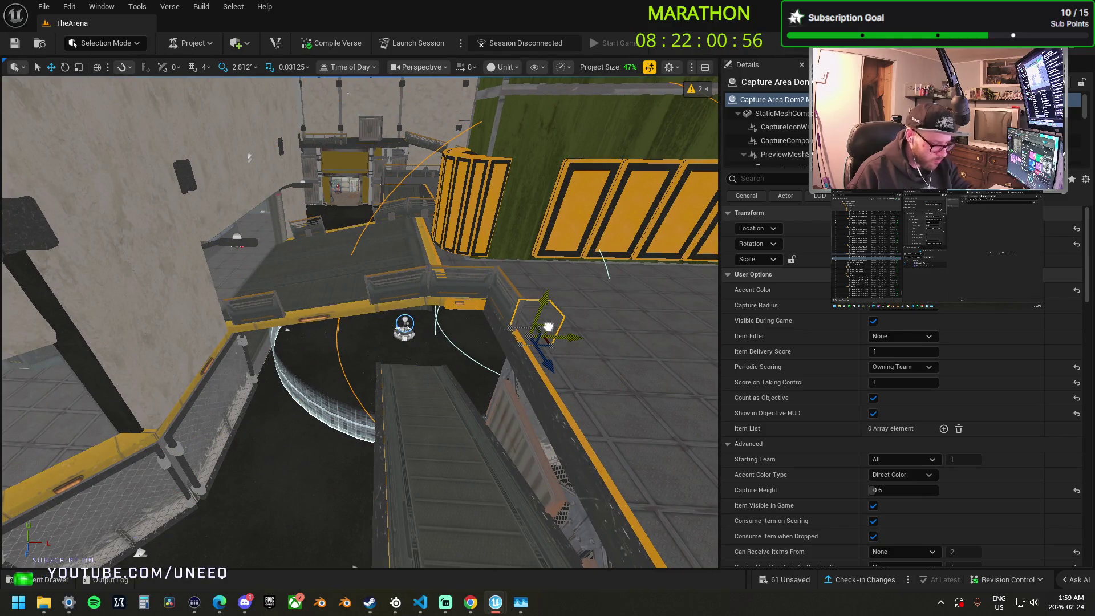
drag(483, 326, 464, 344)
drag(635, 310, 491, 314)
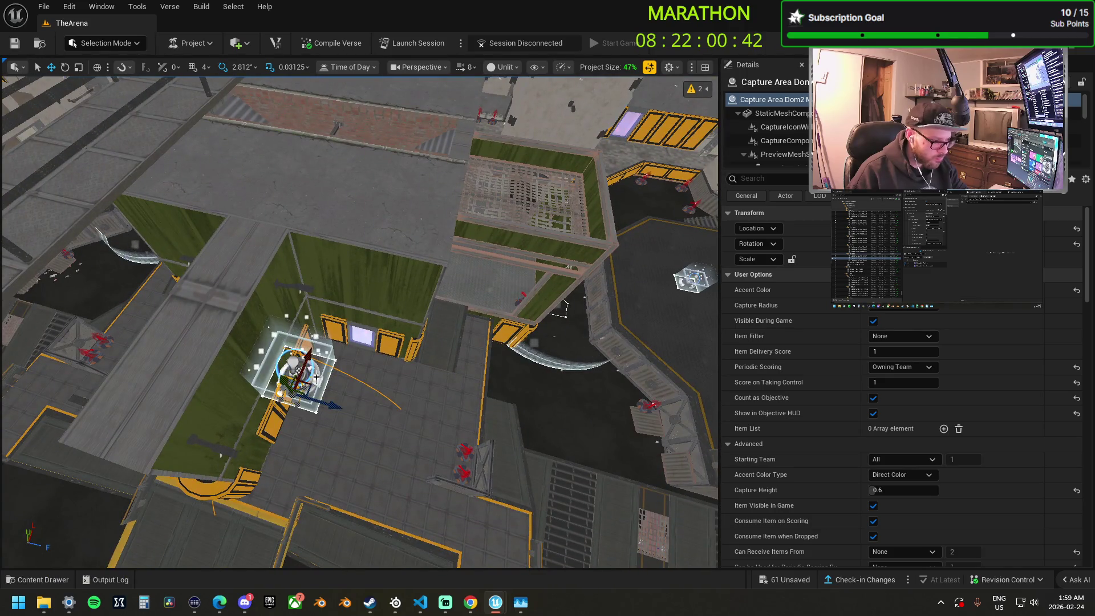
scroll(826, 447, down, 15)
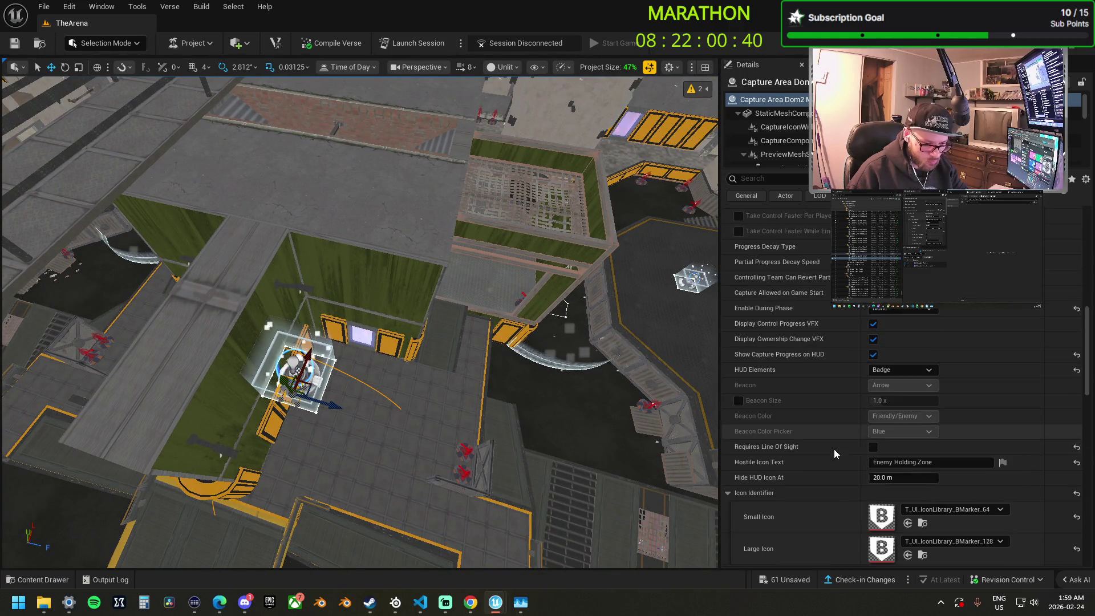
click(308, 381)
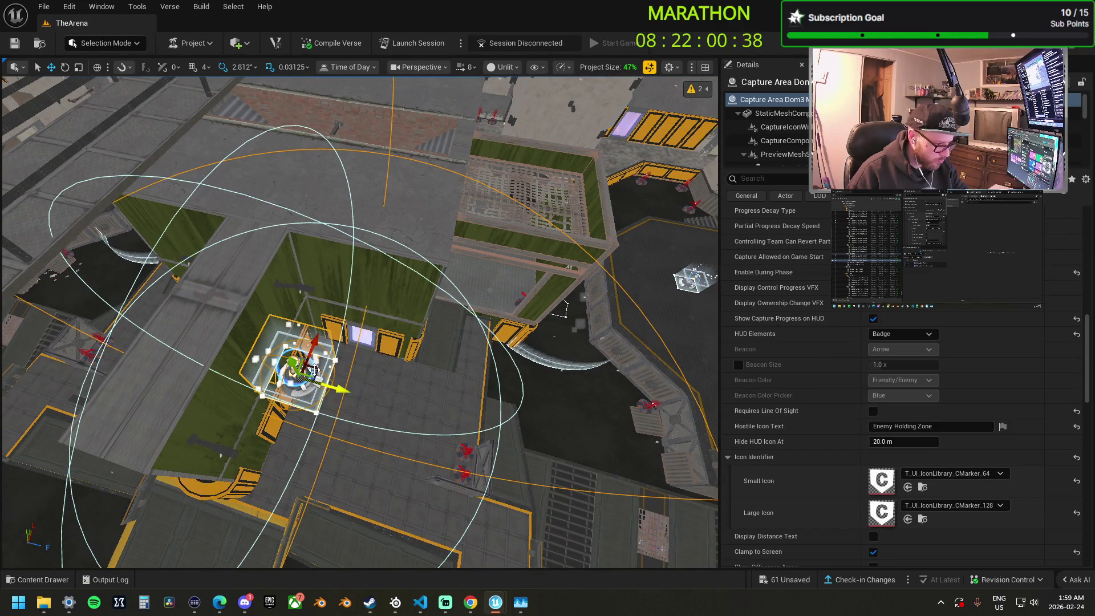
drag(365, 319, 279, 325)
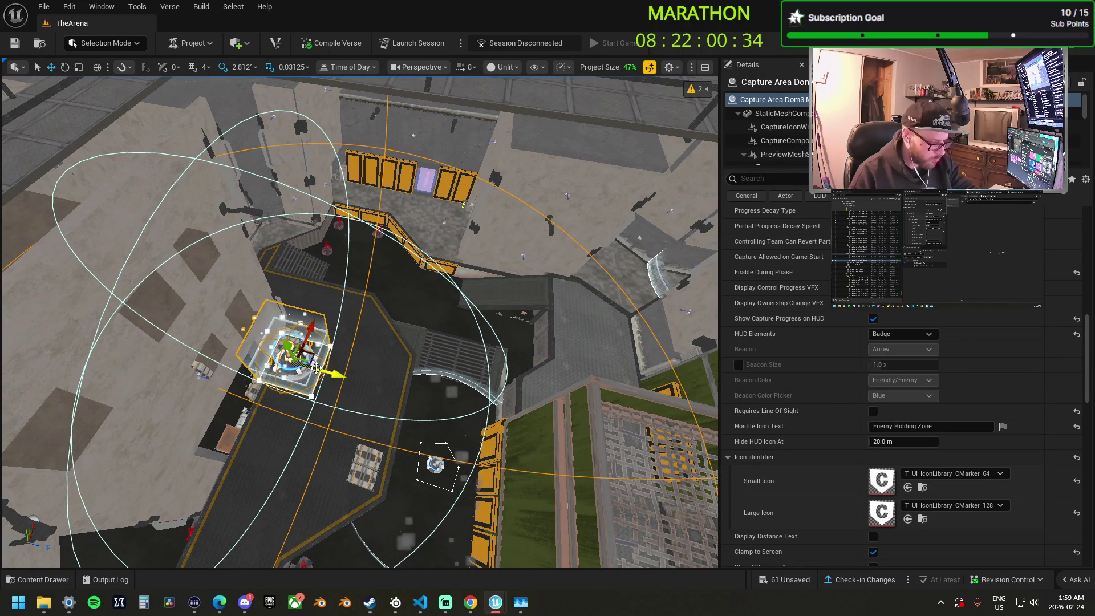
drag(316, 368, 360, 478)
mouse_move(332, 435)
mouse_down()
mouse_move(311, 408)
mouse_move(365, 399)
mouse_move(357, 405)
mouse_up()
drag(481, 363, 481, 363)
ctrl+click(514, 350)
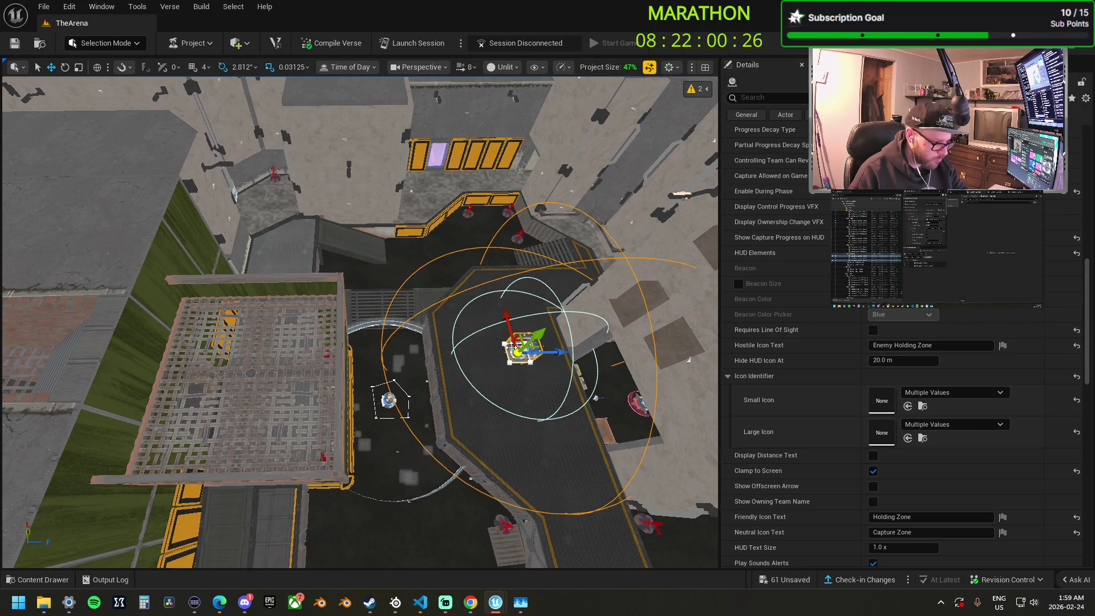
drag(507, 314, 471, 215)
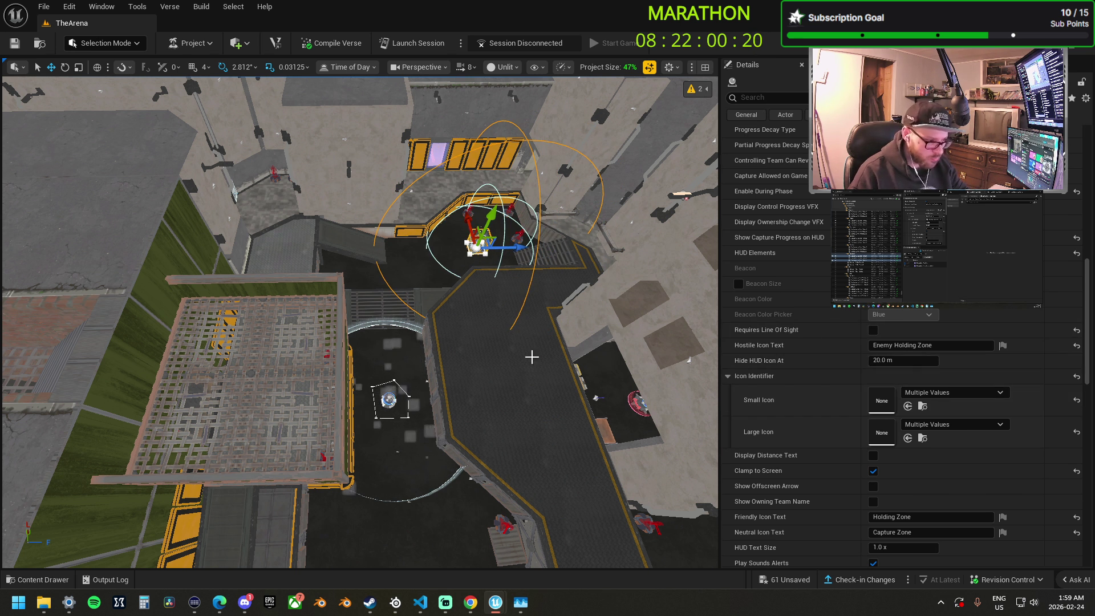
key(w)
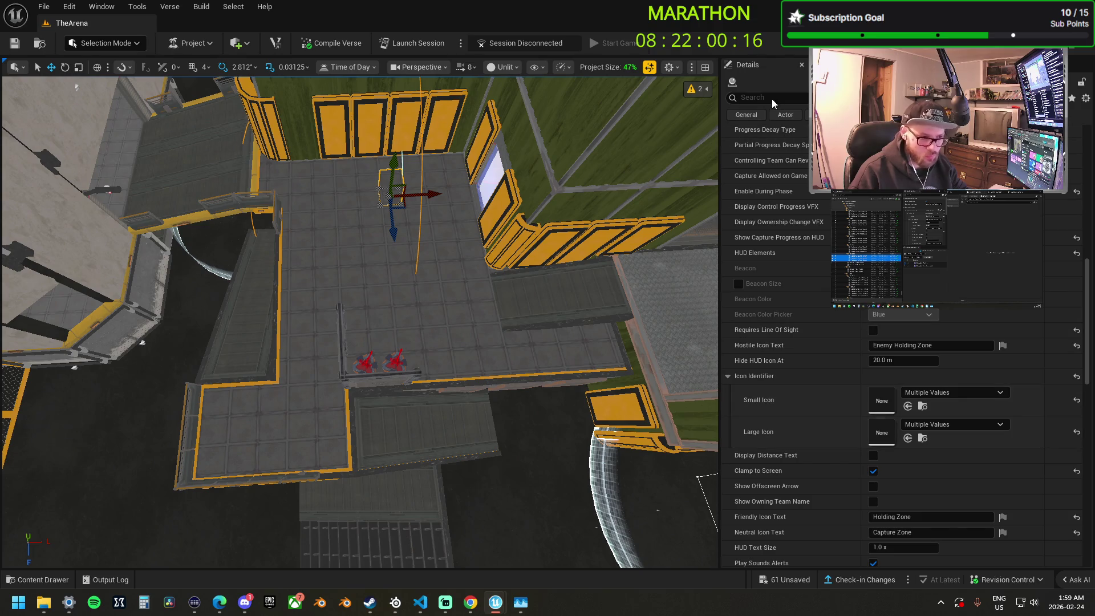
Set the capture areas' Capture Height to 0.6.
text(spline)
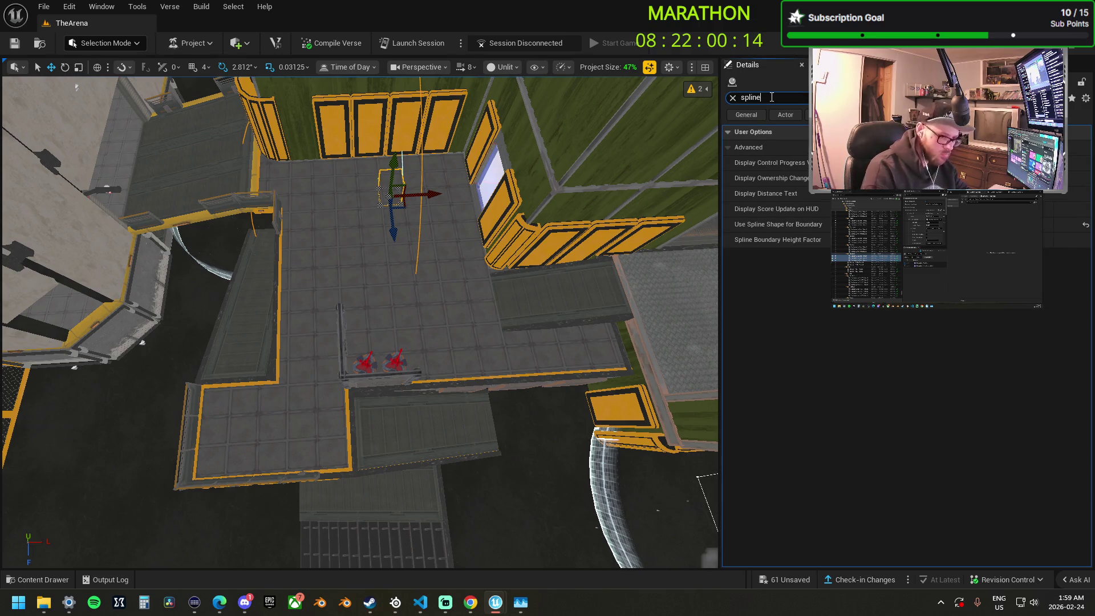
click(872, 163)
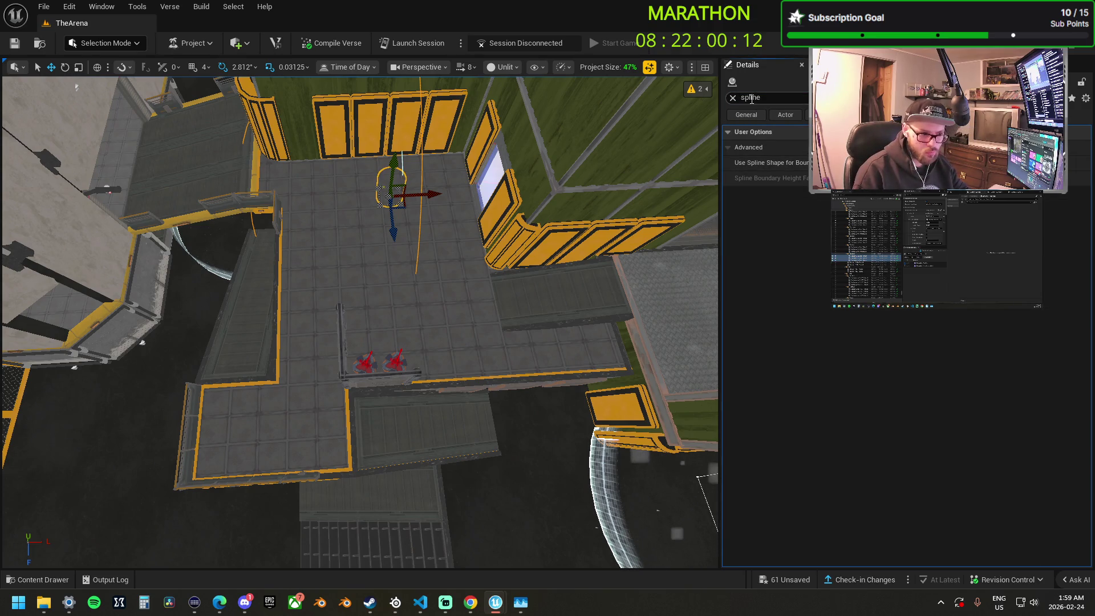
click(732, 98)
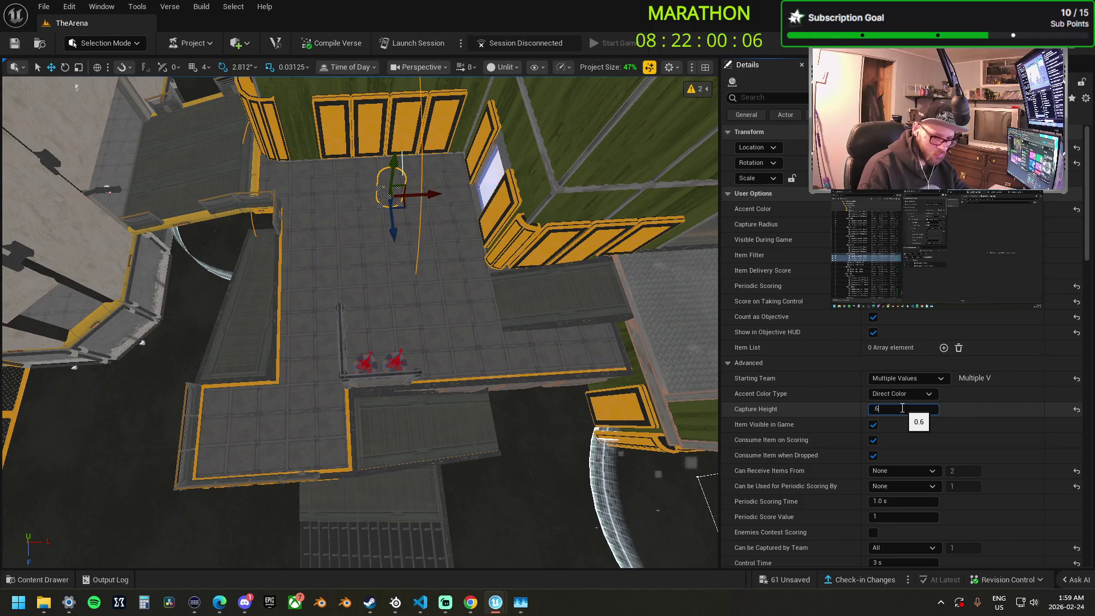
key(Return)
Widen the capture areas' Capture Radius and frame the capture device.
mouse_move(587, 264)
mouse_down()
mouse_move(559, 274)
mouse_move(368, 85)
mouse_up()
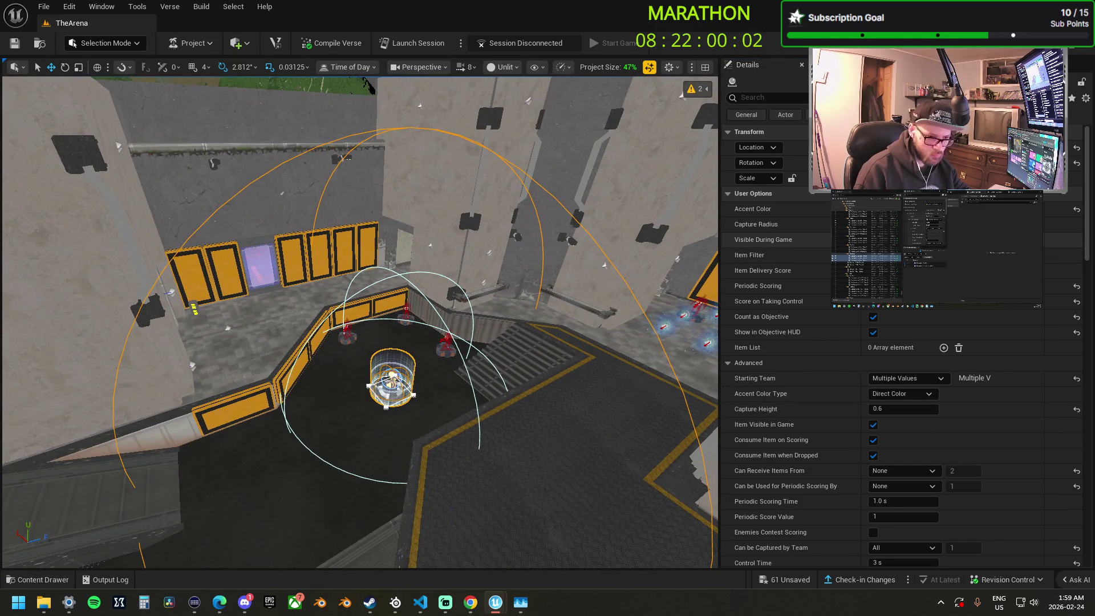
key(Return)
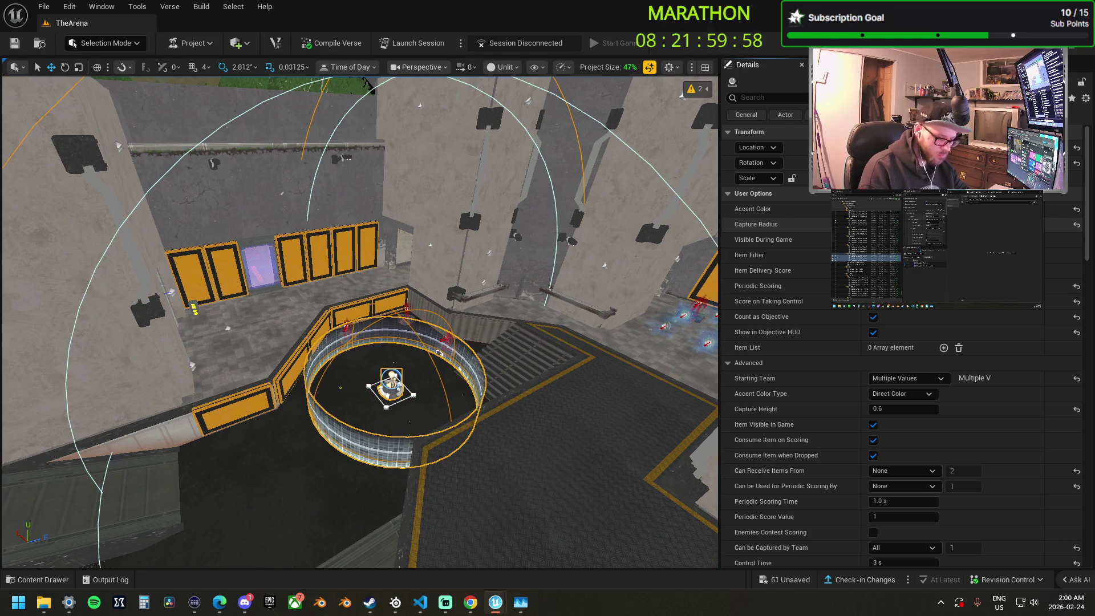
mouse_move(368, 84)
mouse_down()
mouse_move(438, 159)
mouse_move(488, 92)
mouse_move(511, 114)
mouse_up()
key(f)
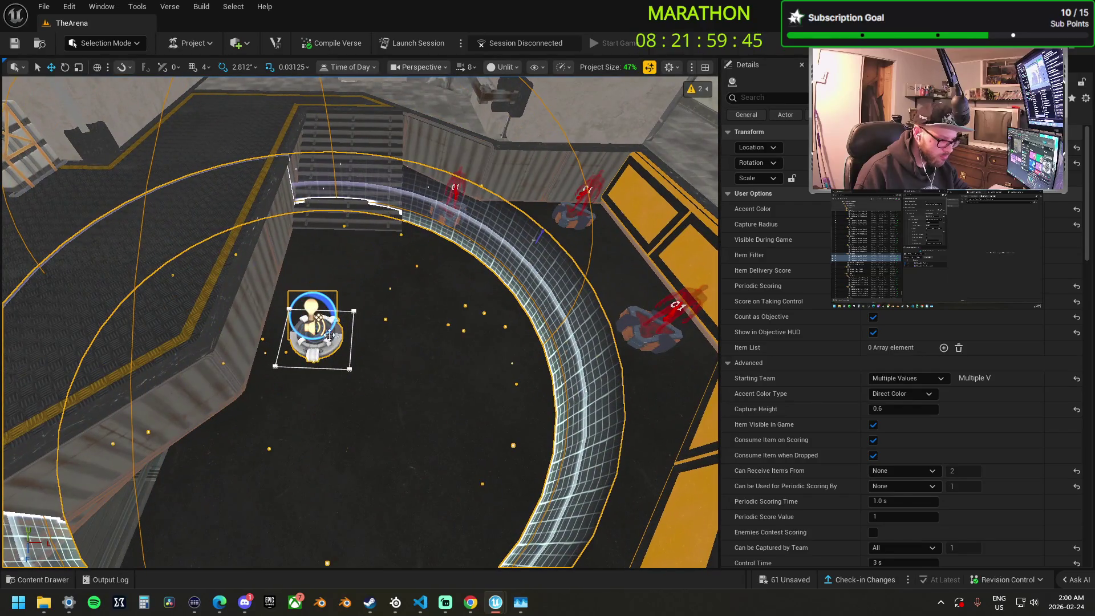
Select the Dom3 capture area on its own and frame the view on it.
click(330, 335)
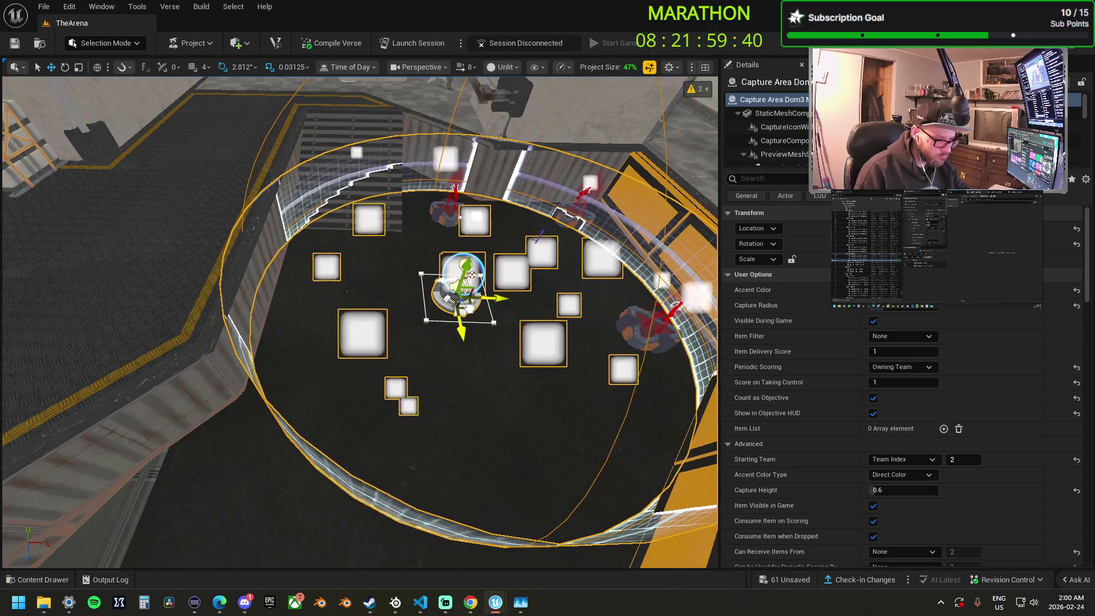
drag(359, 319, 382, 342)
key(f)
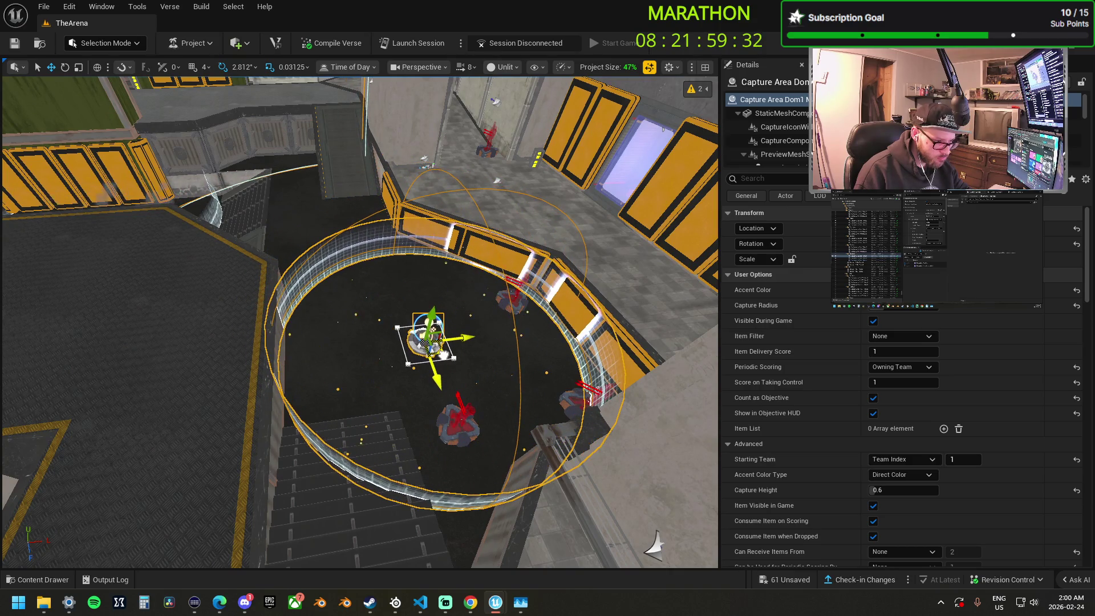
drag(359, 319, 377, 337)
Fly the camera over the green-gridded city arena and select its grouped platform pieces.
drag(498, 370, 494, 354)
key(f)
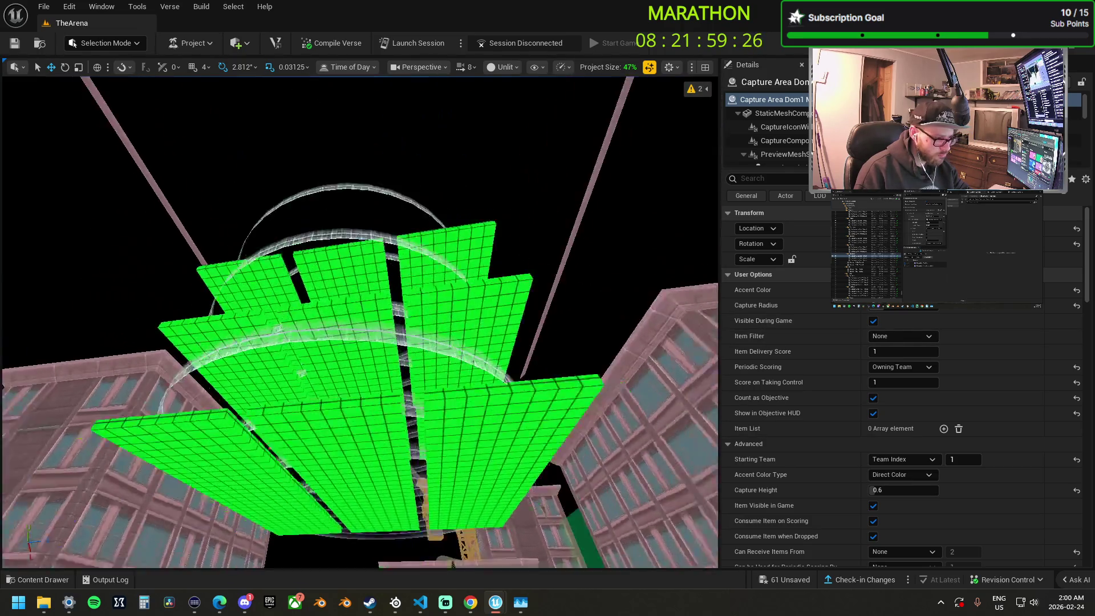
key(ctrl+z)
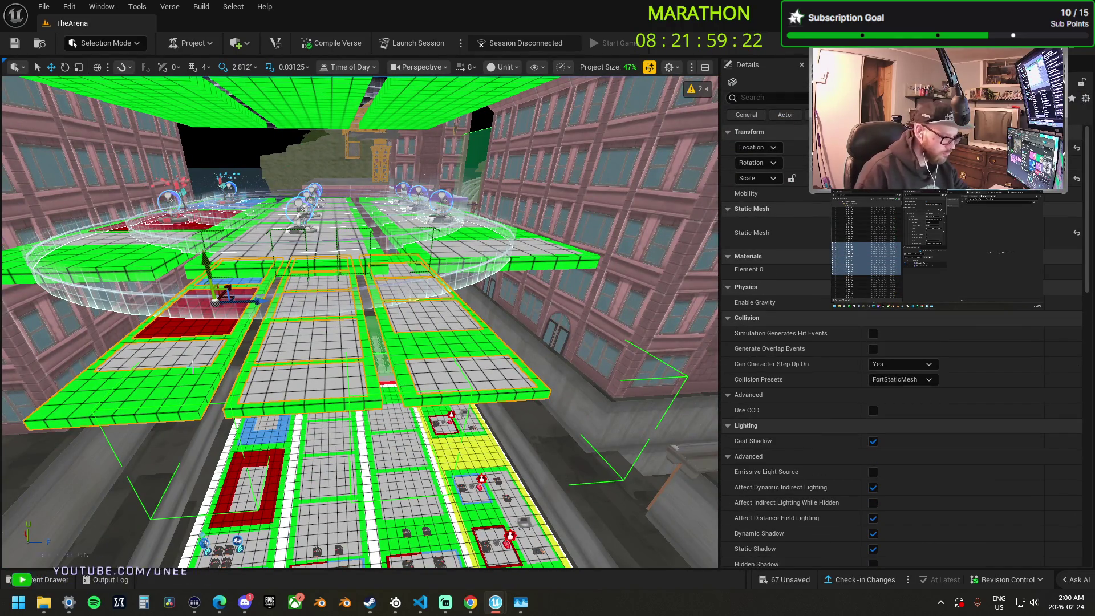
Delete the grouped Box723 platform pieces despite the reference warning, then select the KOTH capture areas.
key(Delete)
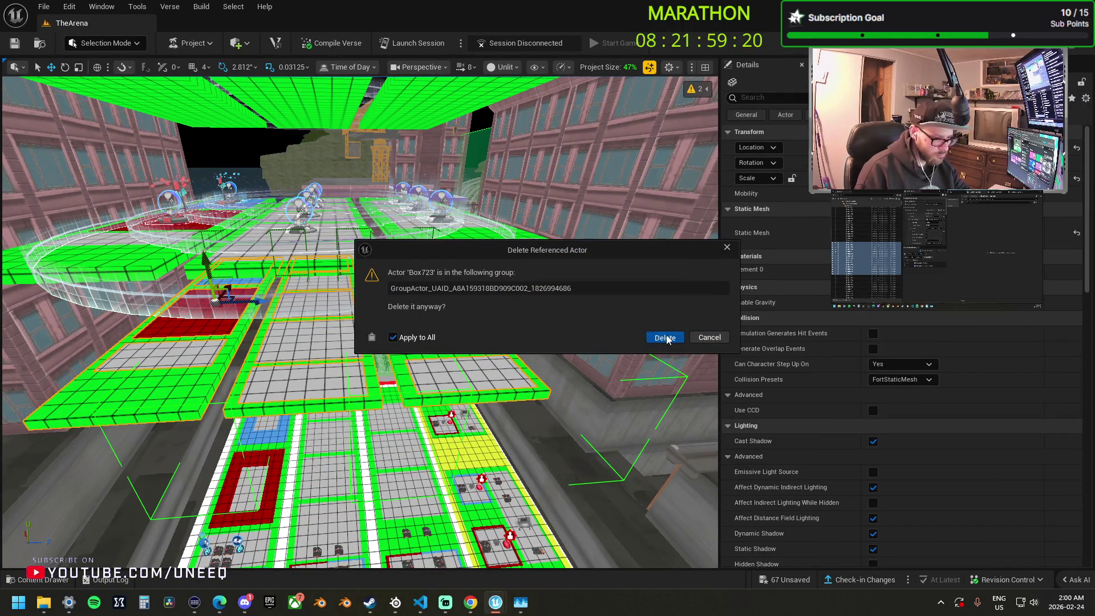
click(665, 338)
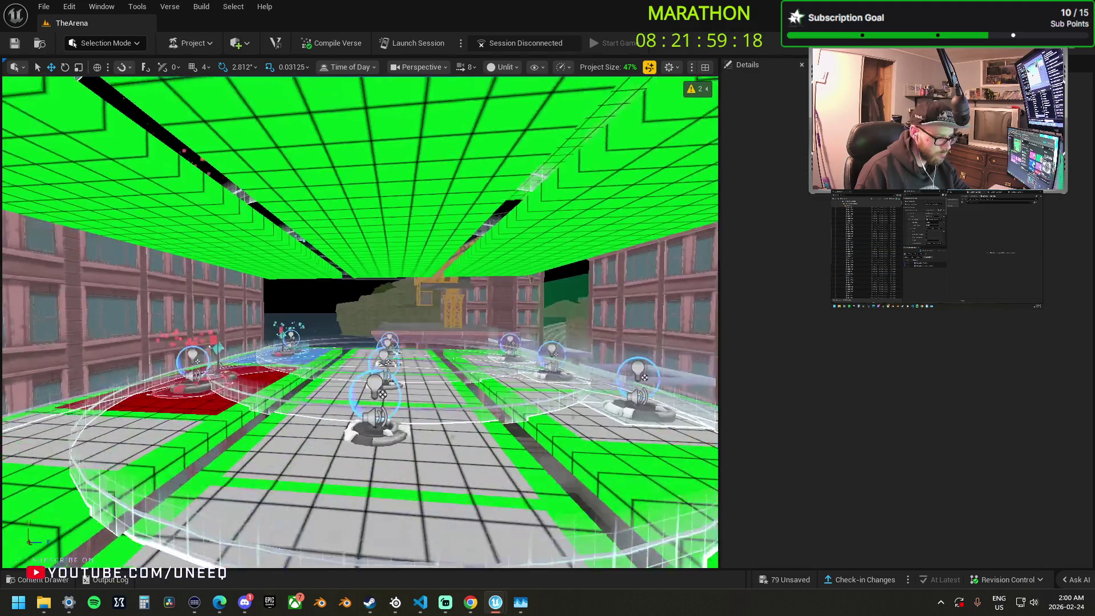
click(354, 265)
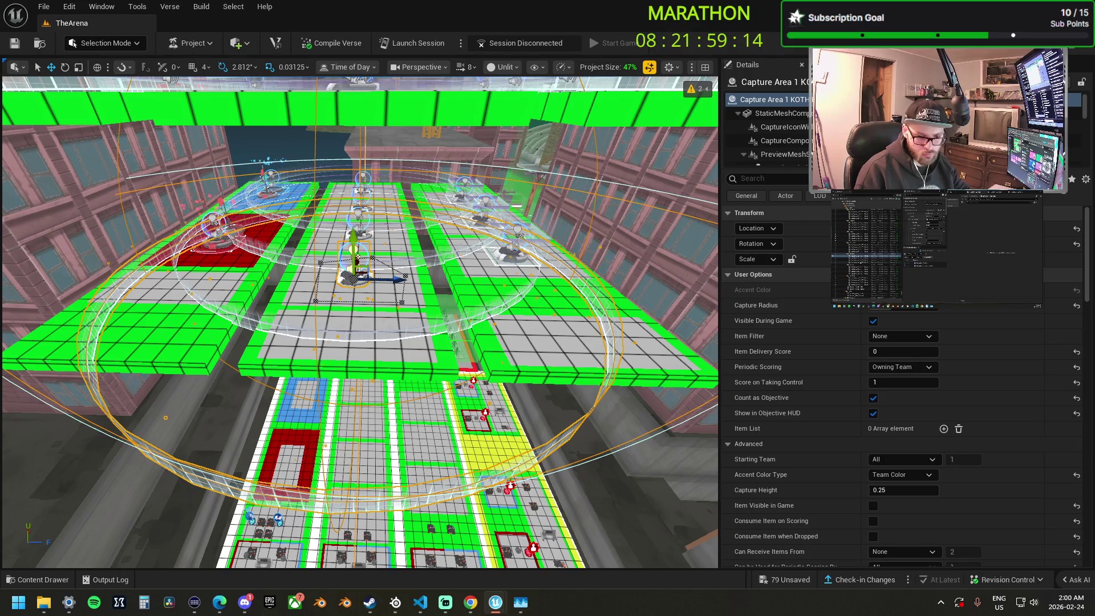
key(ctrl+shift+a)
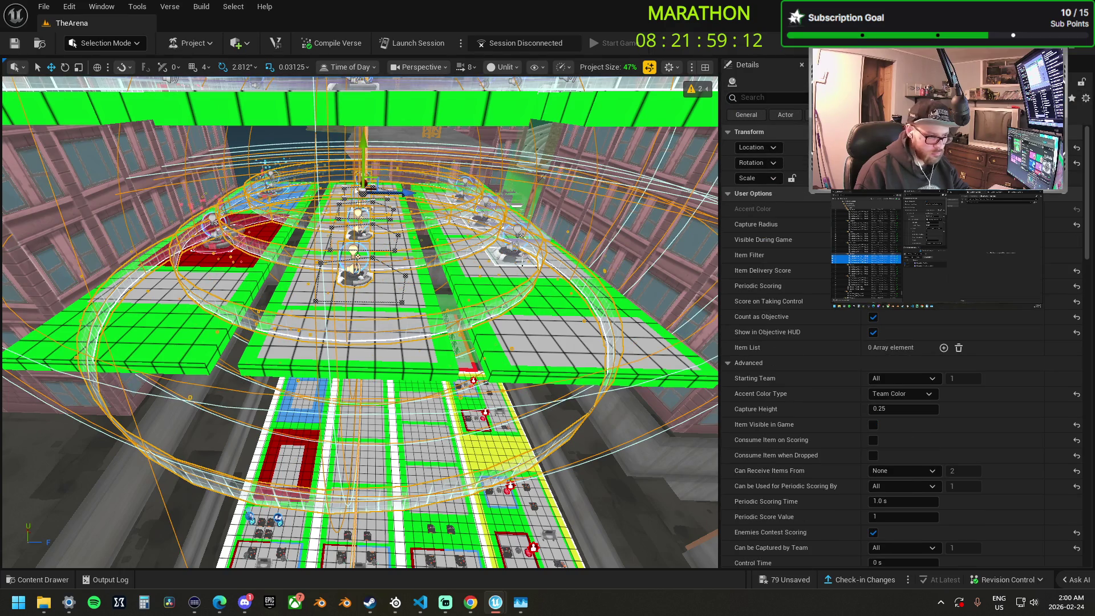
ctrl+click(516, 258)
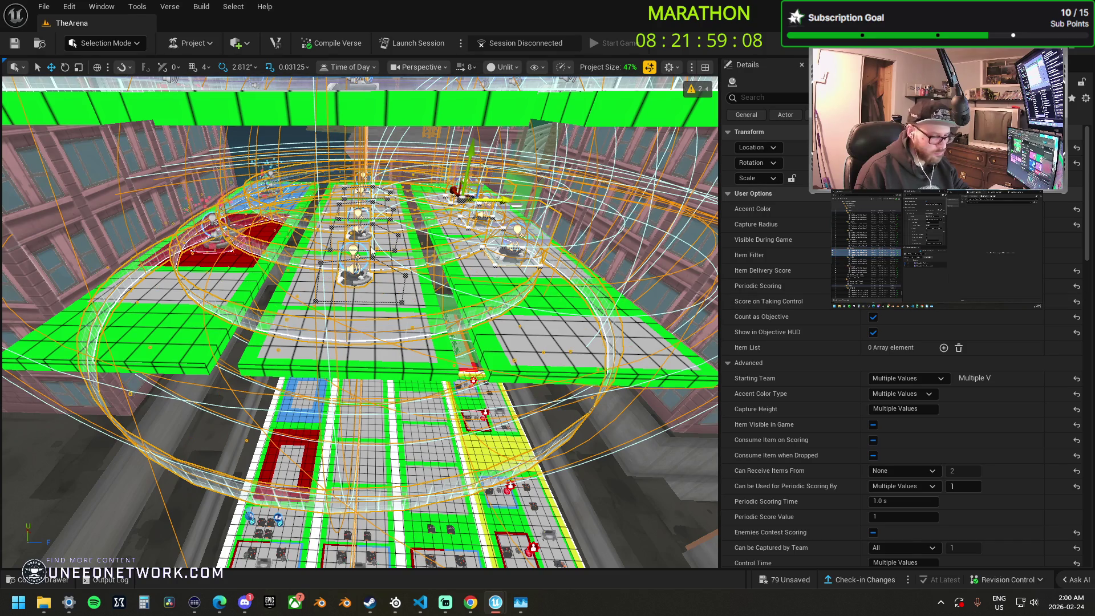
Select the red-tile capture area and arena floor piece, then drag them onto the skyscraper rooftop.
ctrl+click(217, 233)
click(644, 326)
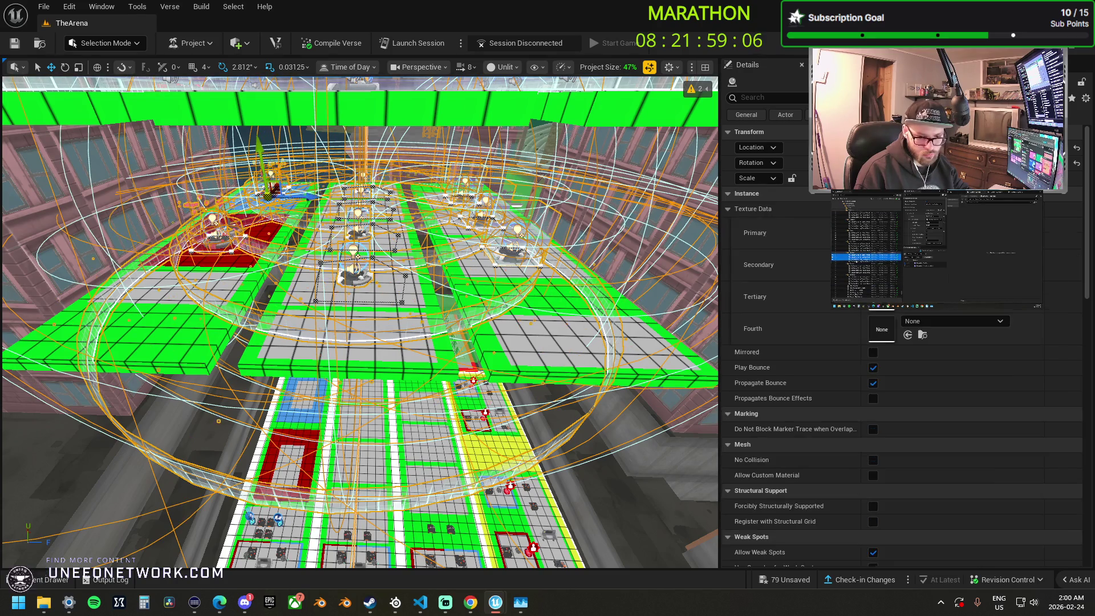
key(f)
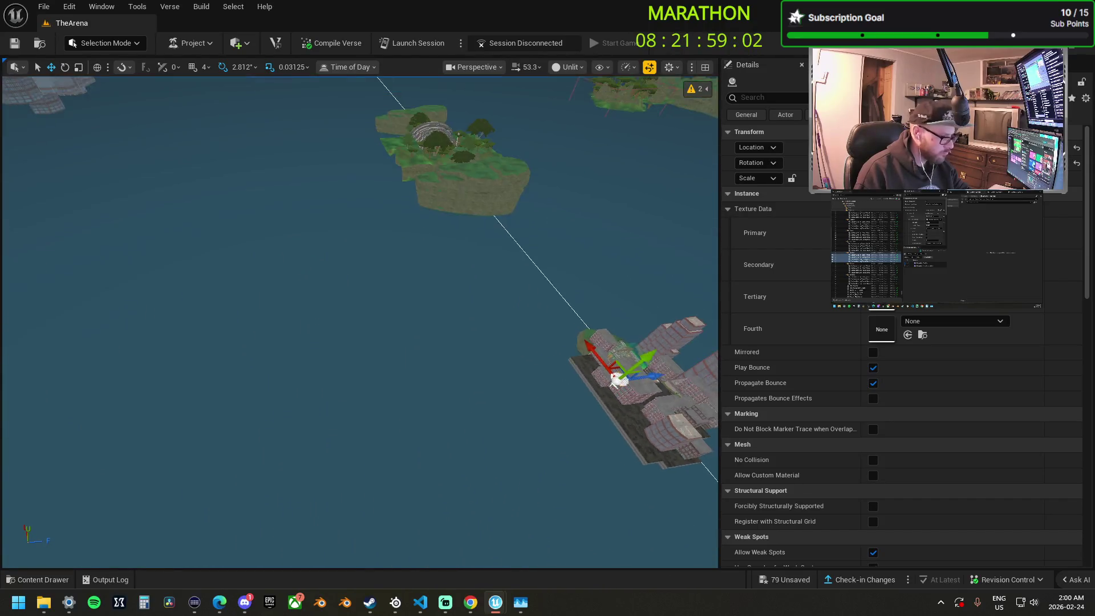
scroll(359, 322, up, 2)
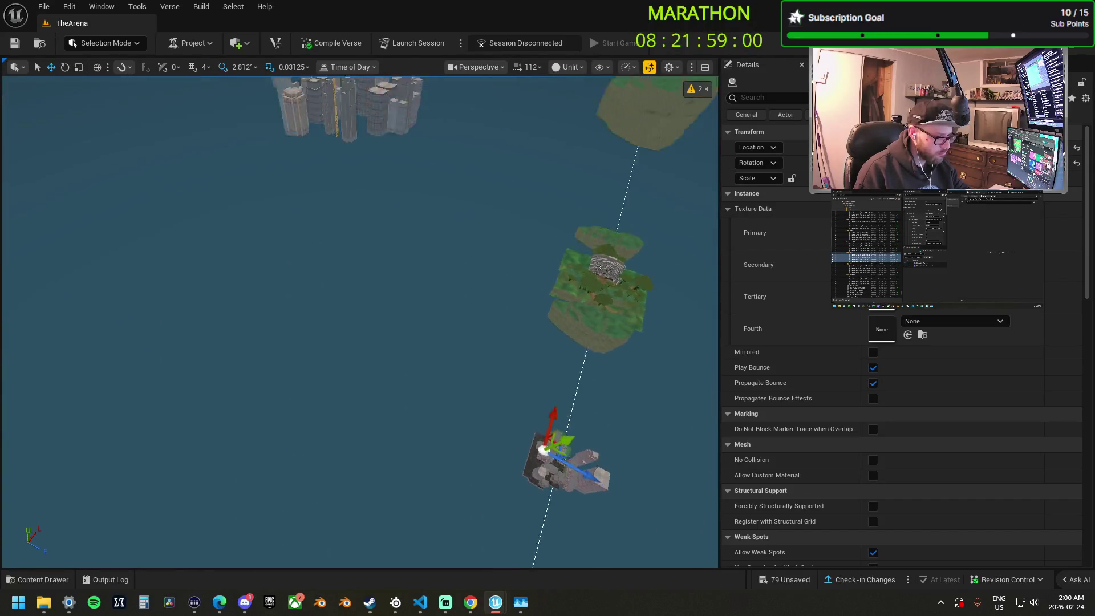
mouse_move(312, 412)
mouse_down()
mouse_move(504, 319)
mouse_move(590, 233)
mouse_move(647, 242)
mouse_up()
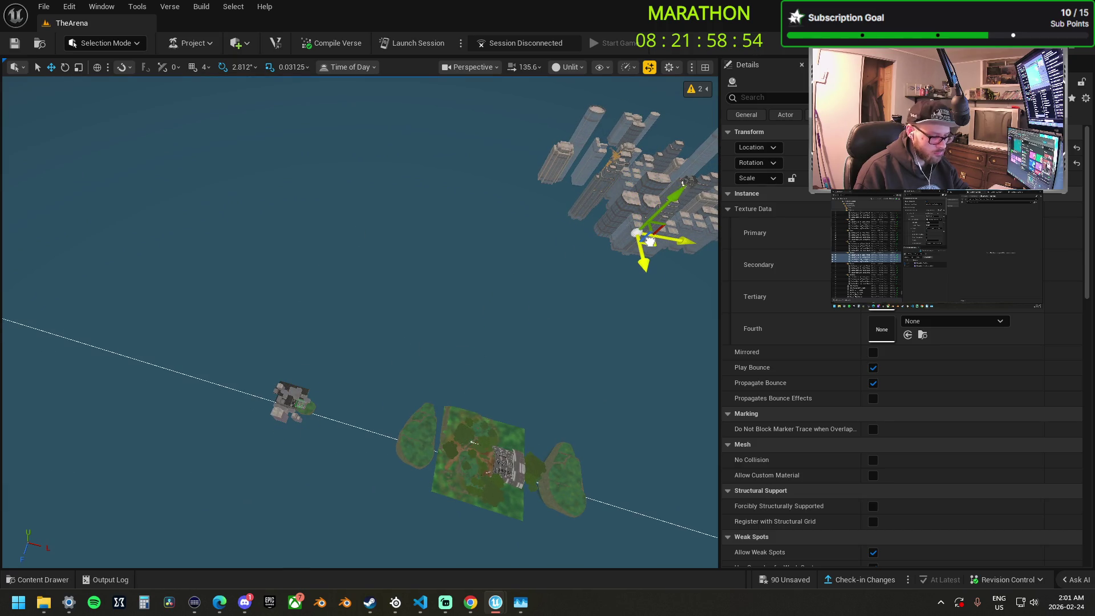
key(f)
scroll(460, 316, down, 10)
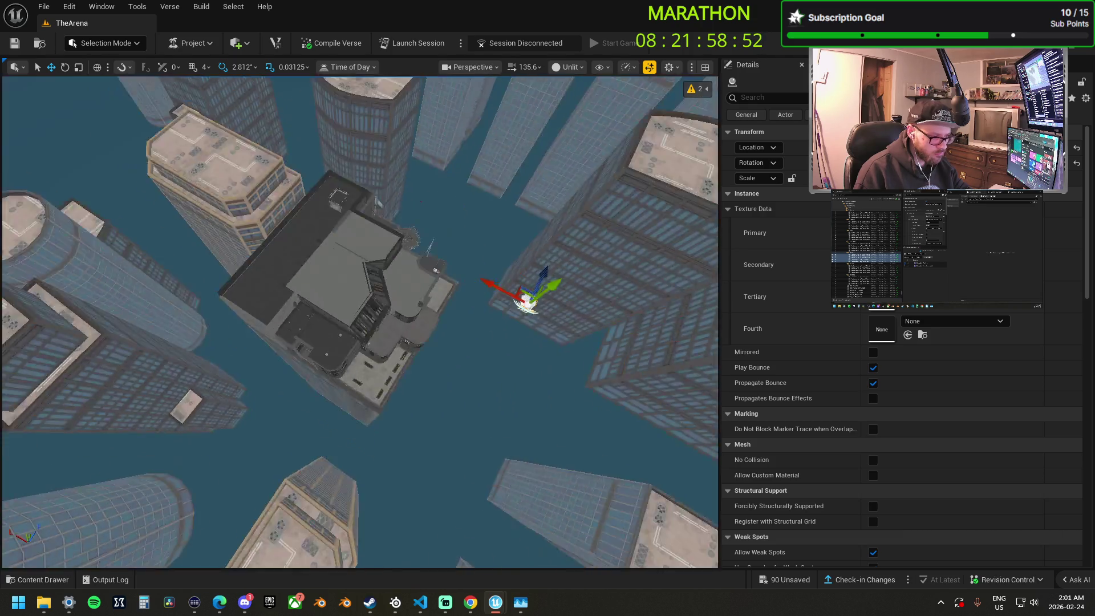
drag(474, 322, 370, 352)
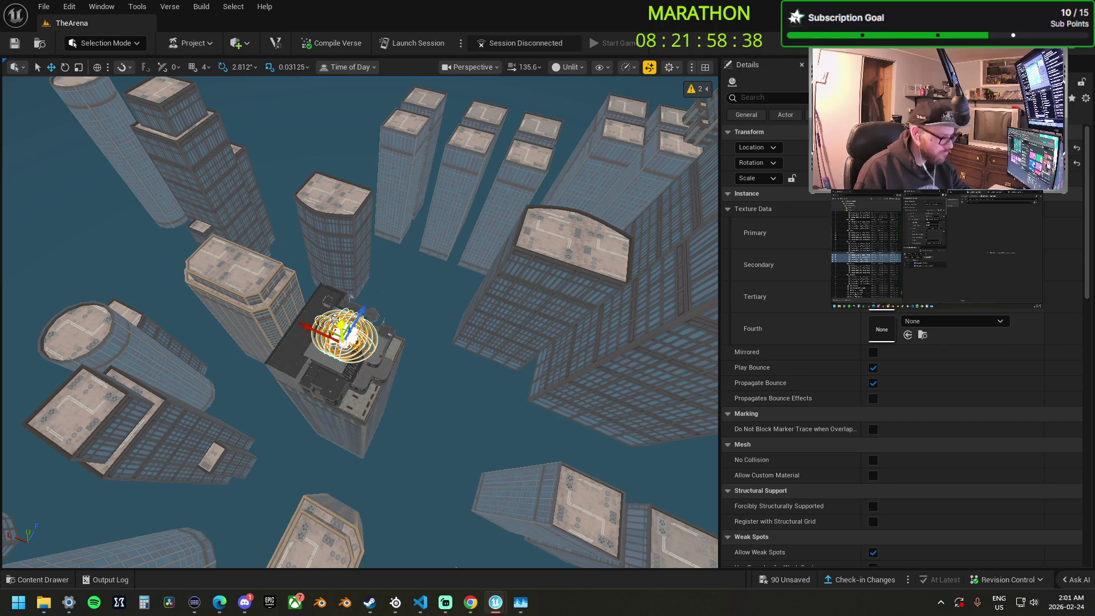
Select the flag capture area's flag mesh and carry it into the red-carpeted room.
scroll(463, 478, up, 10)
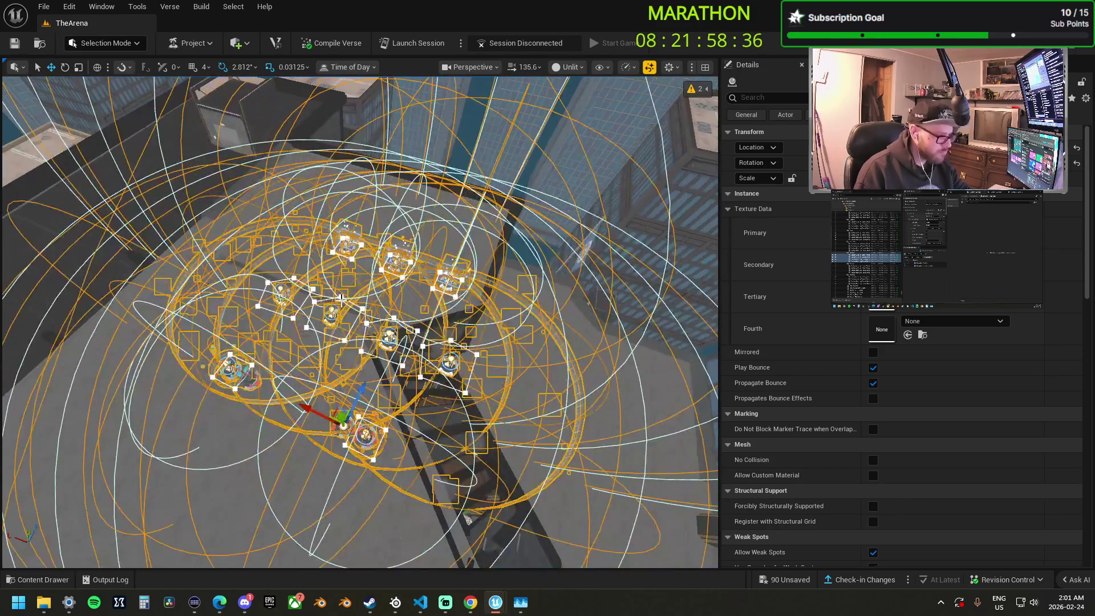
scroll(463, 478, down, 10)
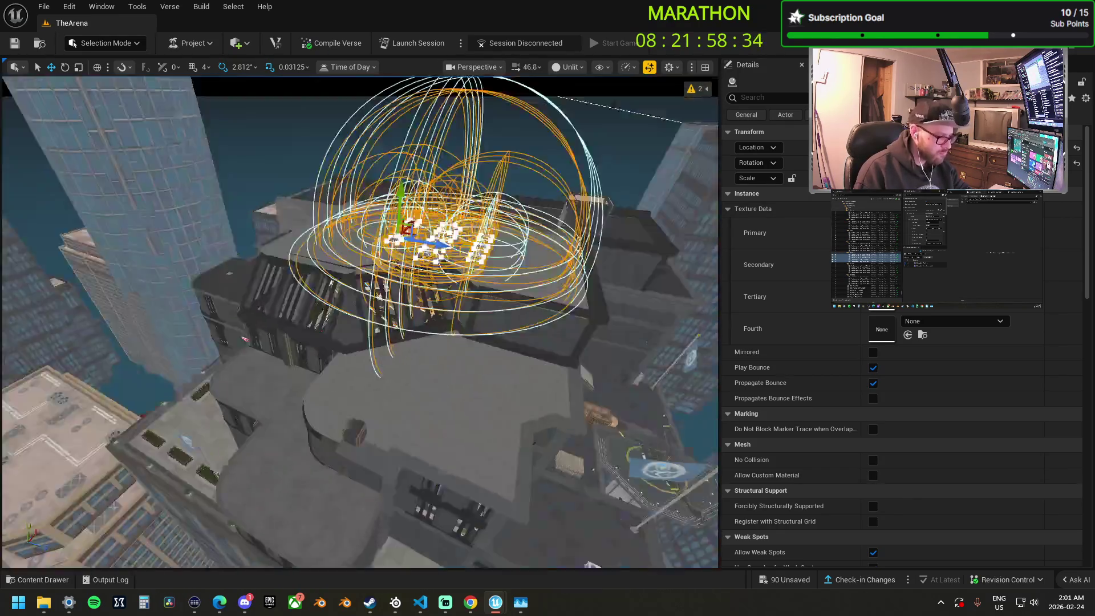
scroll(147, 291, down, 2)
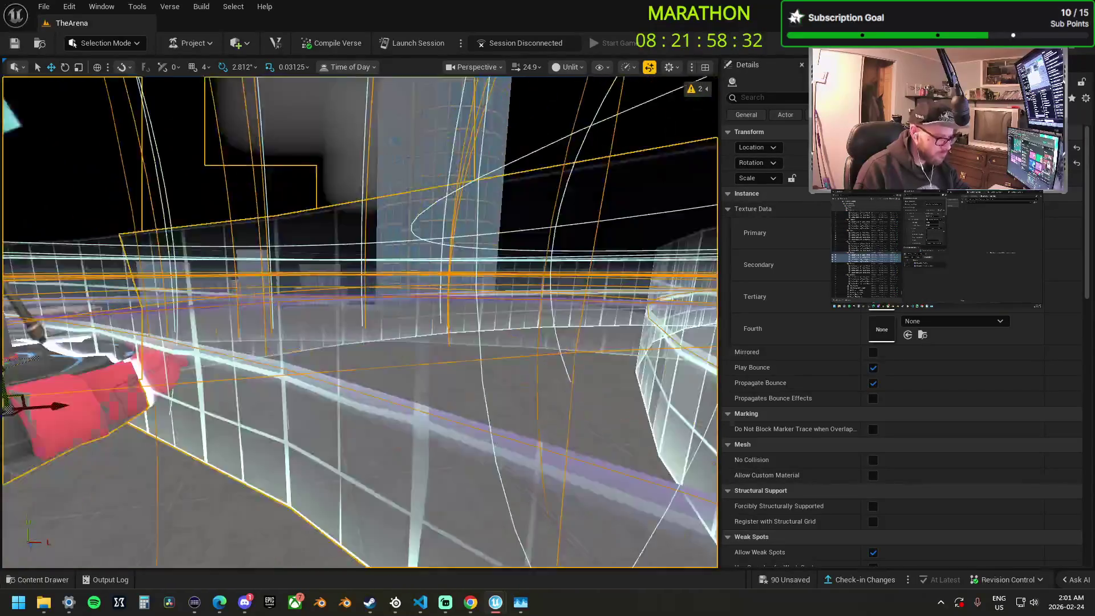
scroll(359, 320, down, 5)
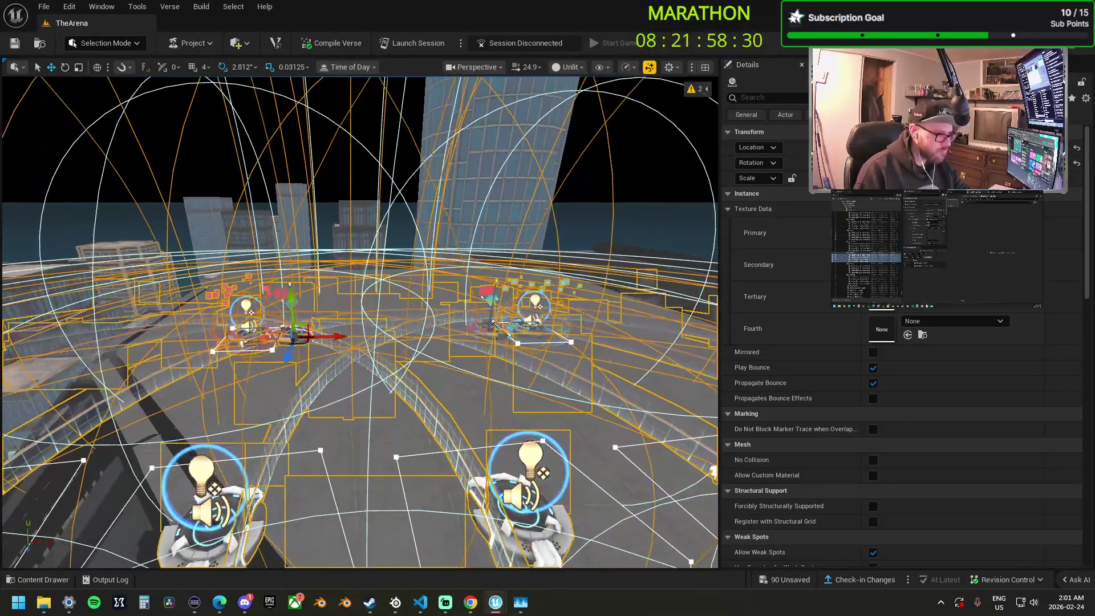
scroll(359, 320, down, 2)
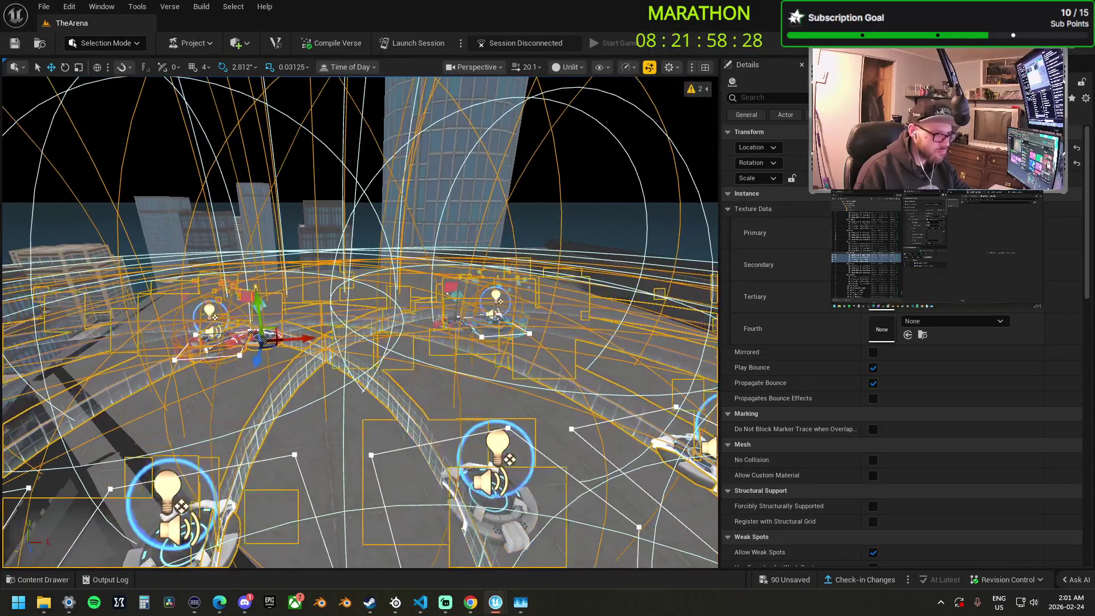
scroll(360, 319, down, 3)
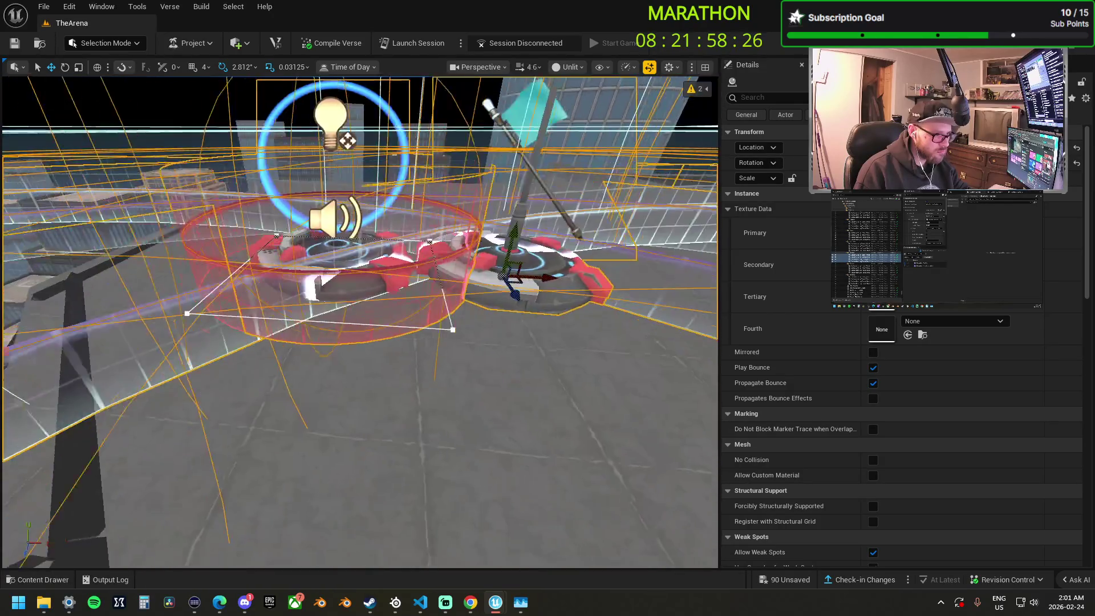
scroll(359, 320, down, 3)
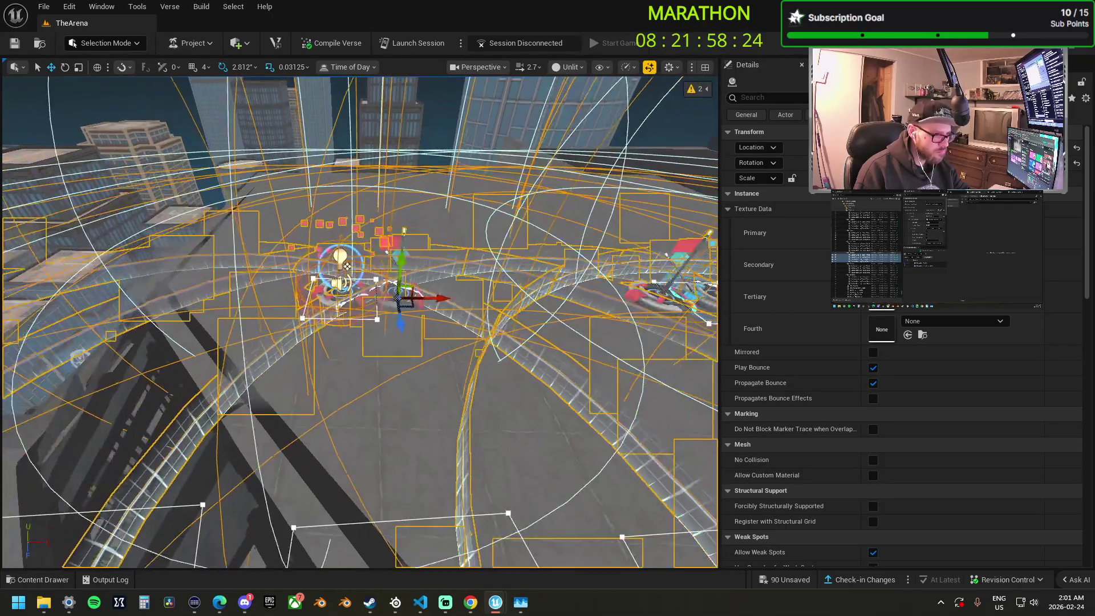
click(341, 286)
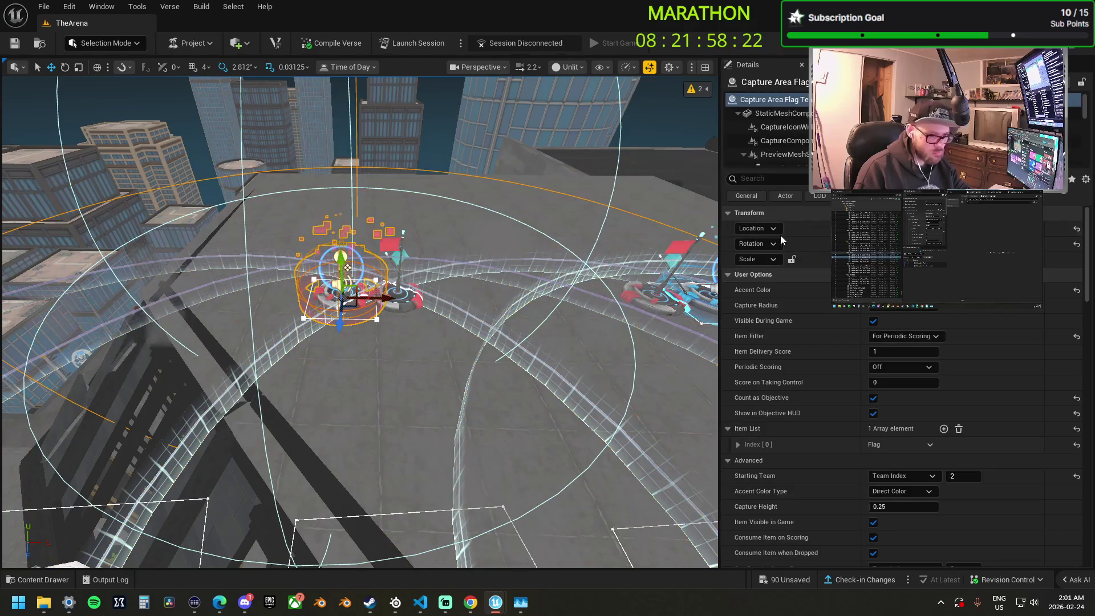
click(785, 154)
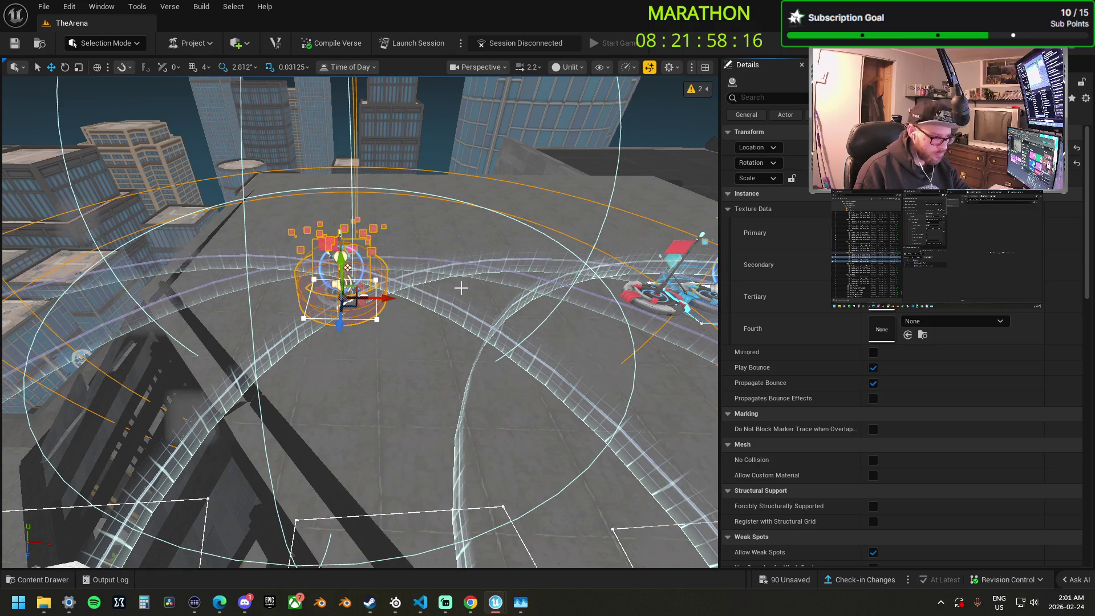
mouse_move(354, 304)
mouse_down()
mouse_move(411, 308)
mouse_move(411, 245)
mouse_move(410, 308)
mouse_move(425, 294)
mouse_move(416, 258)
mouse_move(415, 313)
mouse_move(419, 265)
mouse_up()
mouse_move(416, 318)
mouse_down()
mouse_move(371, 278)
mouse_move(298, 249)
mouse_up()
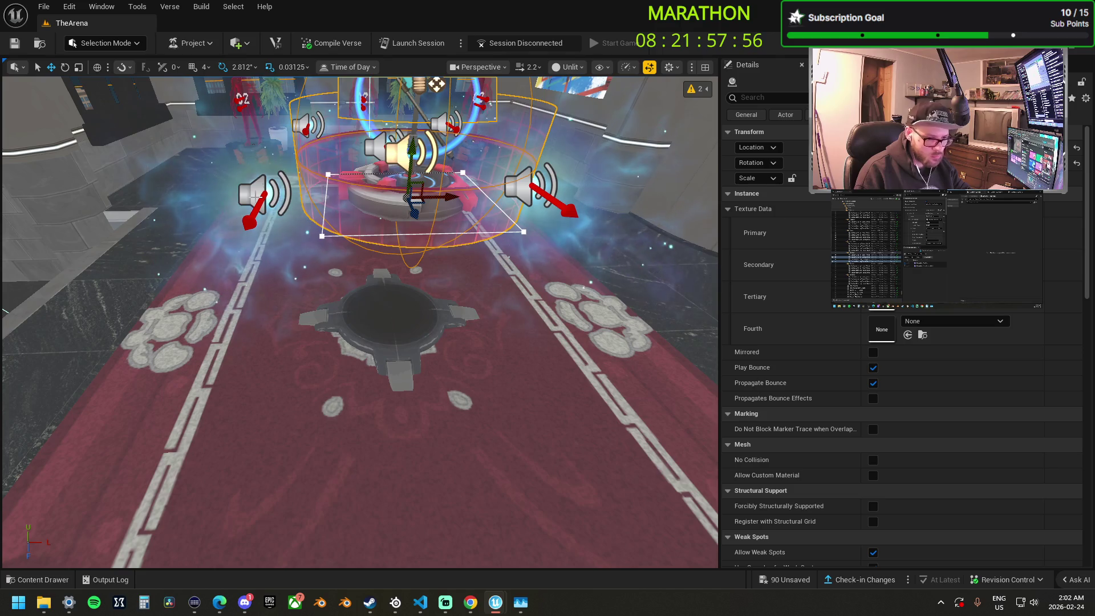
Lower the capture device down onto the flag pedestal in the carpeted room.
click(418, 194)
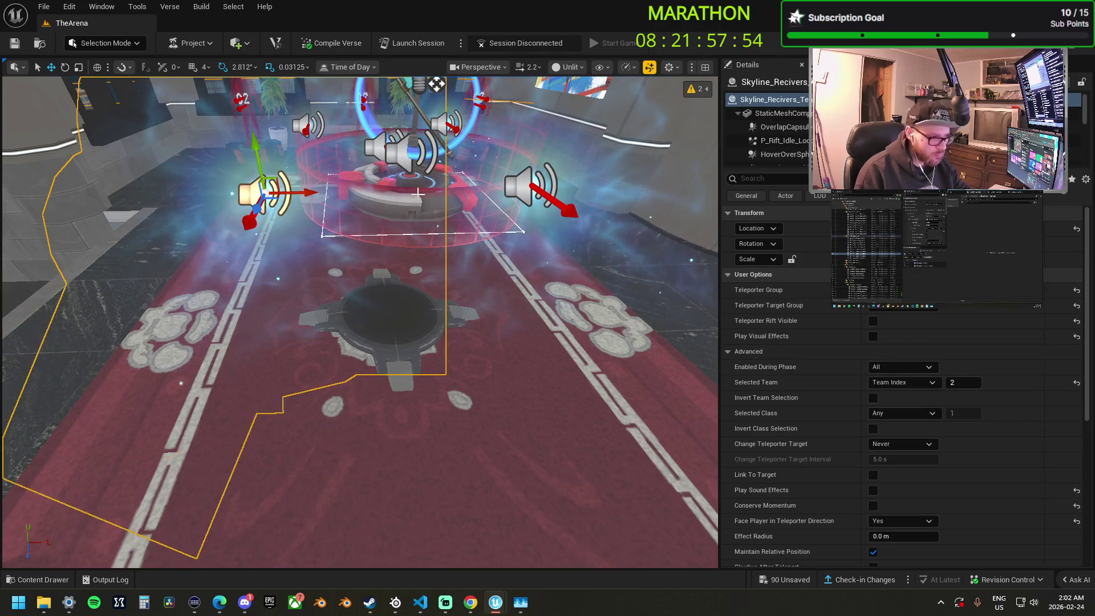
key(ctrl+z)
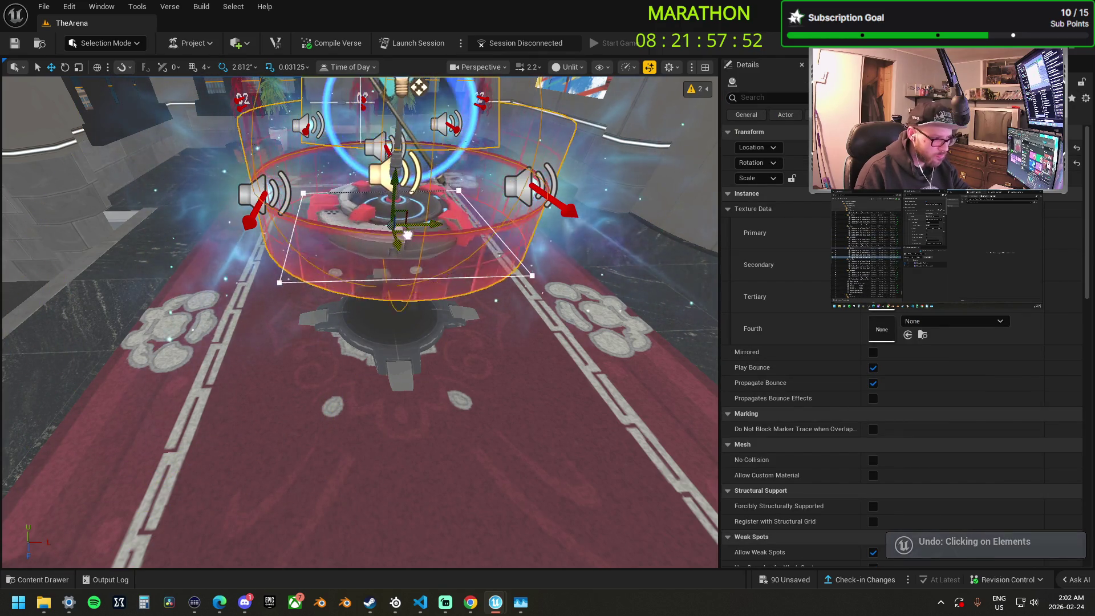
drag(408, 88, 401, 236)
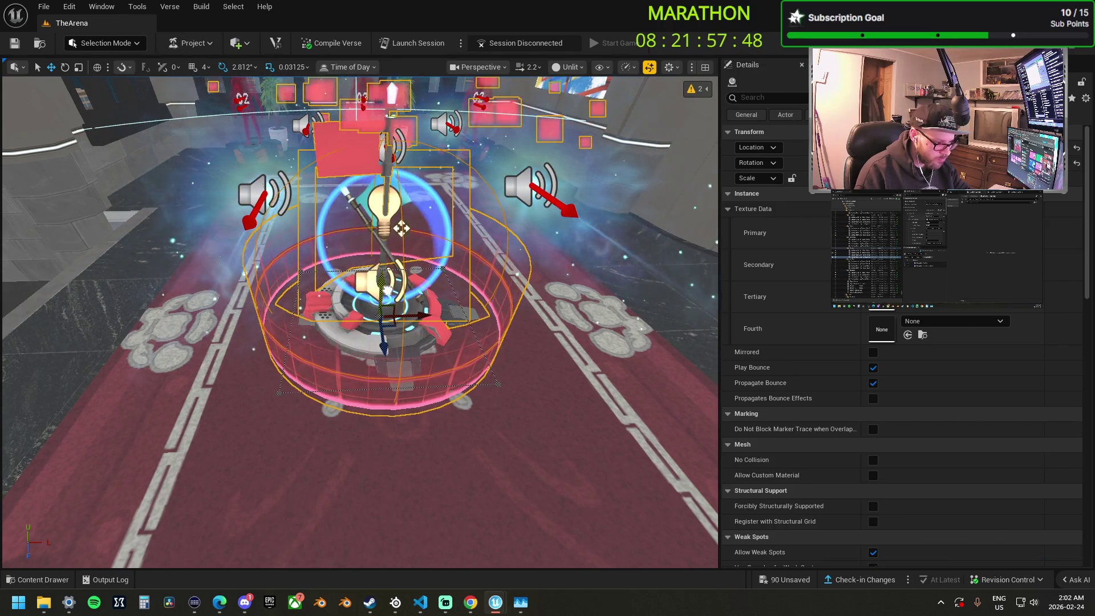
key(e)
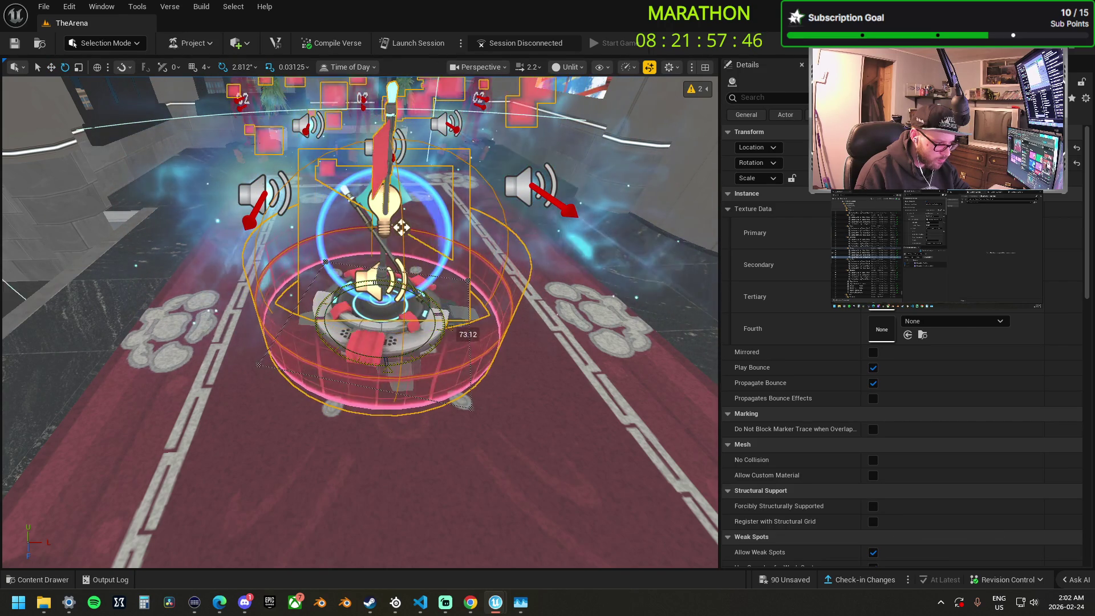
key(w)
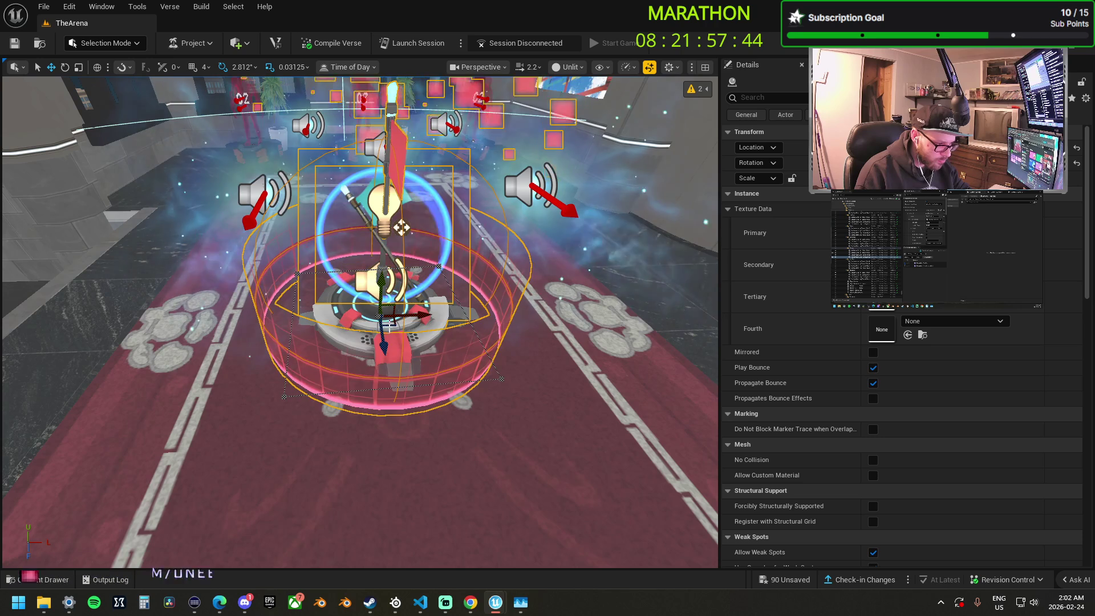
drag(402, 227, 407, 231)
scroll(407, 232, down, 10)
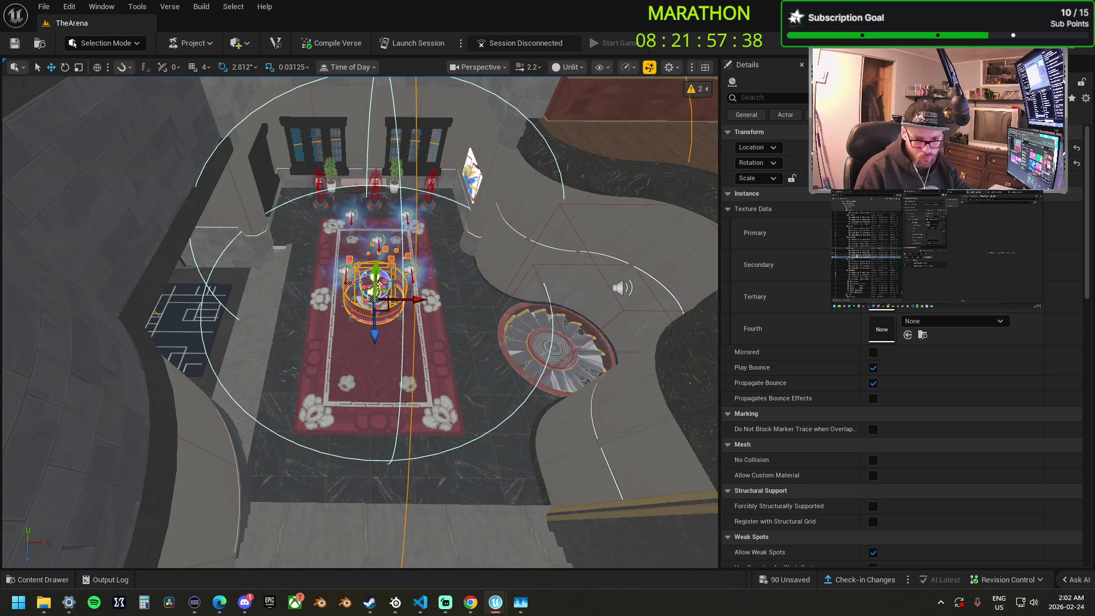
Select the Capture Item Capture device and the pedestal capture area, framing it in view.
click(378, 284)
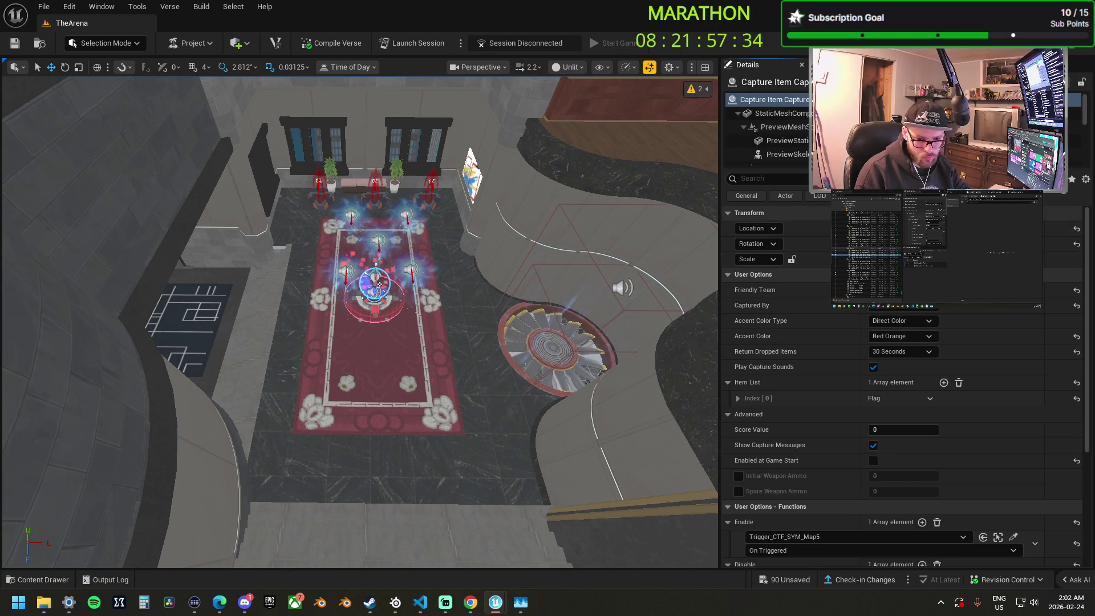
click(1055, 291)
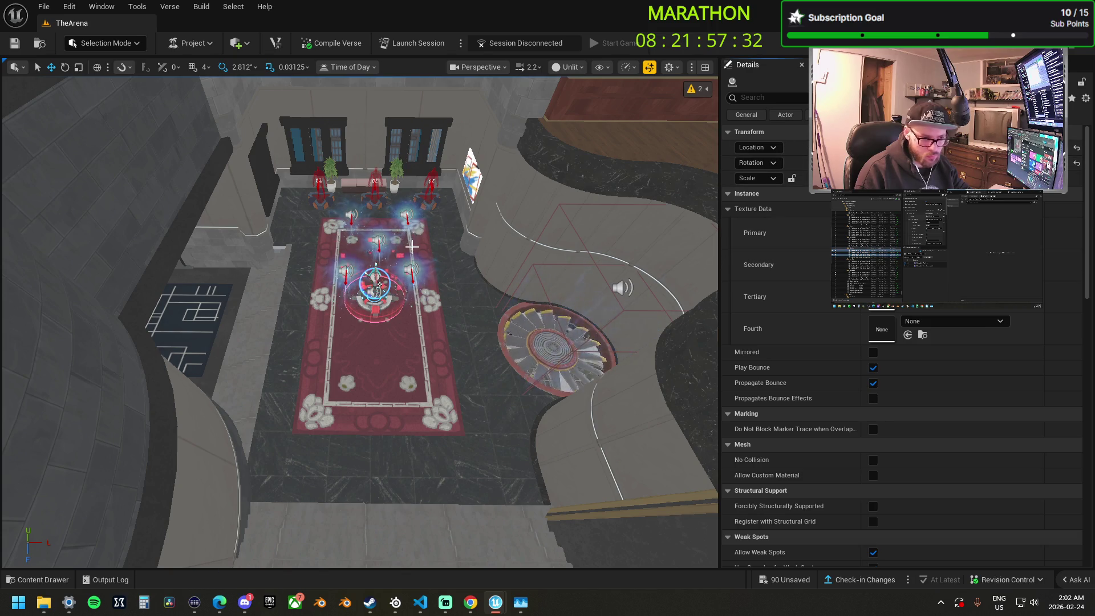
key(f)
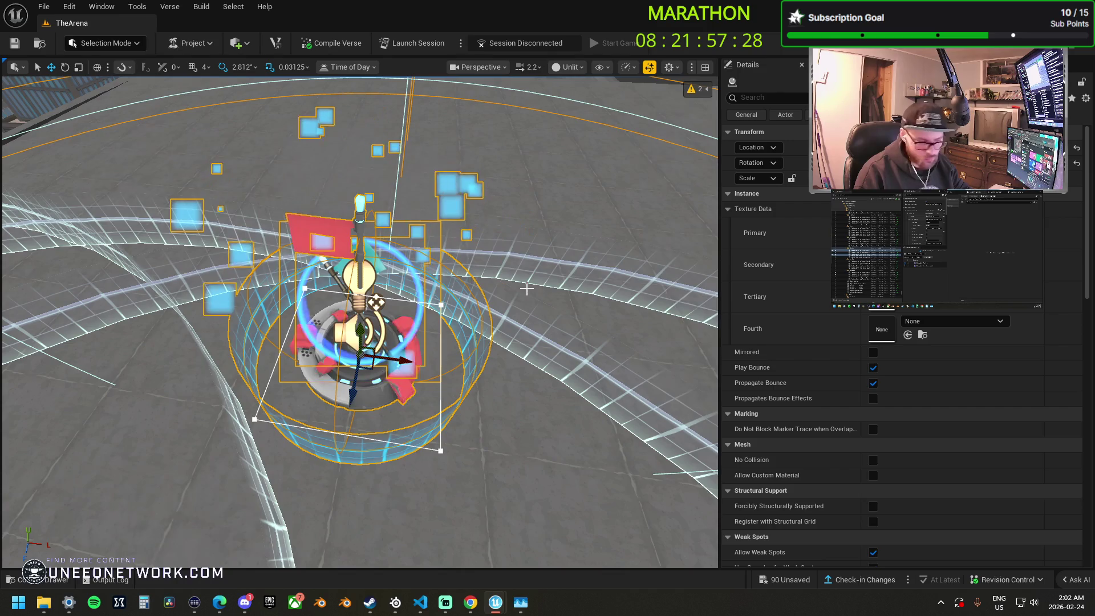
scroll(526, 290, down, 5)
Undo the pasted category properties and compare the left flag and right capture area devices.
key(ctrl+z)
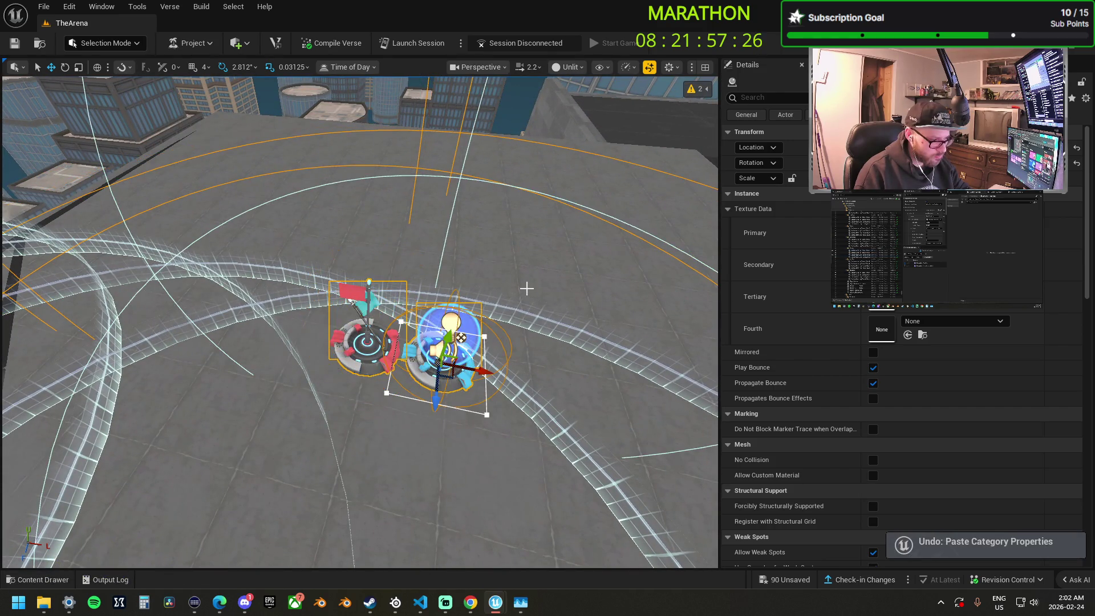
drag(526, 289, 468, 291)
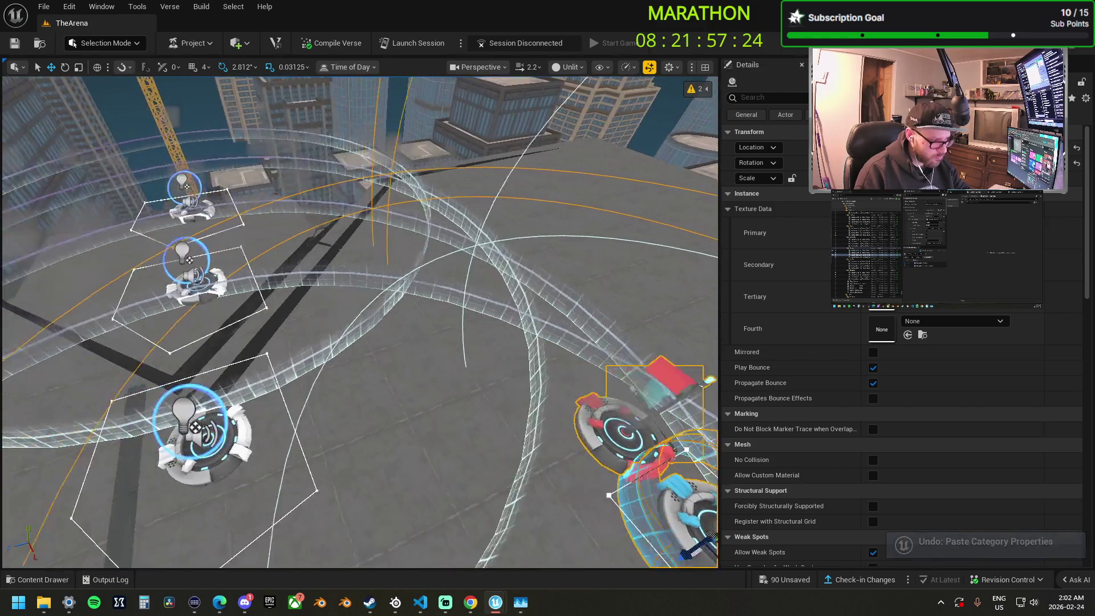
key(f)
drag(511, 320, 511, 280)
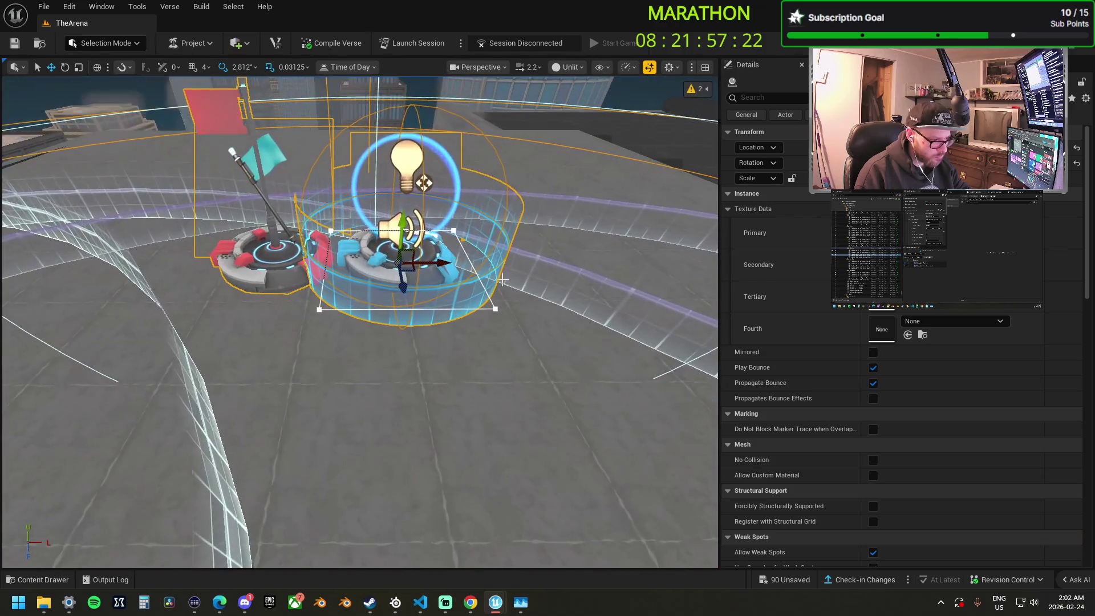
click(306, 251)
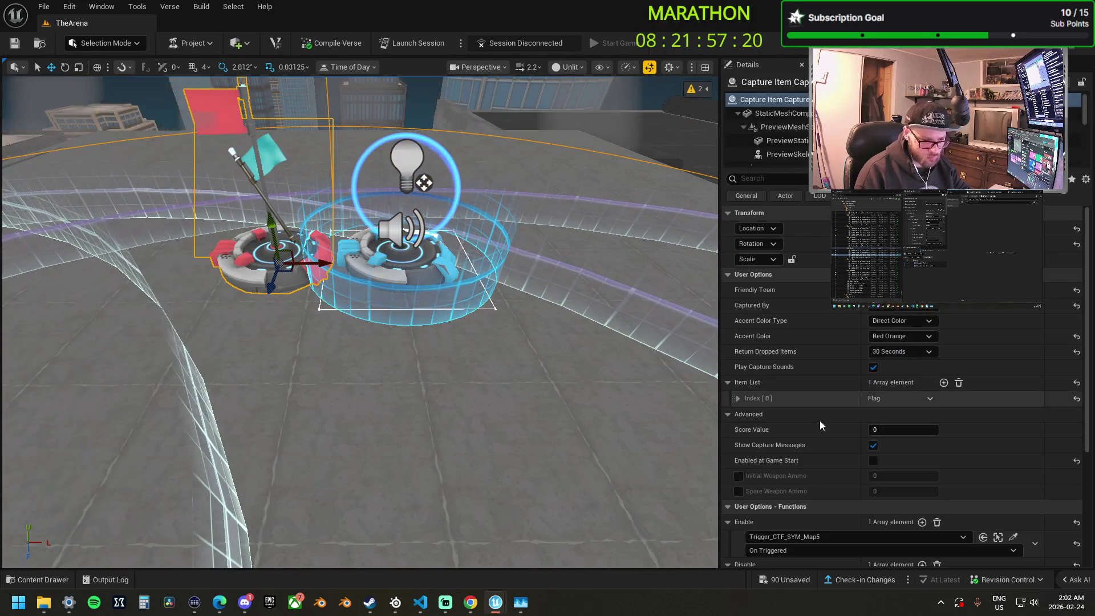
click(407, 263)
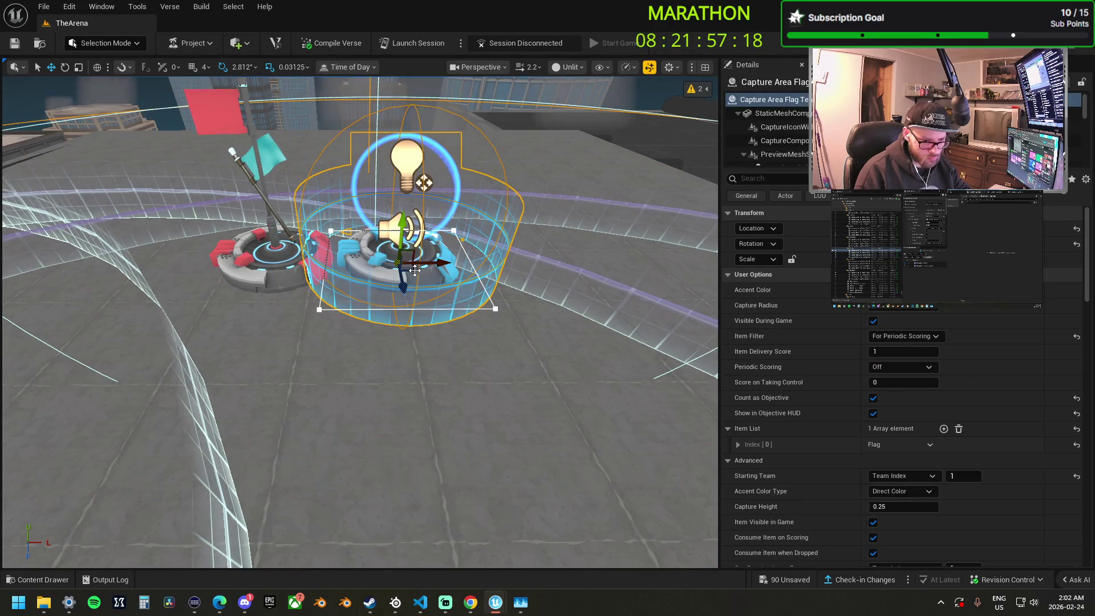
click(284, 264)
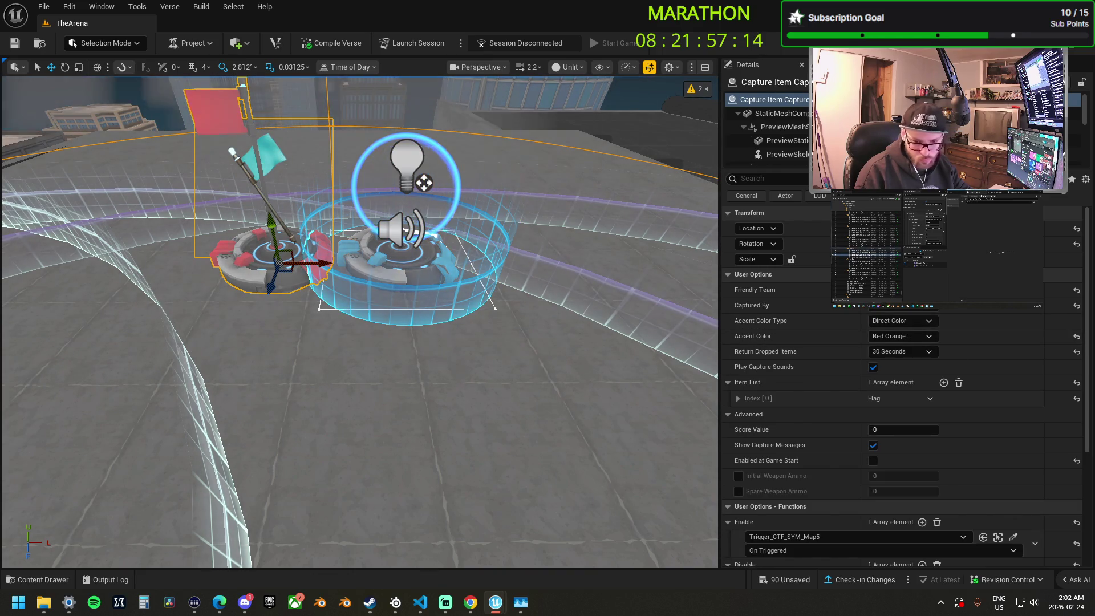
click(386, 257)
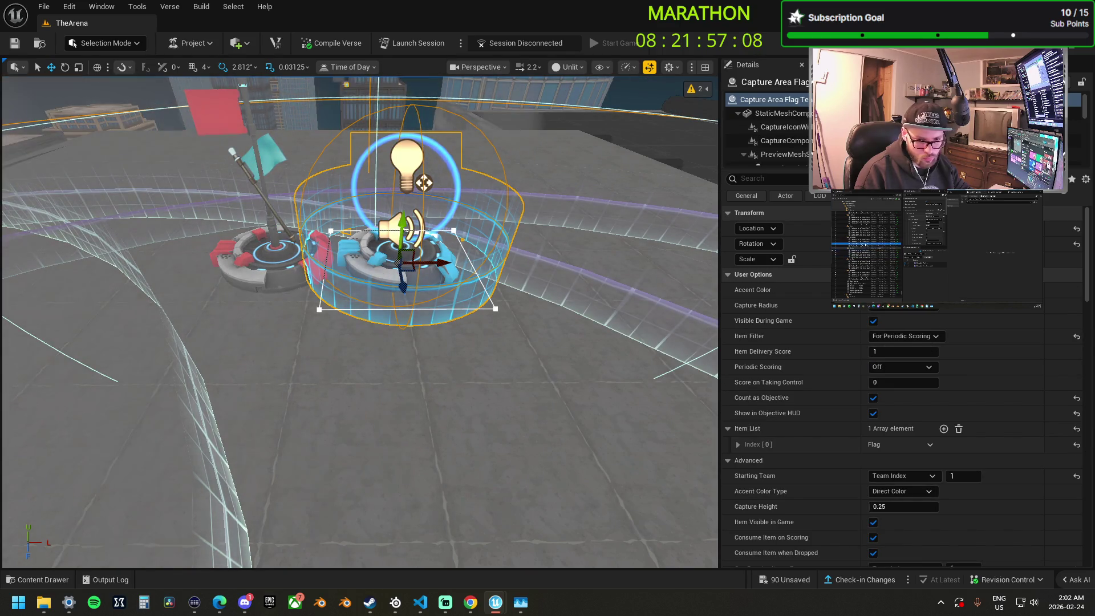
Change the red flag device's Accent Color Type to Team Color, then select the neighbouring capture area.
click(423, 182)
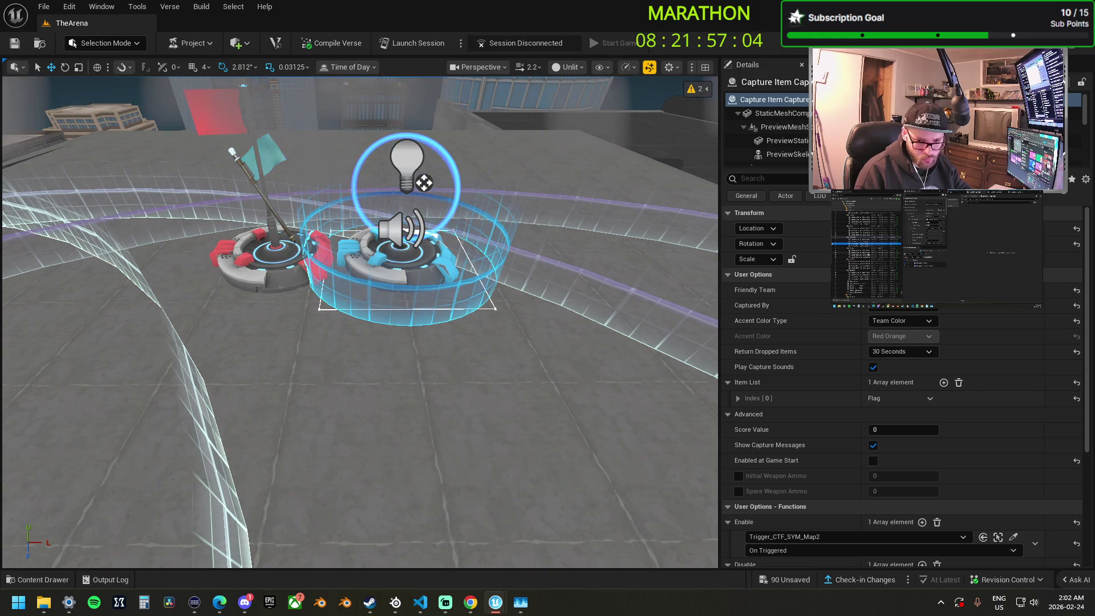
click(265, 265)
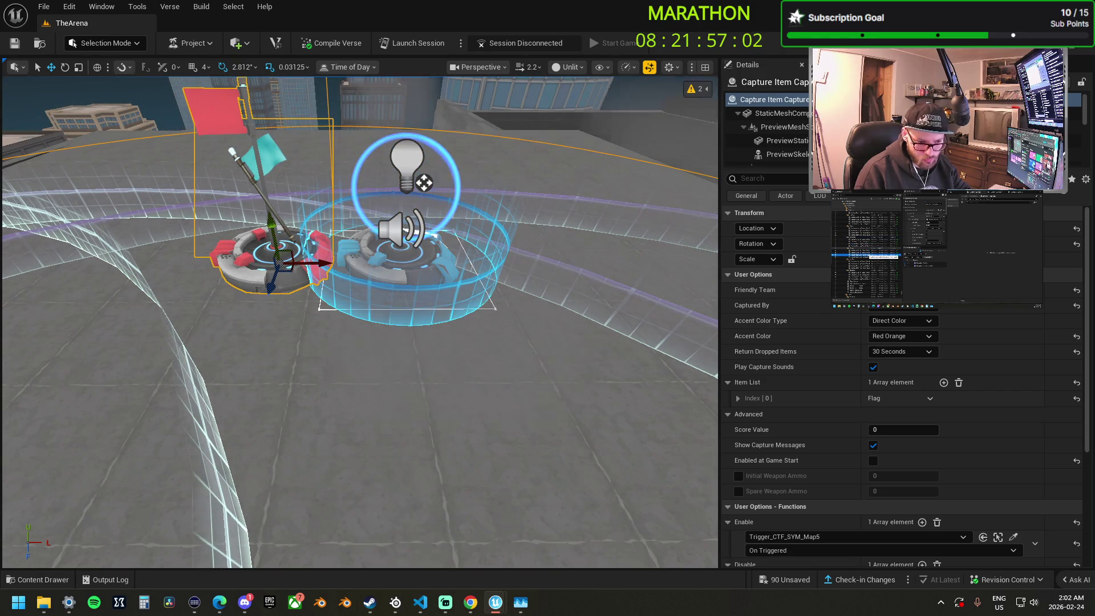
click(901, 320)
click(890, 339)
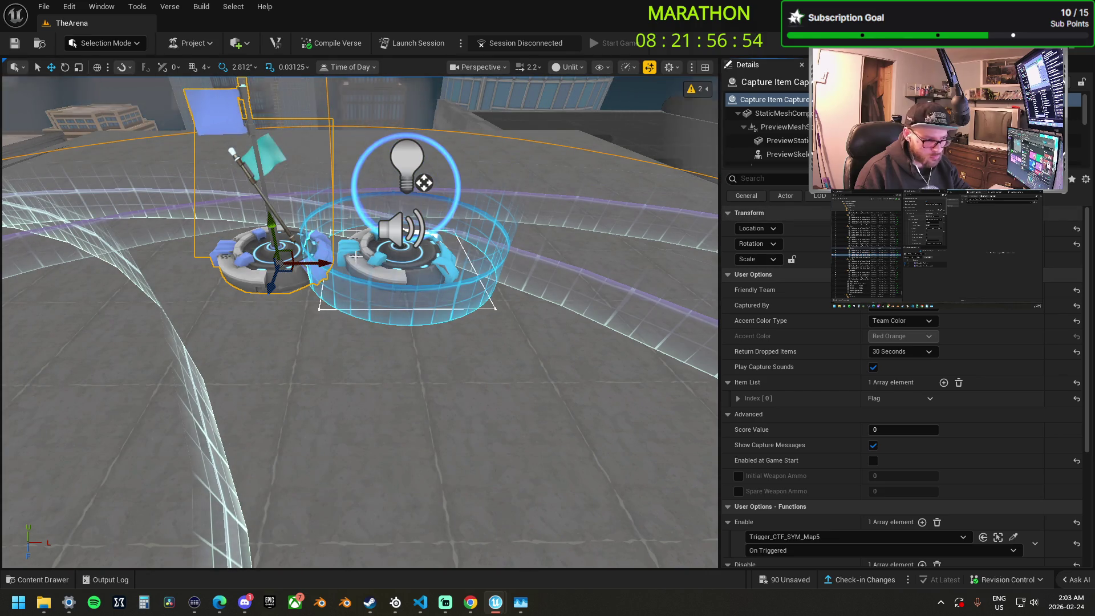
click(397, 261)
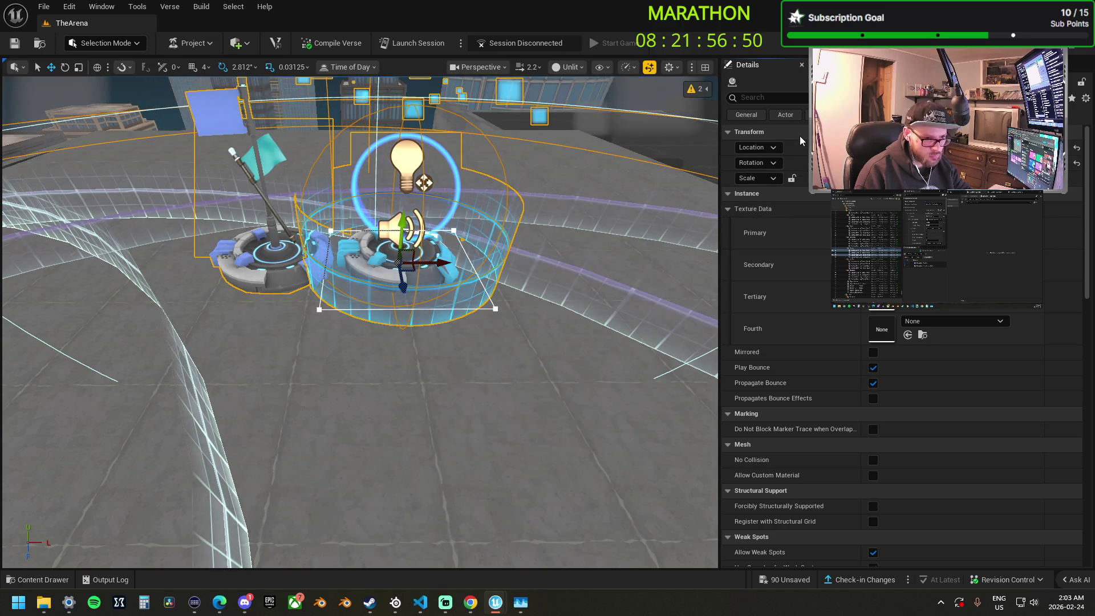
Carry the blue flag and capture area devices through the level into the carpeted room.
drag(320, 222, 377, 221)
drag(292, 261, 292, 261)
drag(275, 182, 275, 182)
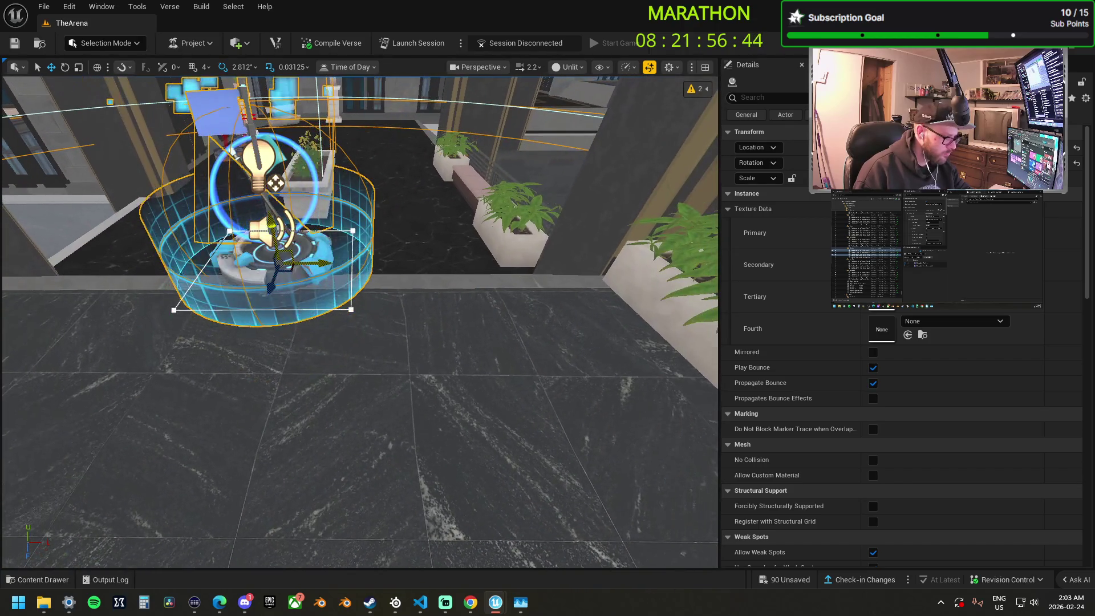
drag(291, 272, 290, 272)
drag(275, 183, 275, 183)
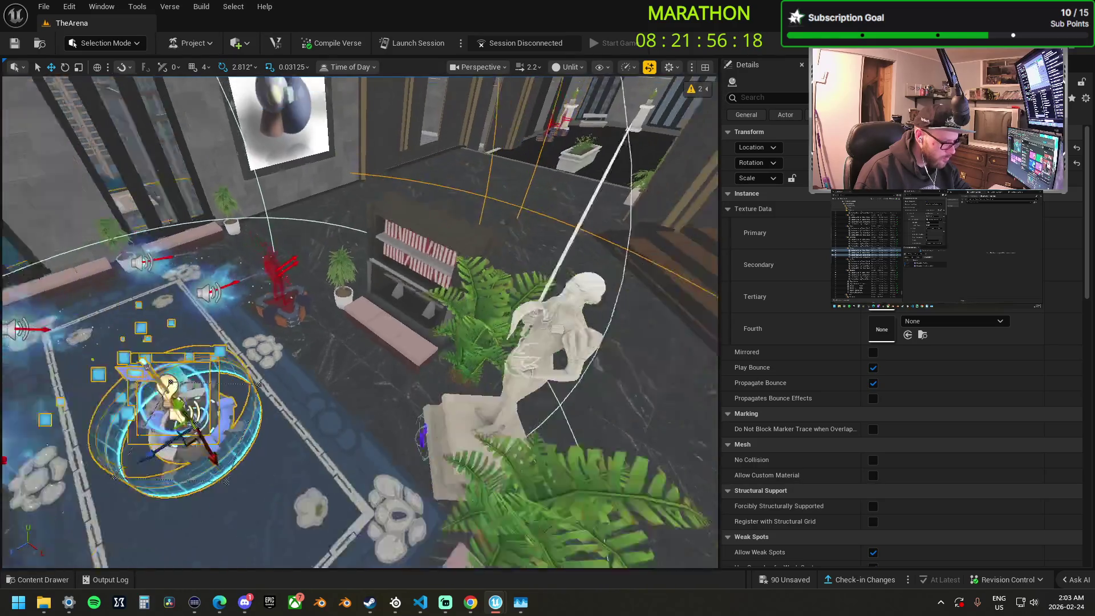
Bring the spiral capture-area devices into view and select two of them.
scroll(360, 320, up, 2)
key(f)
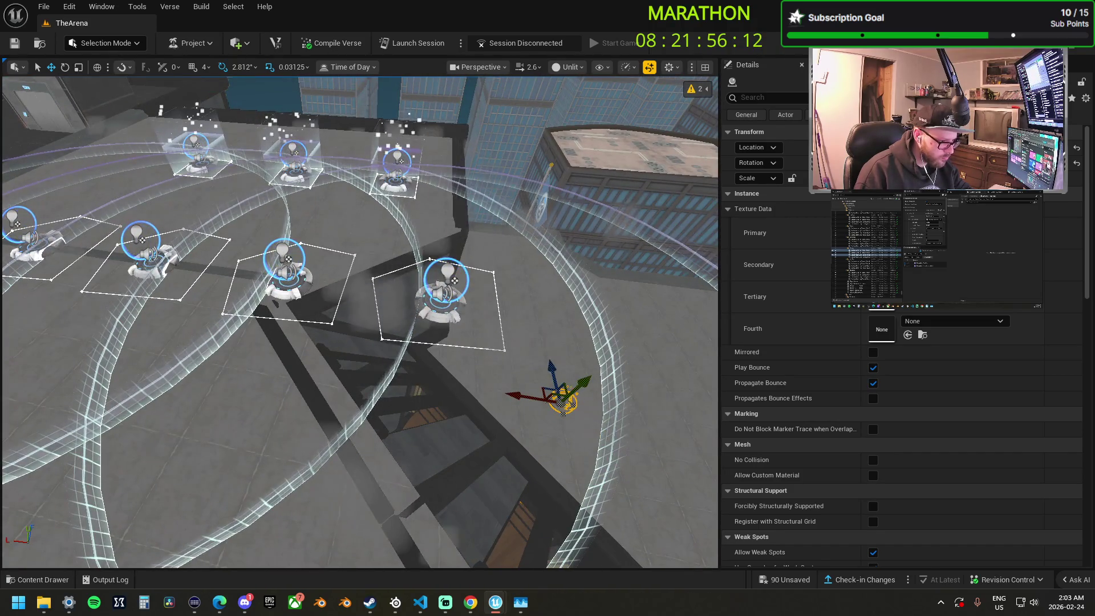
click(445, 280)
ctrl+click(283, 265)
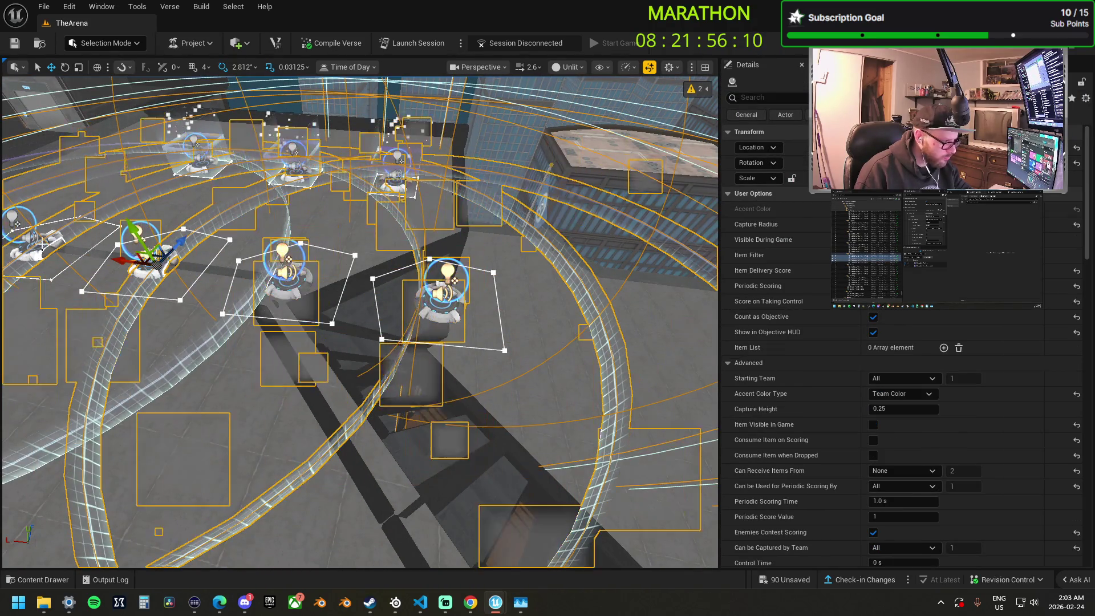
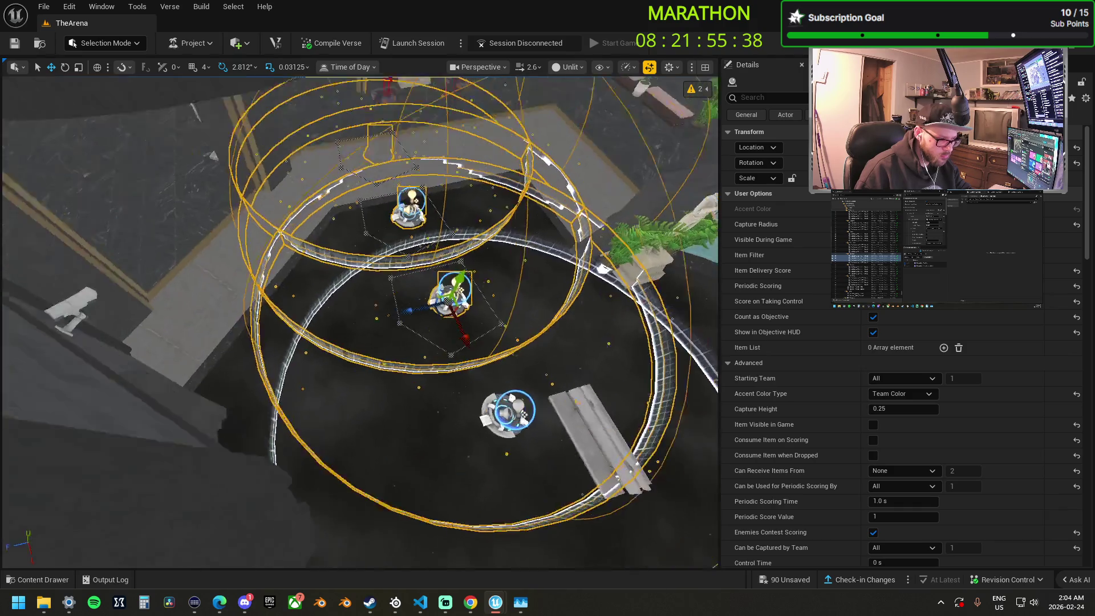
Fly down over the capture zones and add the left capture area to the selection.
drag(443, 246, 443, 245)
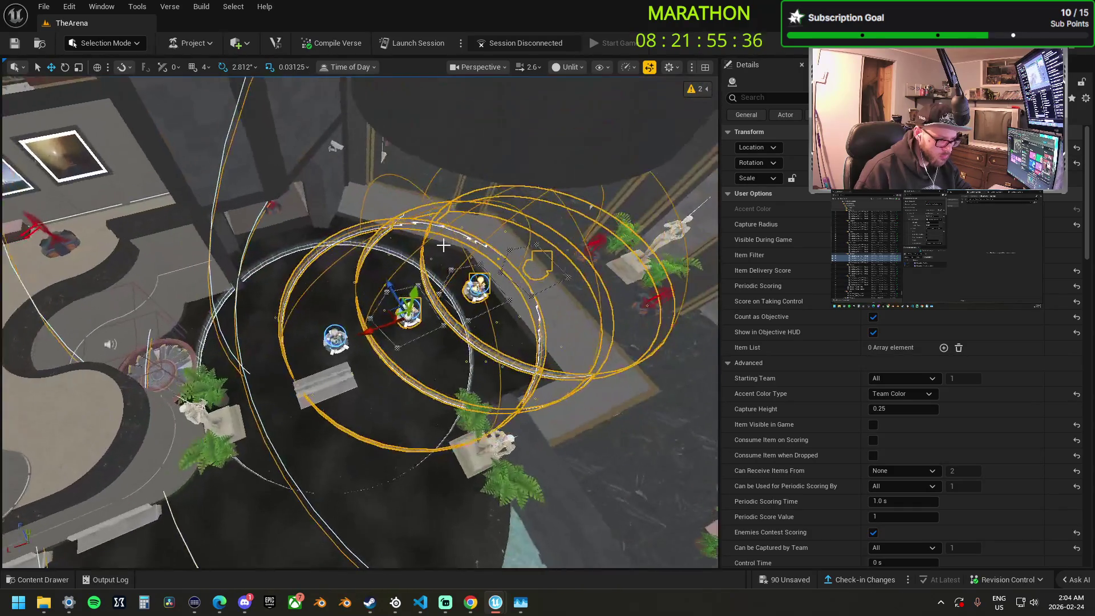
drag(327, 276, 326, 275)
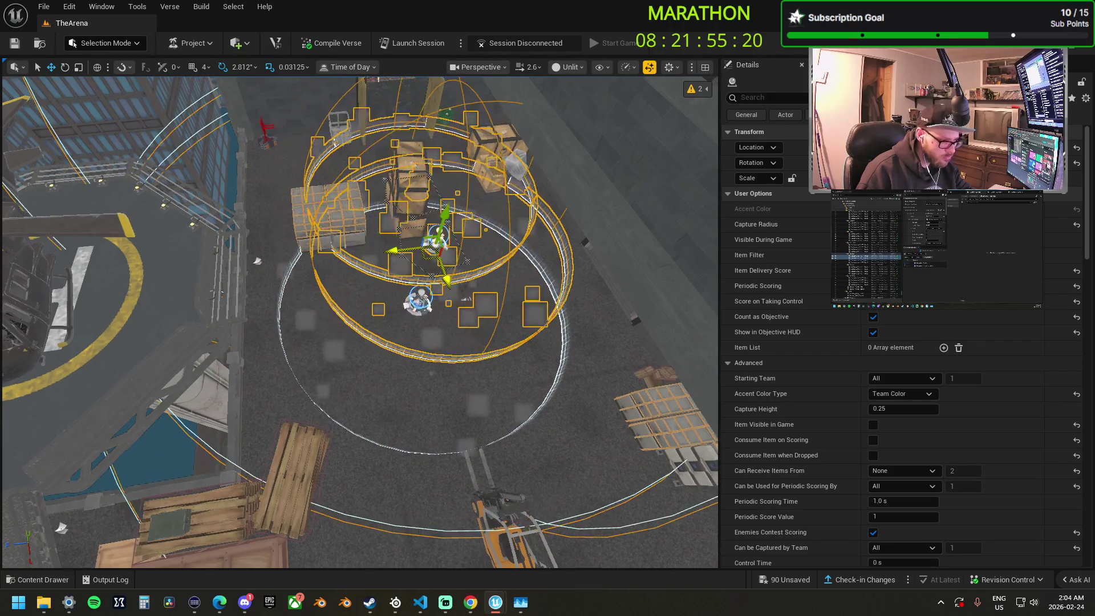
scroll(359, 319, up, 3)
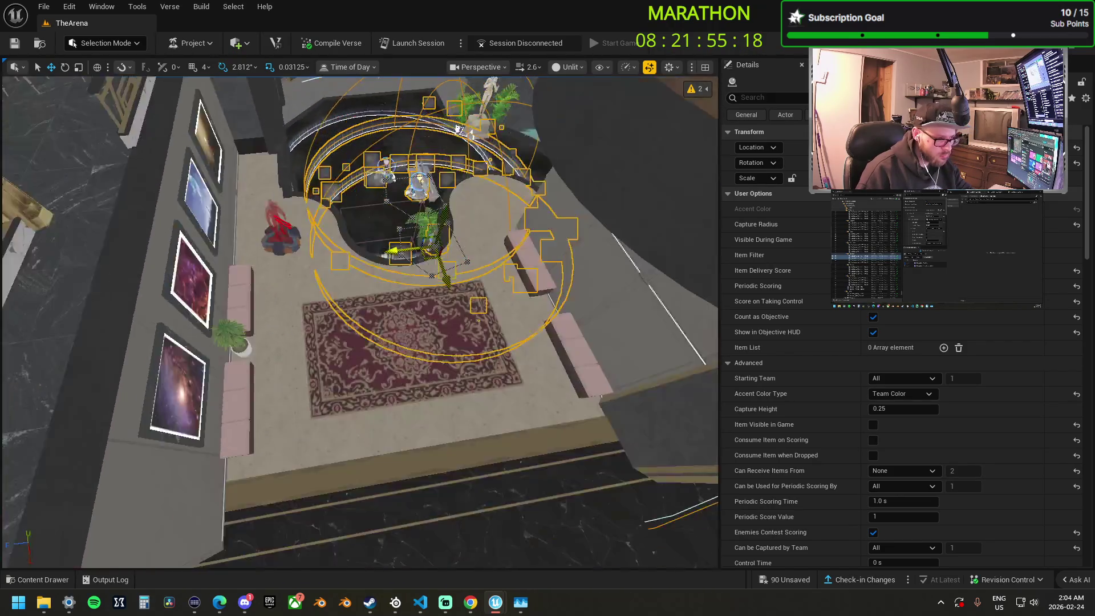
scroll(360, 319, down, 6)
scroll(359, 322, down, 3)
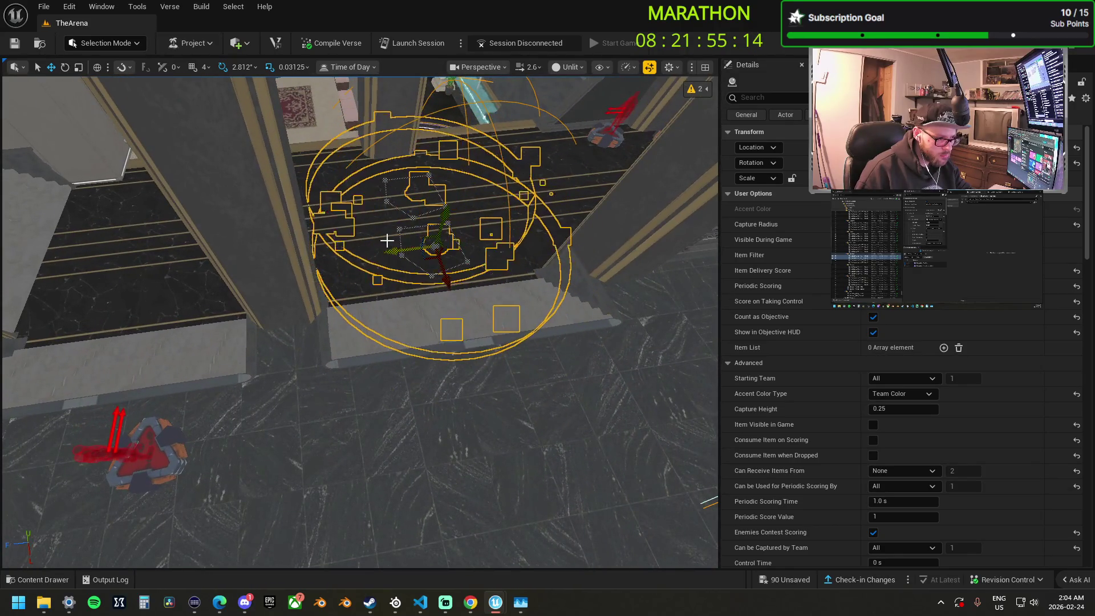
mouse_move(387, 237)
mouse_down()
mouse_move(337, 256)
mouse_move(350, 317)
mouse_move(403, 318)
mouse_move(484, 289)
mouse_move(415, 313)
mouse_move(448, 290)
mouse_move(433, 440)
mouse_move(445, 417)
mouse_move(467, 413)
mouse_move(439, 407)
mouse_move(394, 428)
mouse_move(413, 418)
mouse_up()
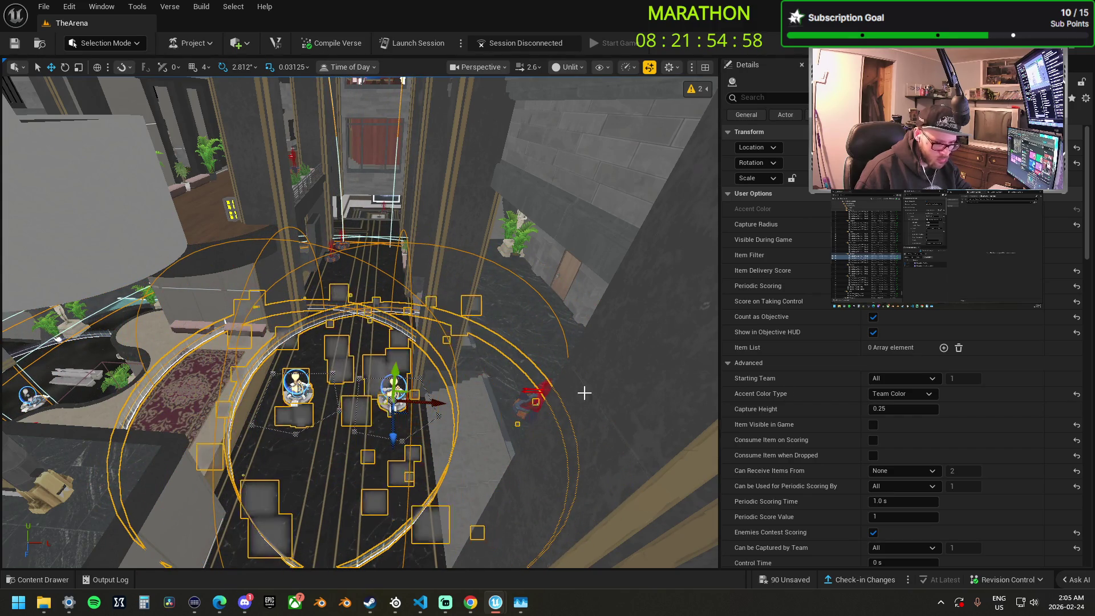
click(98, 406)
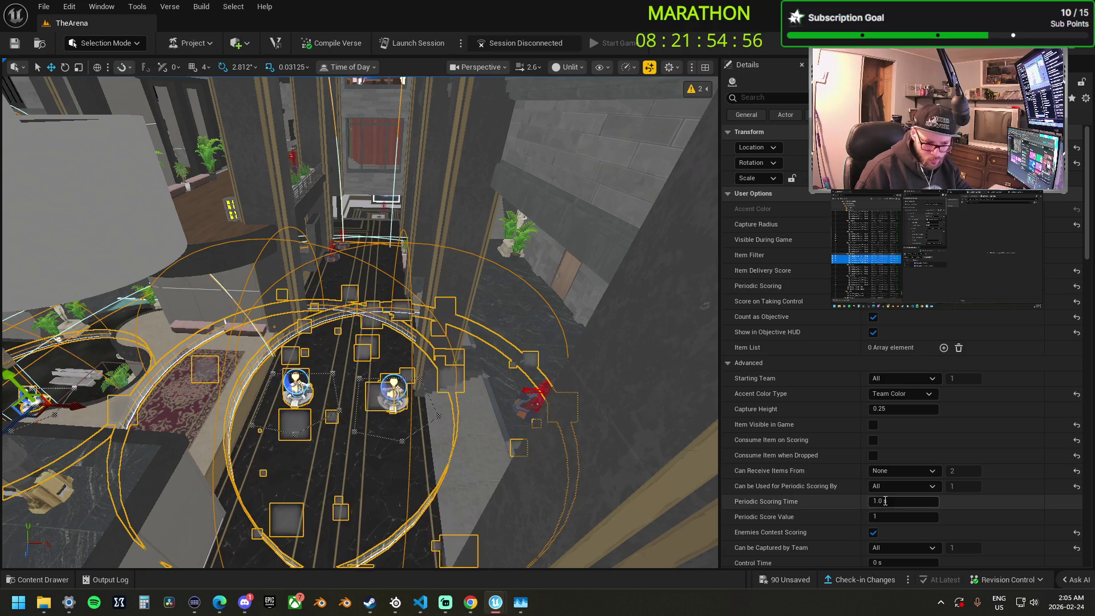
Change Capture Height from 0.25 to 0.6, then frame Capture Area 2 KOTH.
click(893, 409)
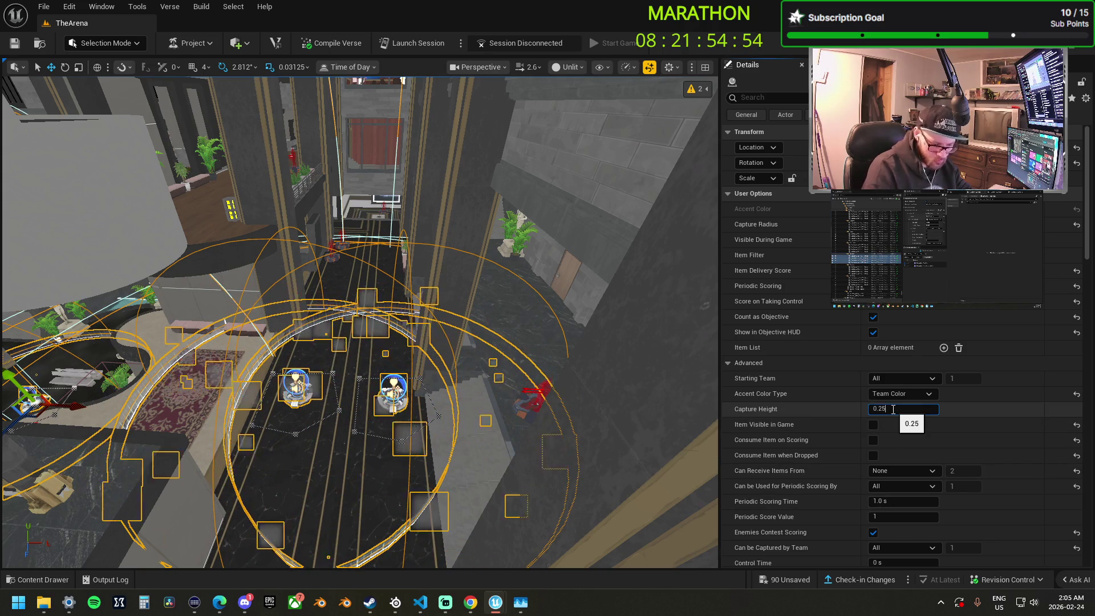
key(BackSpace)
key(BackSpace)
key(BackSpace)
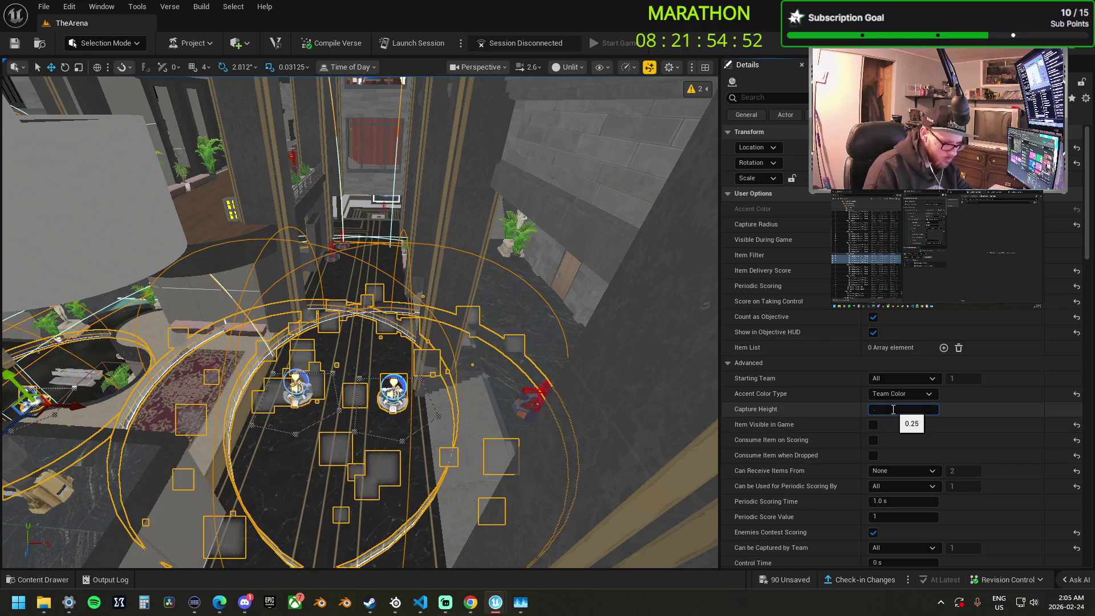
text(0.6)
key(Return)
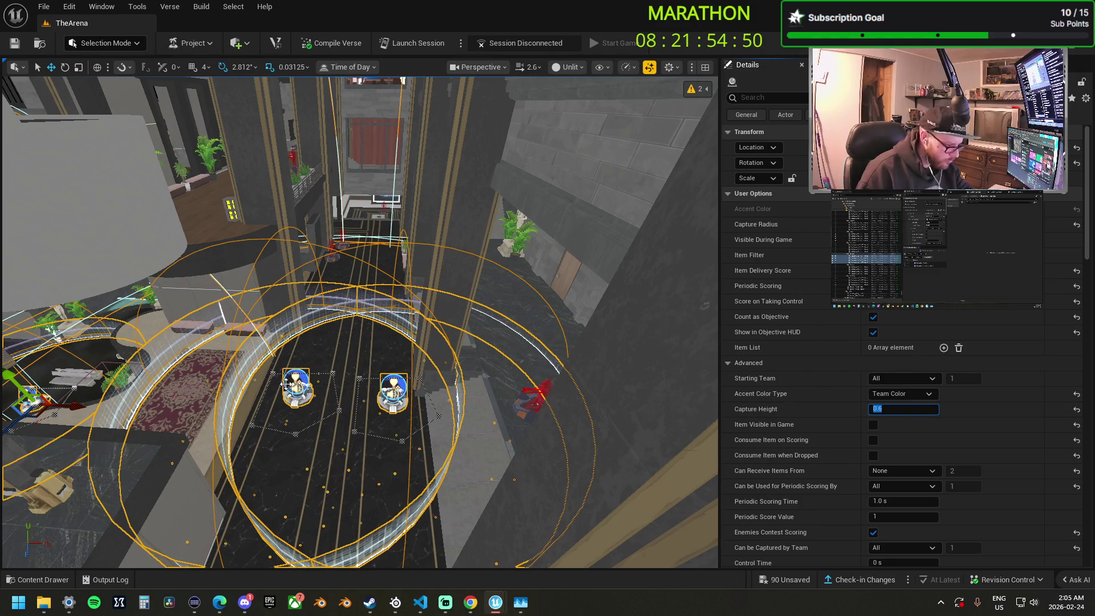
click(389, 403)
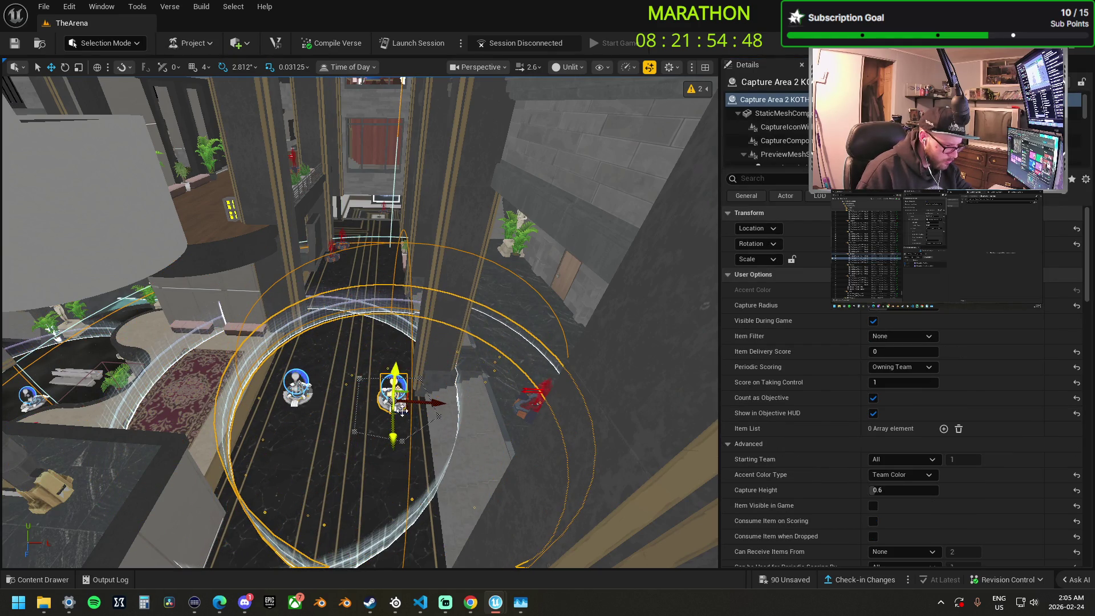
key(f)
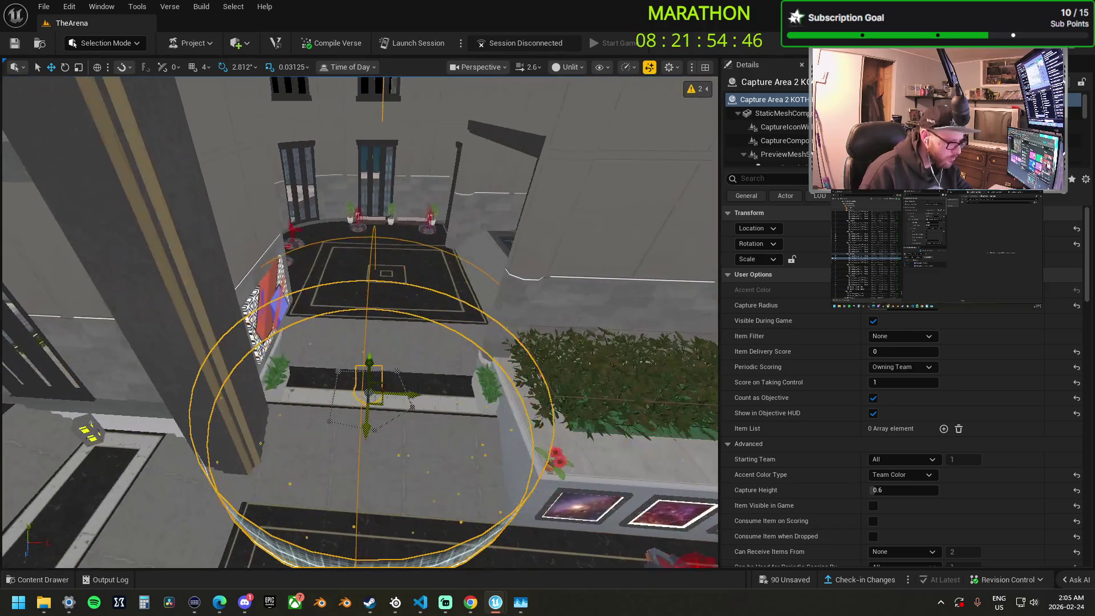
mouse_move(384, 383)
mouse_down()
mouse_move(384, 348)
mouse_move(383, 363)
mouse_move(355, 330)
mouse_move(363, 287)
mouse_move(412, 304)
mouse_move(374, 308)
mouse_move(383, 275)
mouse_up()
mouse_move(252, 370)
mouse_down()
mouse_move(268, 325)
mouse_move(252, 369)
mouse_move(242, 355)
mouse_up()
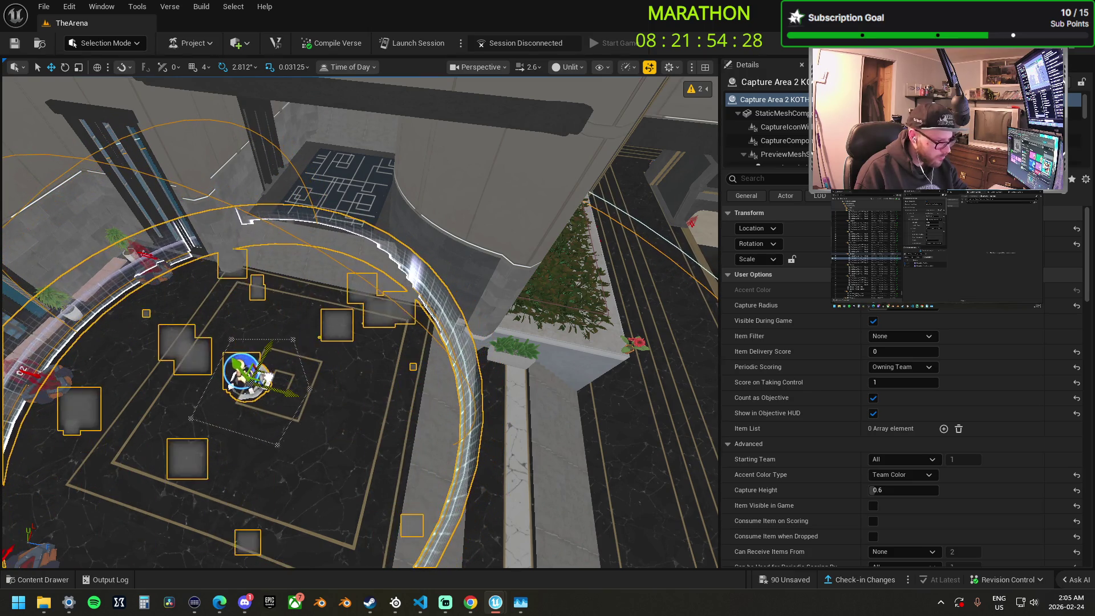
drag(307, 368, 307, 160)
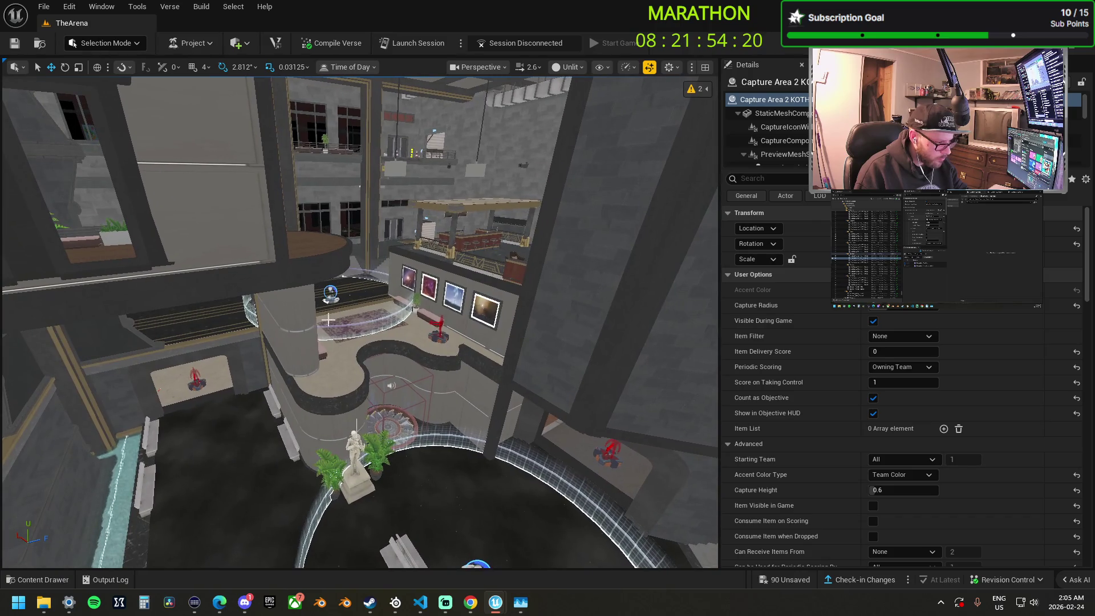
mouse_move(307, 160)
mouse_down()
mouse_move(307, 117)
mouse_move(633, 210)
mouse_up()
mouse_move(318, 350)
mouse_down()
mouse_move(317, 373)
mouse_move(317, 331)
mouse_up()
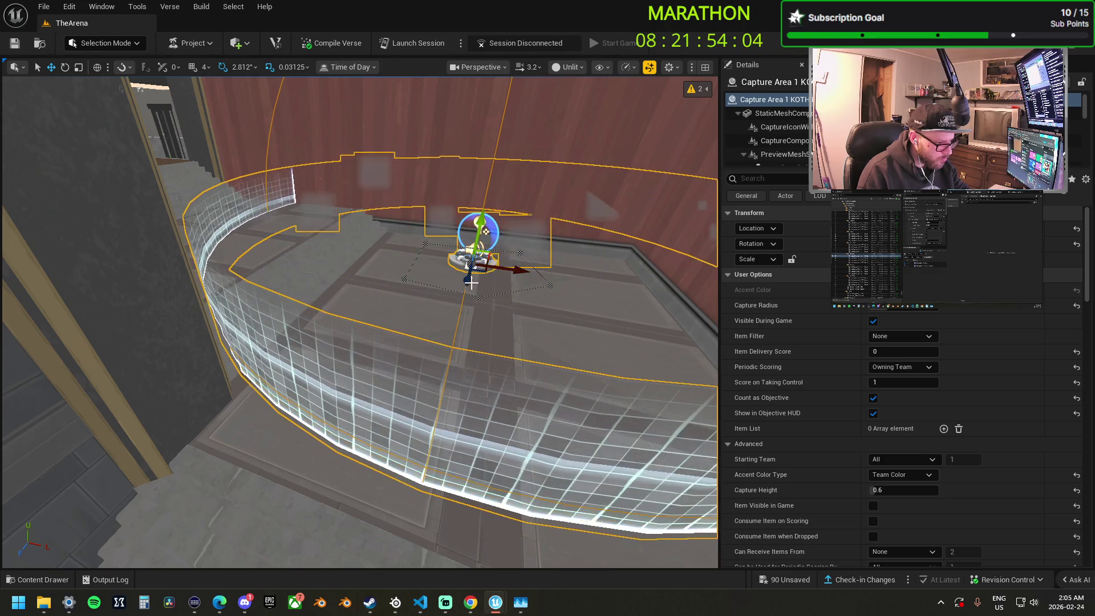
drag(338, 284, 338, 284)
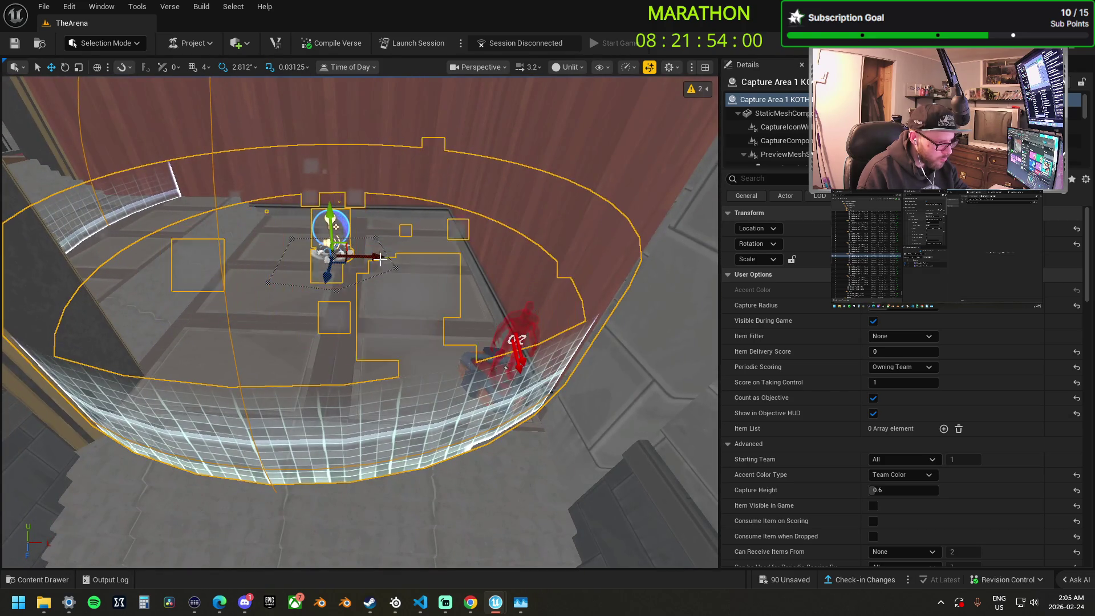
drag(426, 264, 426, 264)
drag(390, 341, 390, 340)
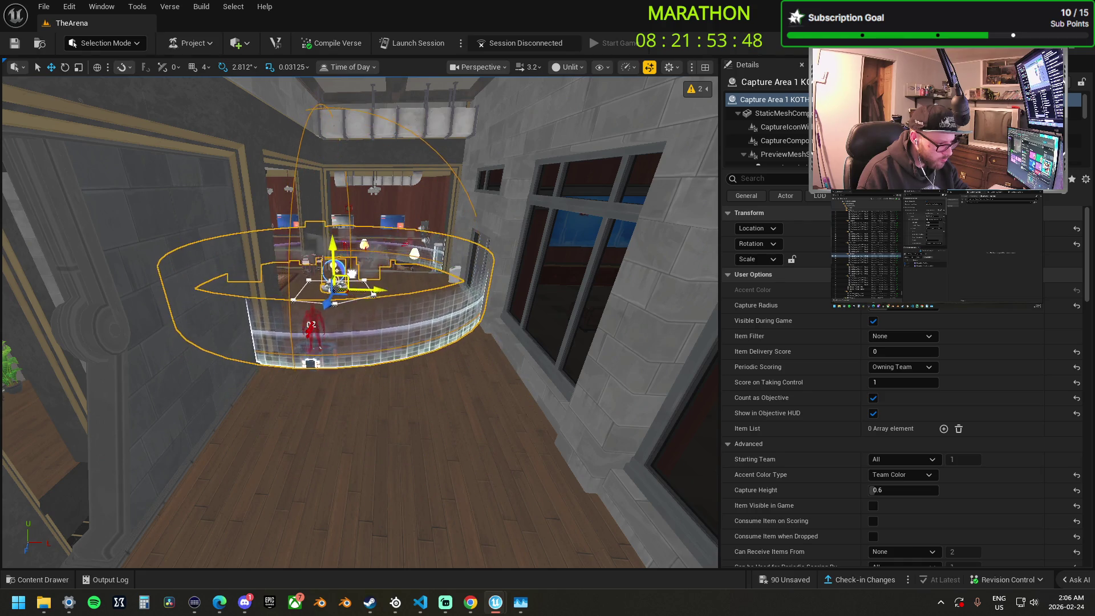
drag(174, 305, 174, 305)
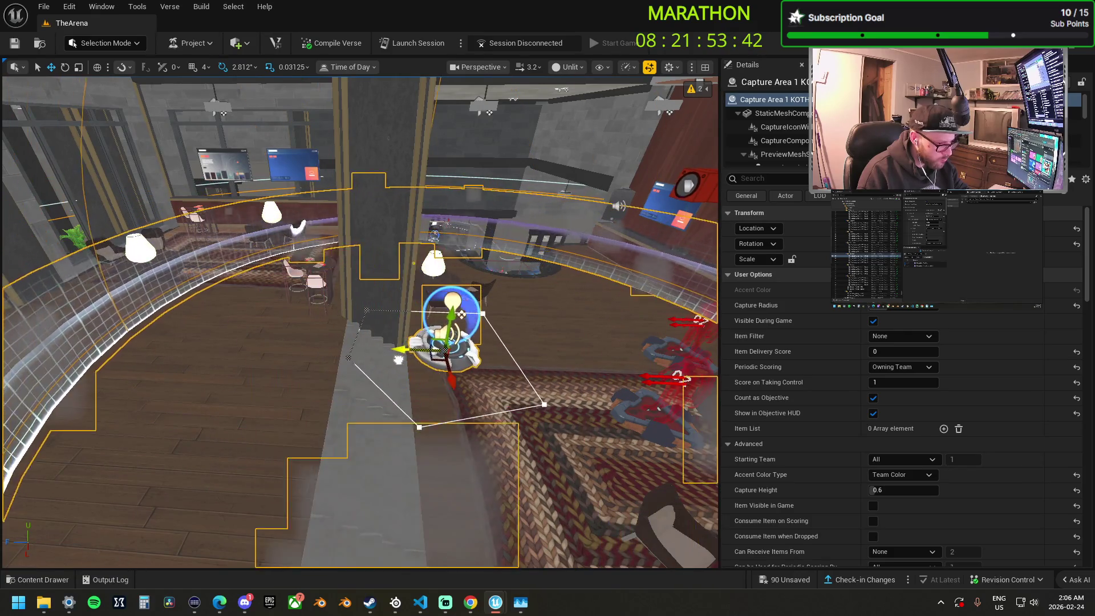
drag(431, 370, 430, 371)
scroll(430, 371, up, 1)
Select the three rooftop capture zones and turn off Use Spline Shape for Boundary.
click(388, 377)
ctrl+click(345, 251)
ctrl+click(318, 166)
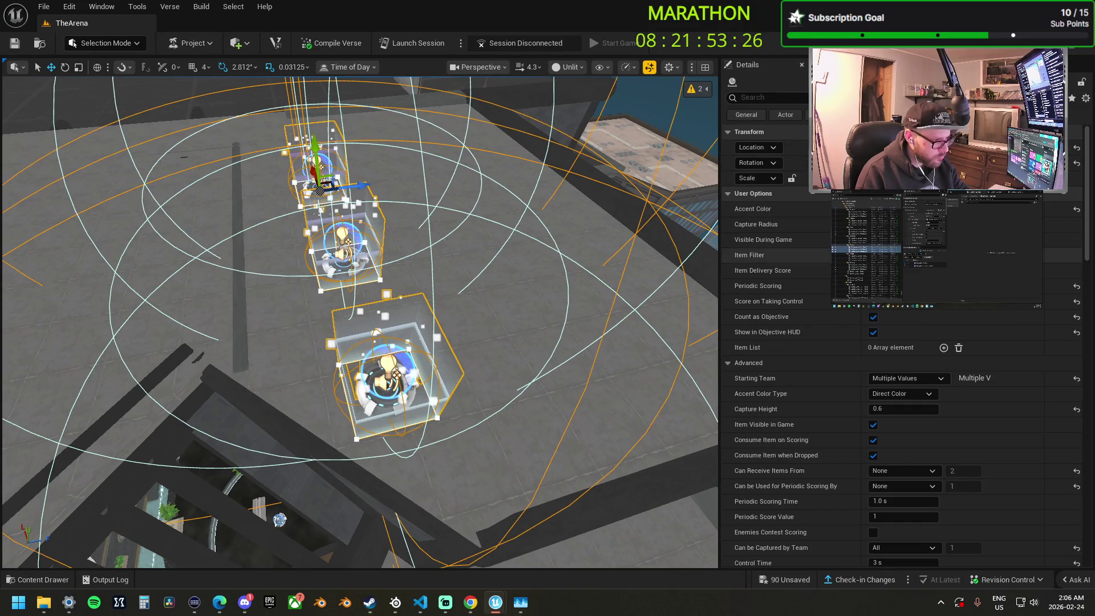
scroll(798, 442, down, 10)
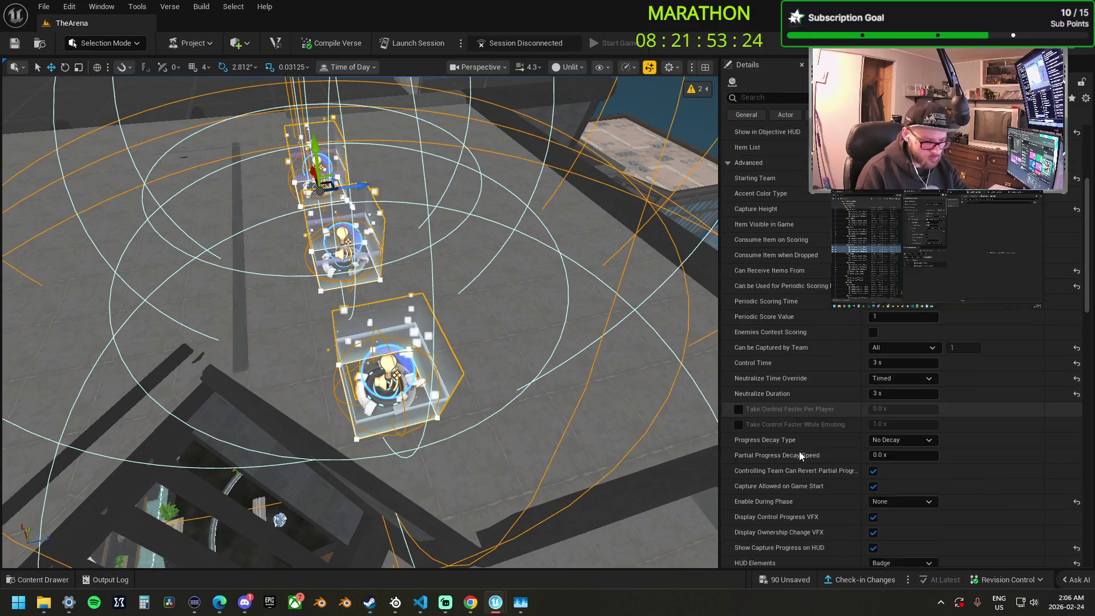
scroll(799, 457, down, 10)
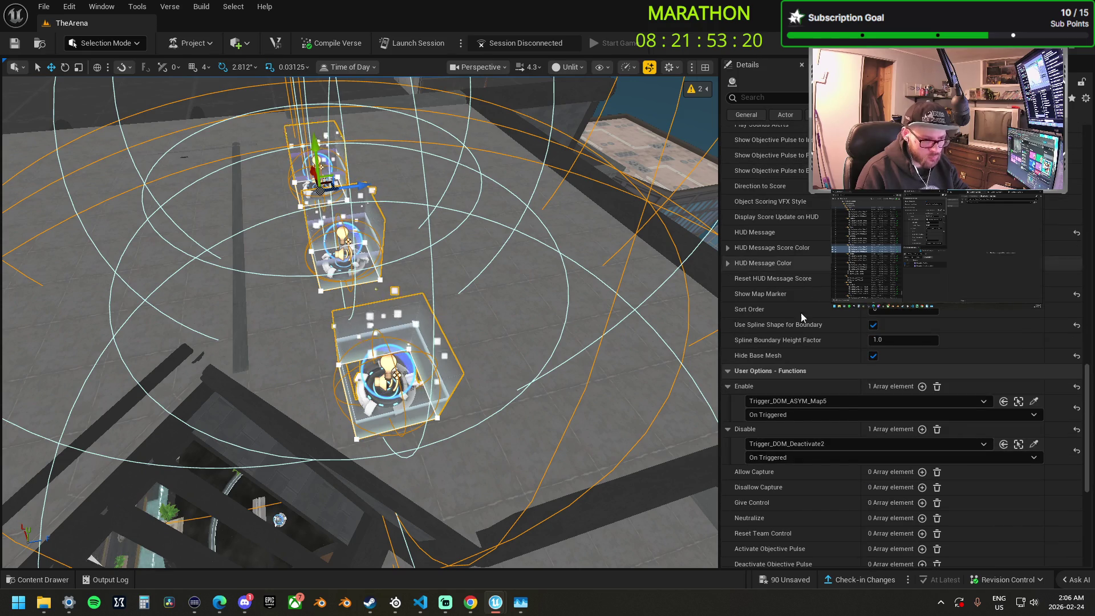
click(873, 325)
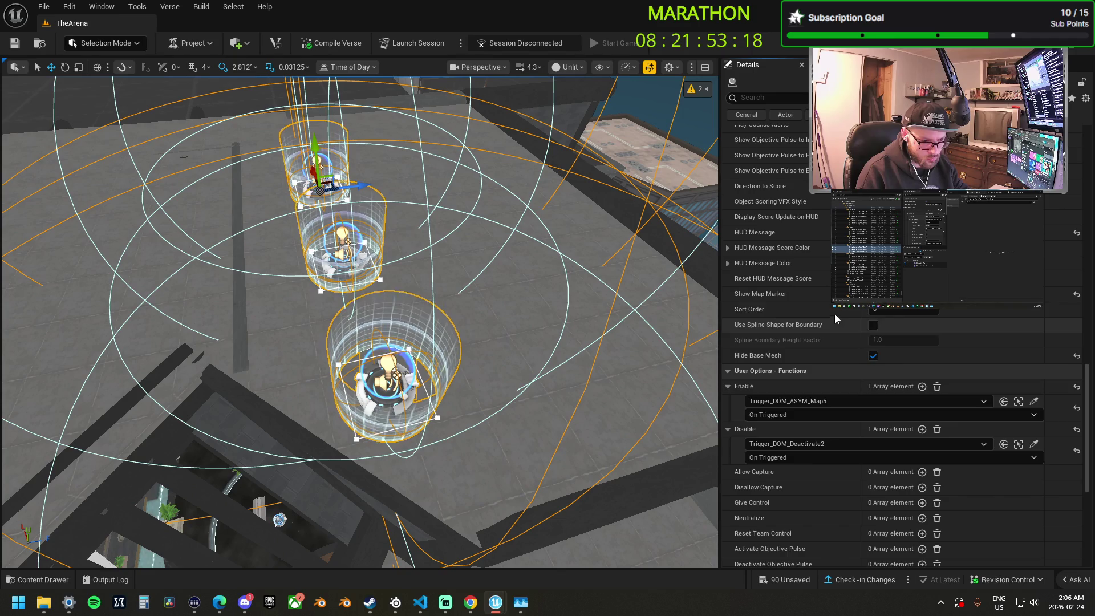
Enter a much larger Capture Radius for the three zones.
scroll(836, 316, up, 5)
scroll(902, 320, up, 10)
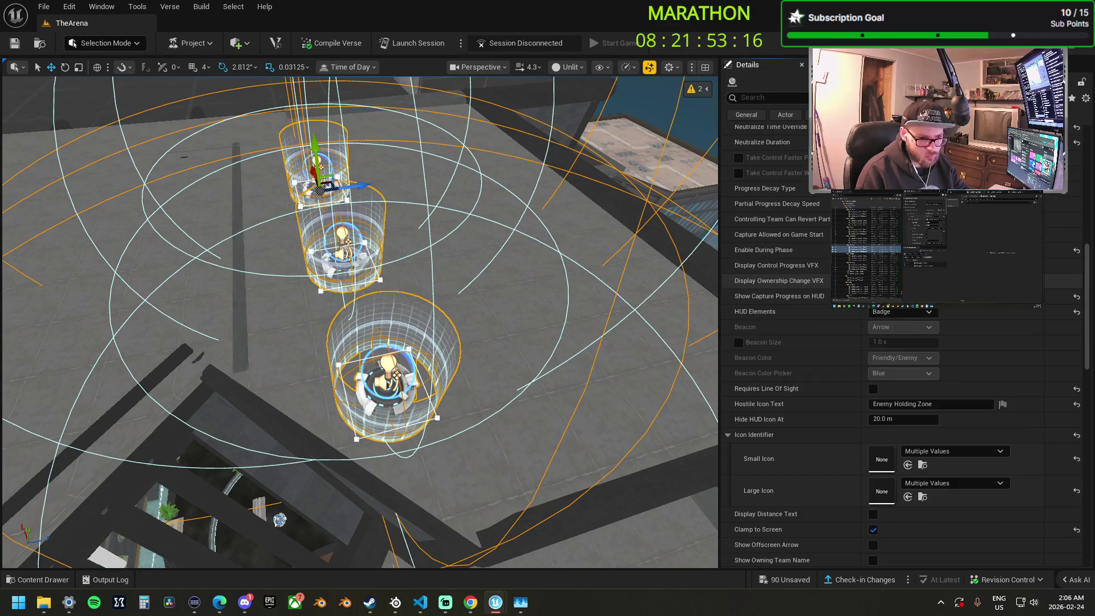
scroll(902, 342, up, 5)
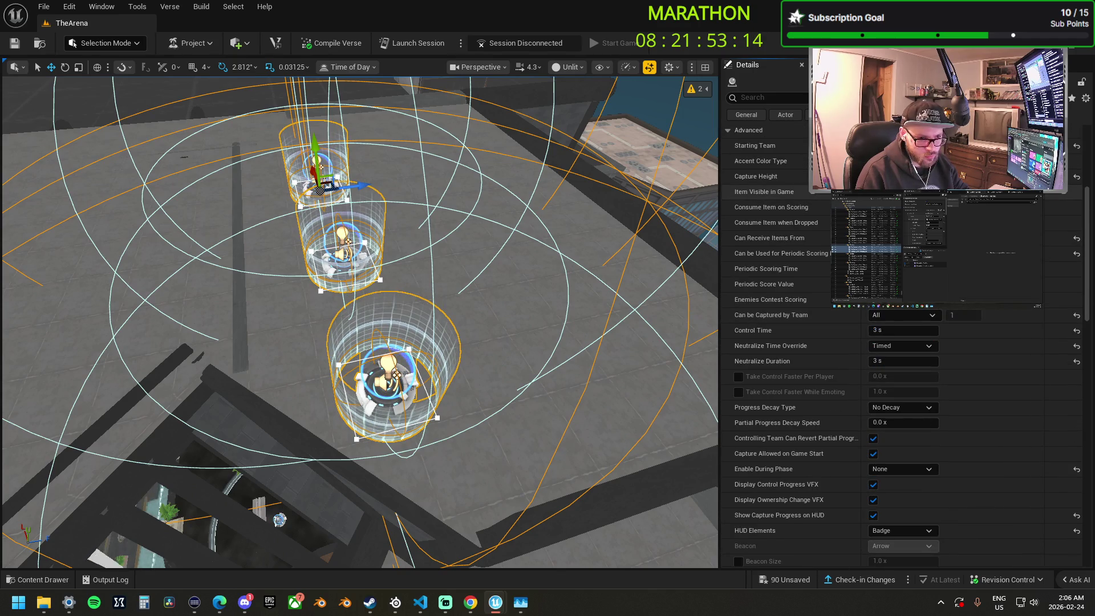
scroll(901, 251, up, 4)
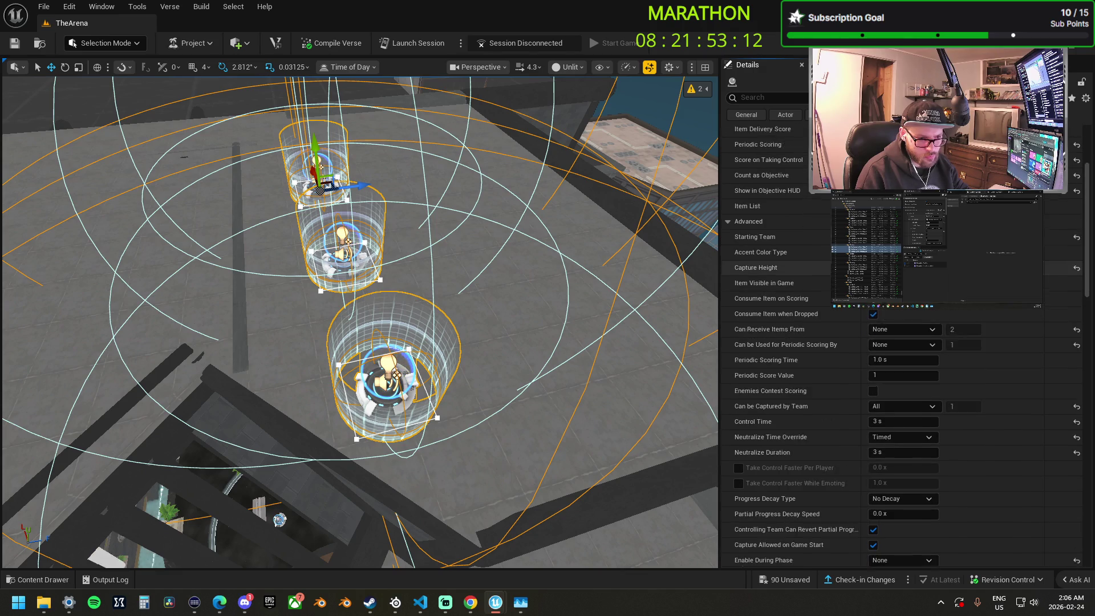
scroll(822, 211, up, 2)
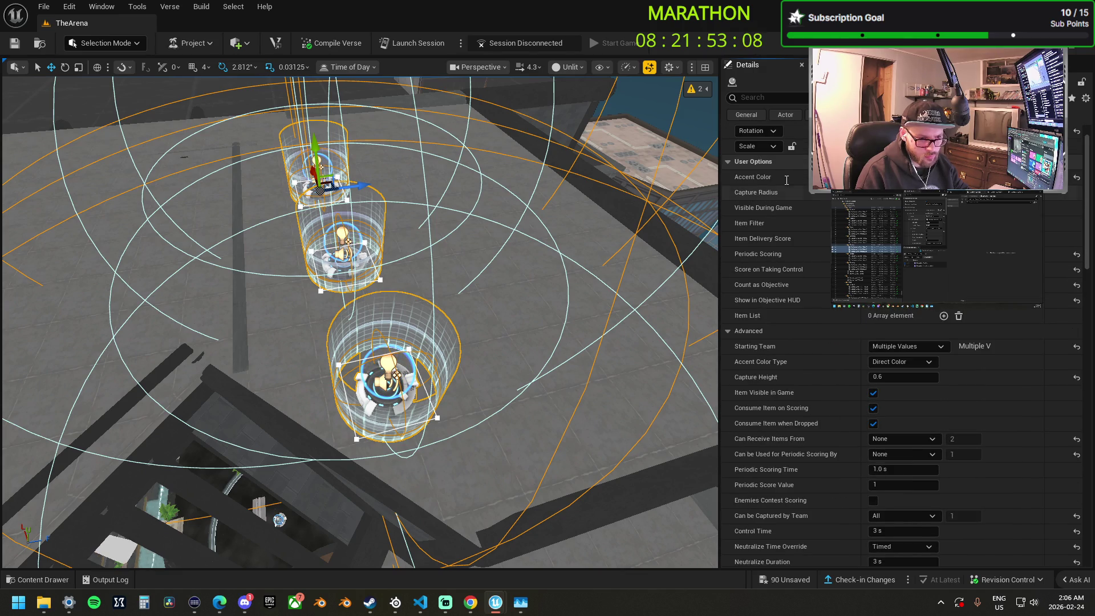
key(Return)
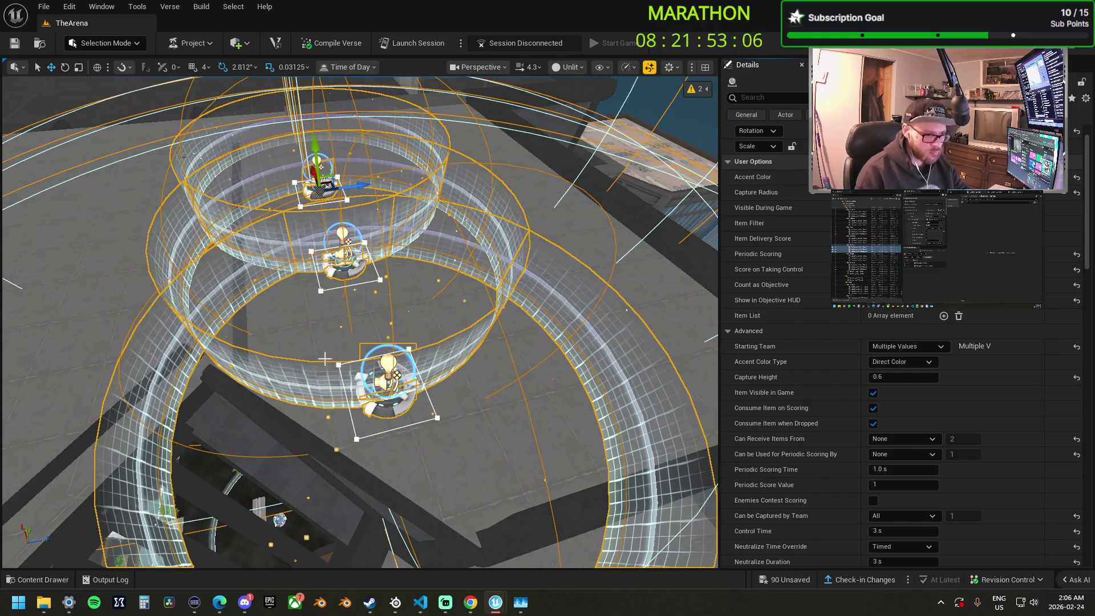
mouse_move(330, 354)
mouse_down()
mouse_move(354, 234)
mouse_move(400, 188)
mouse_move(366, 260)
mouse_up()
click(275, 315)
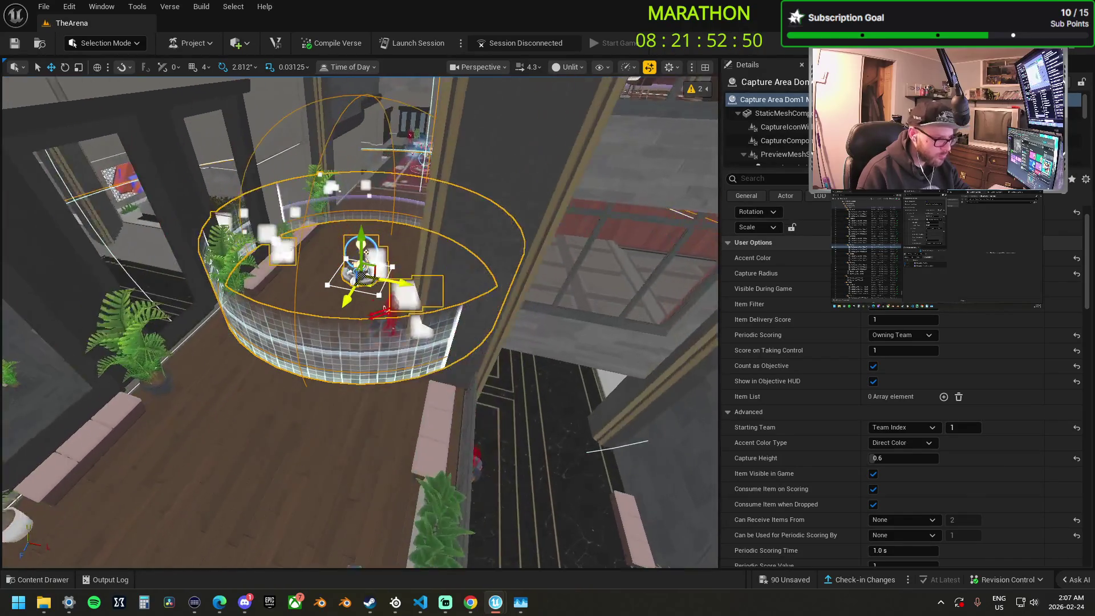
scroll(375, 251, up, 2)
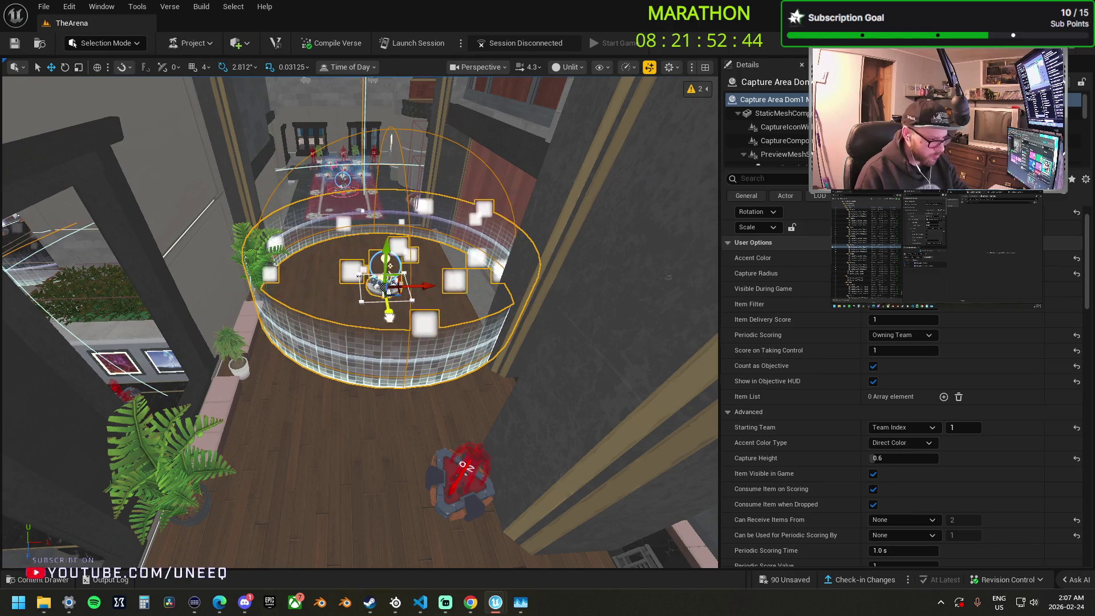
drag(392, 301, 355, 291)
drag(423, 286, 424, 285)
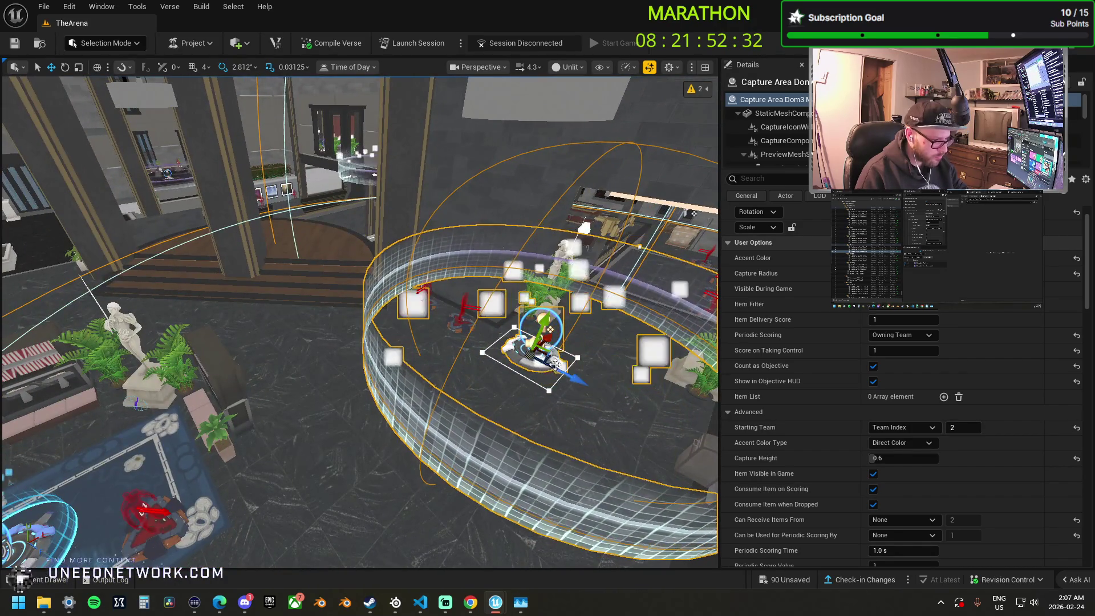
drag(560, 350, 559, 351)
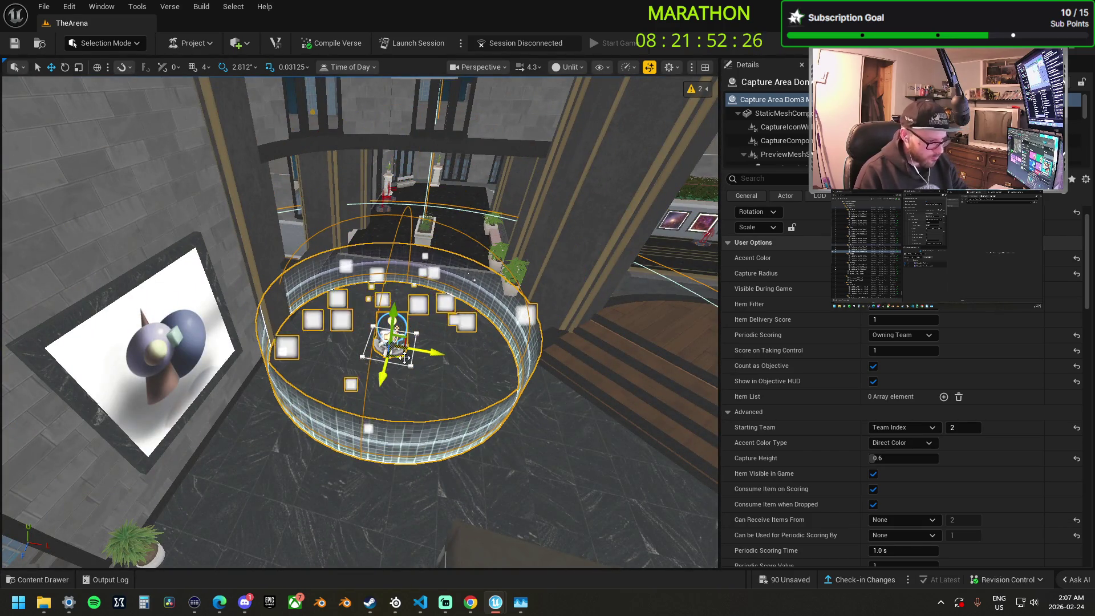
drag(559, 350, 560, 350)
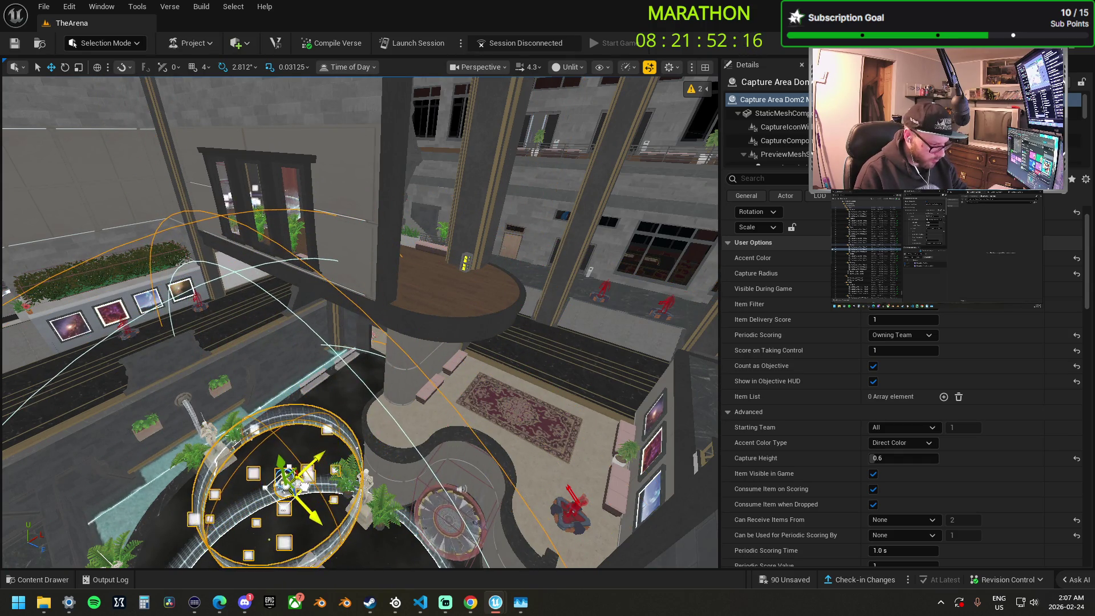
drag(278, 513, 419, 518)
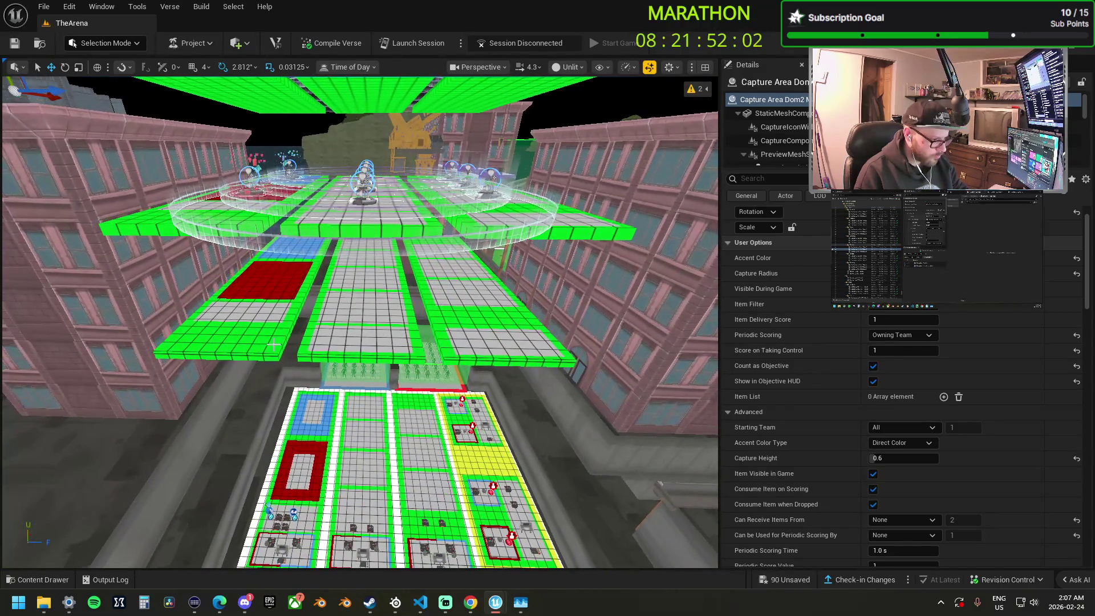
Delete the red and tiled platform pieces beneath the capture areas, applying to all grouped pieces.
click(322, 345)
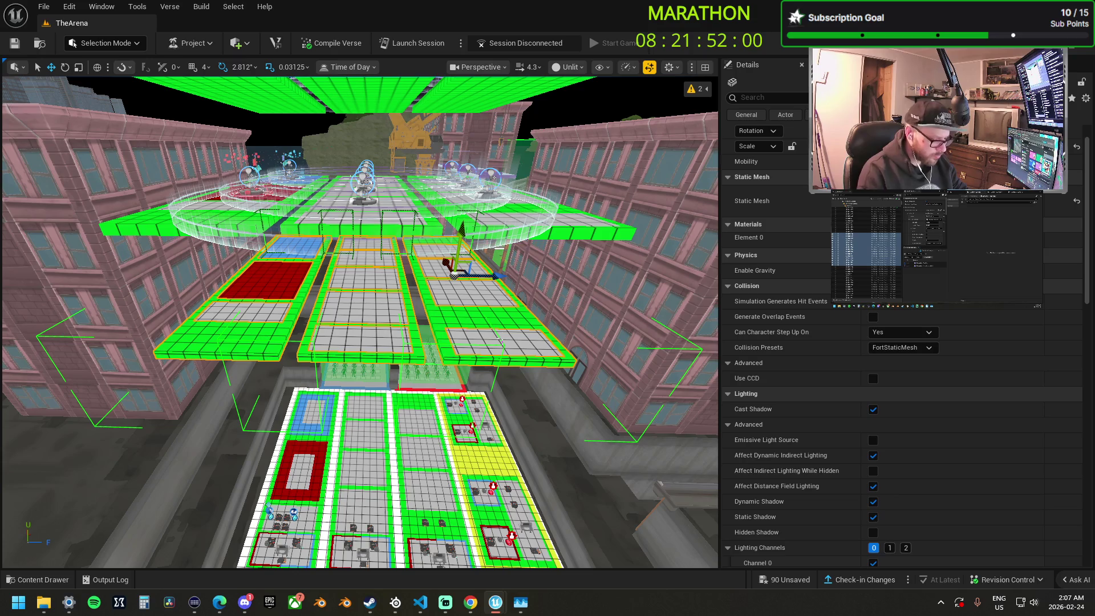
key(Delete)
click(422, 339)
click(664, 337)
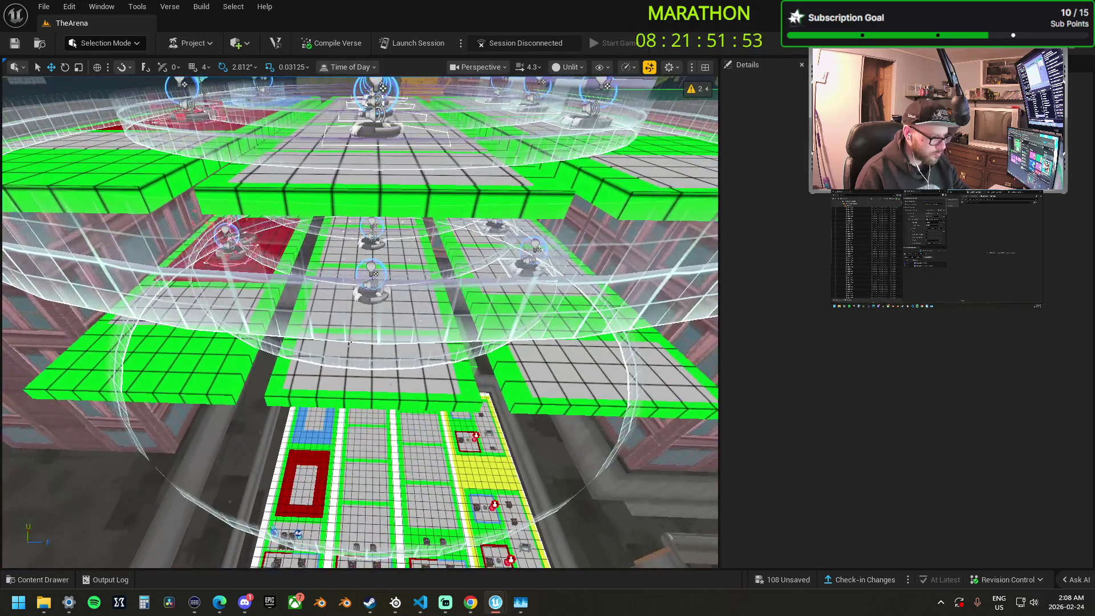
click(350, 342)
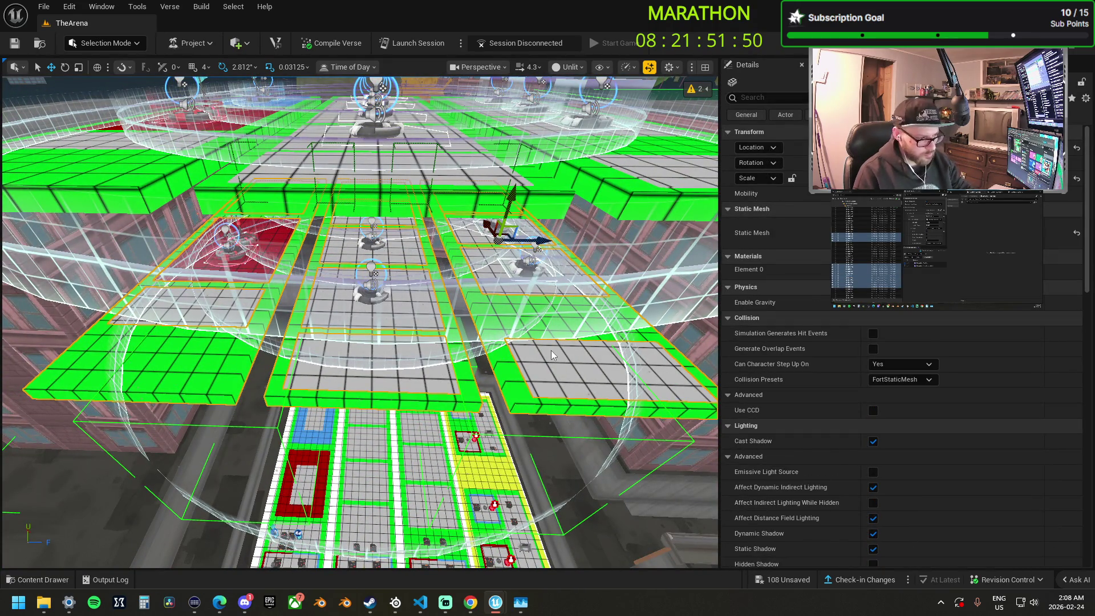
key(Delete)
click(665, 337)
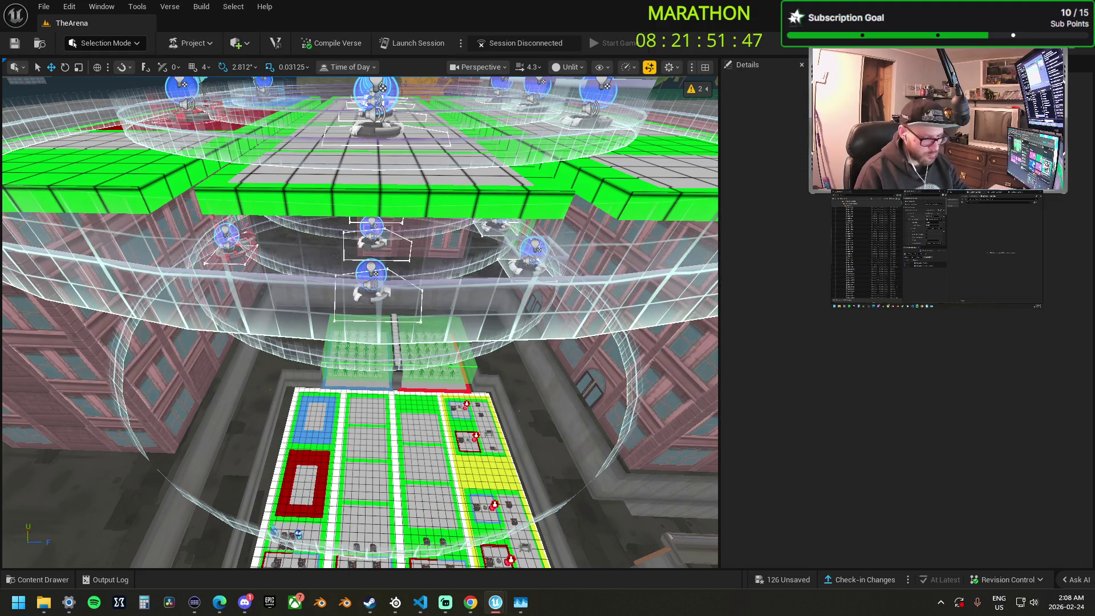
Select Capture Area 1 KOTH together with the other capture areas above the floor.
click(371, 276)
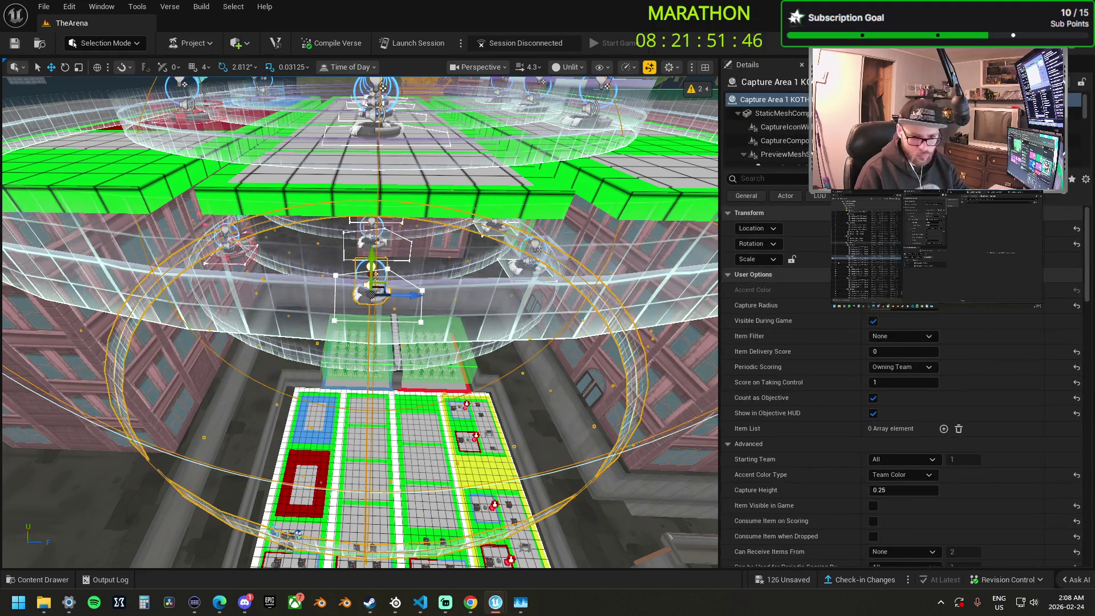
ctrl+click(371, 237)
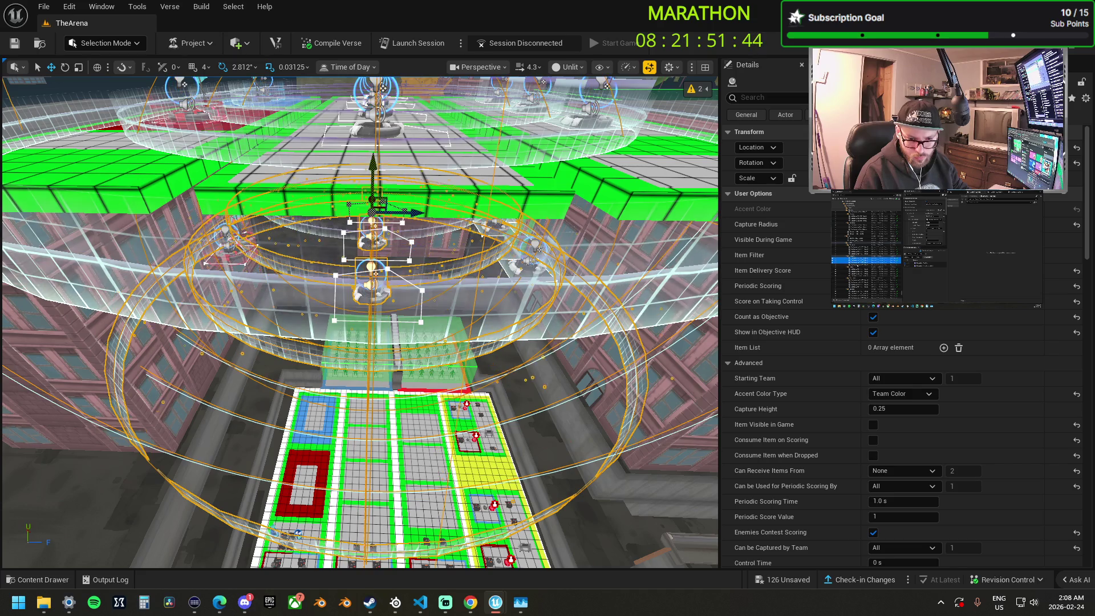
ctrl+click(519, 264)
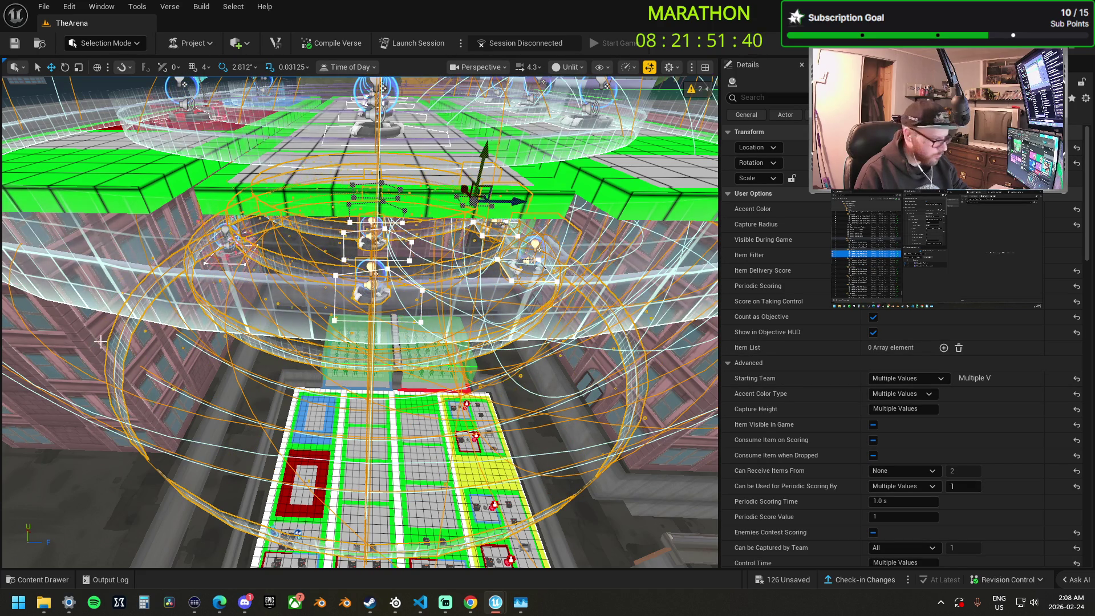
ctrl+click(227, 240)
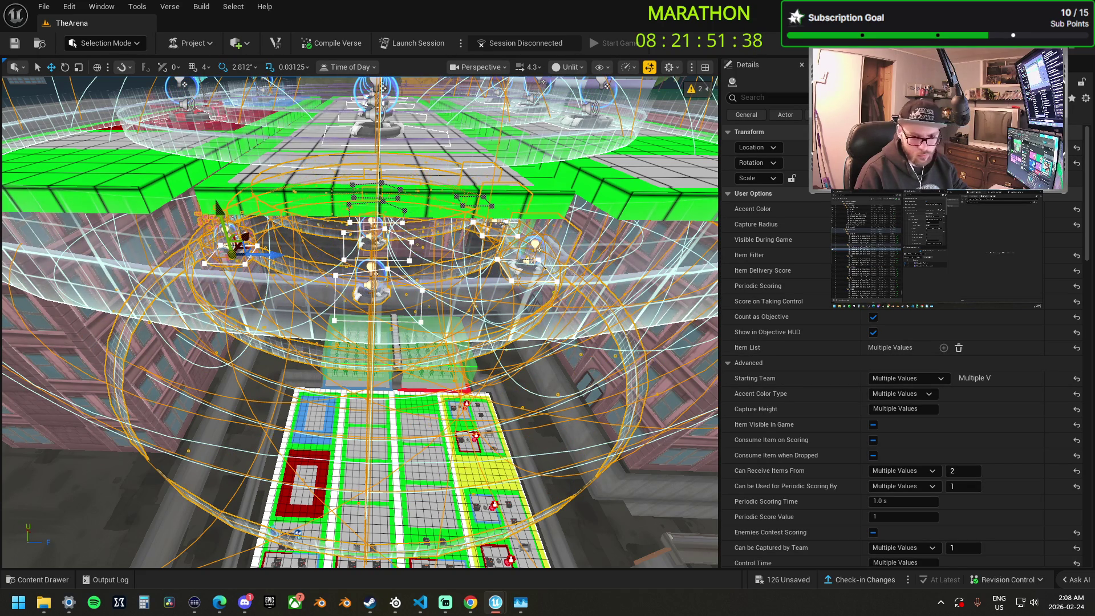
ctrl+click(280, 189)
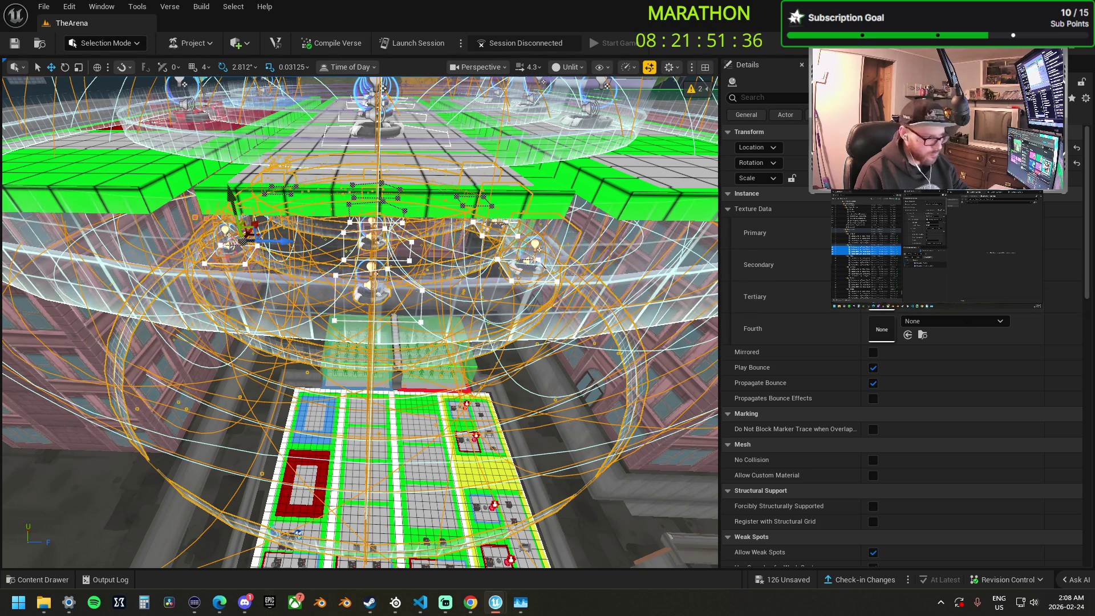
scroll(513, 215, up, 15)
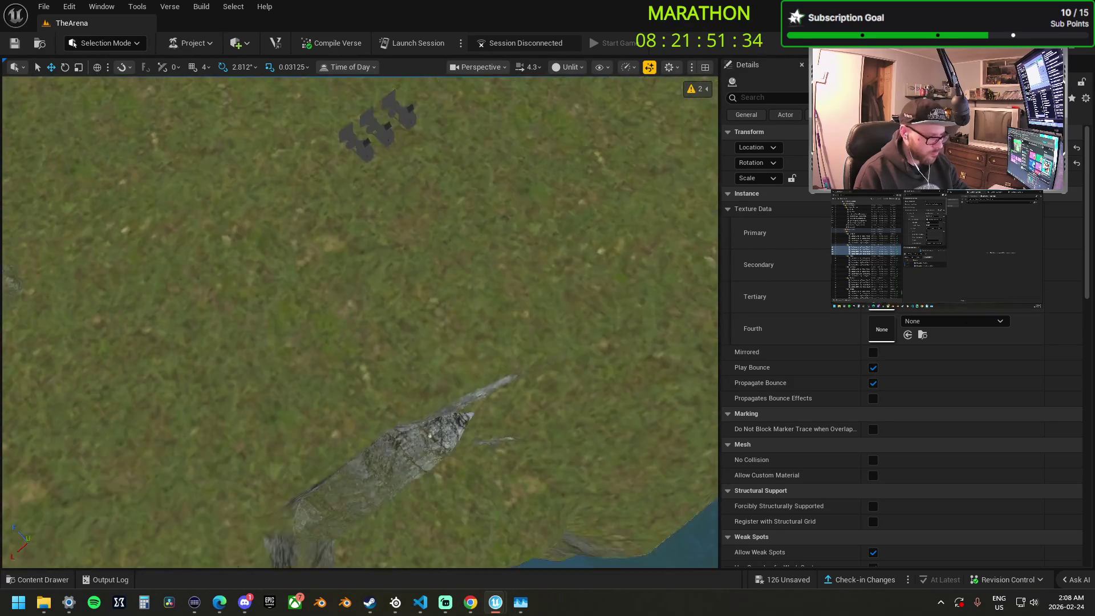
Extend the rail-yard capture volume's boundary to a new corner at its left end.
scroll(359, 322, down, 15)
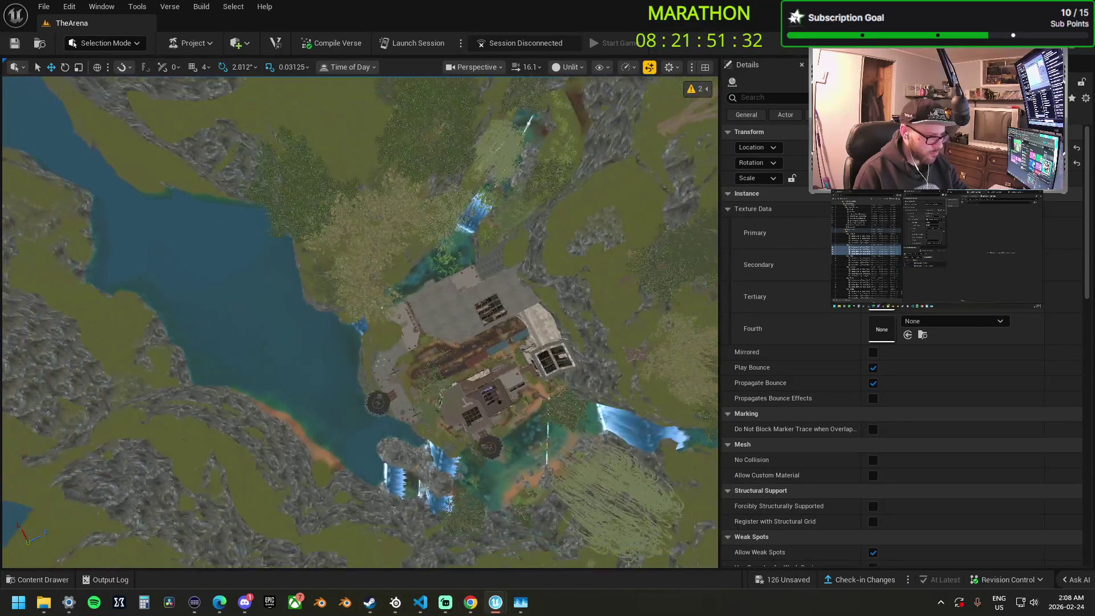
scroll(359, 322, down, 8)
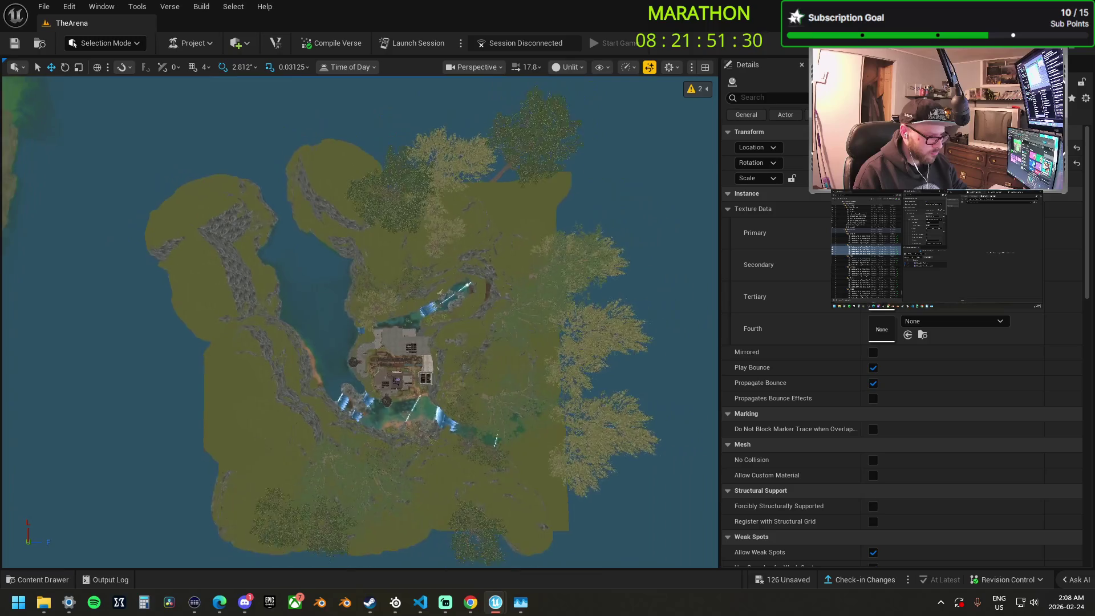
scroll(359, 322, up, 4)
drag(525, 217, 525, 183)
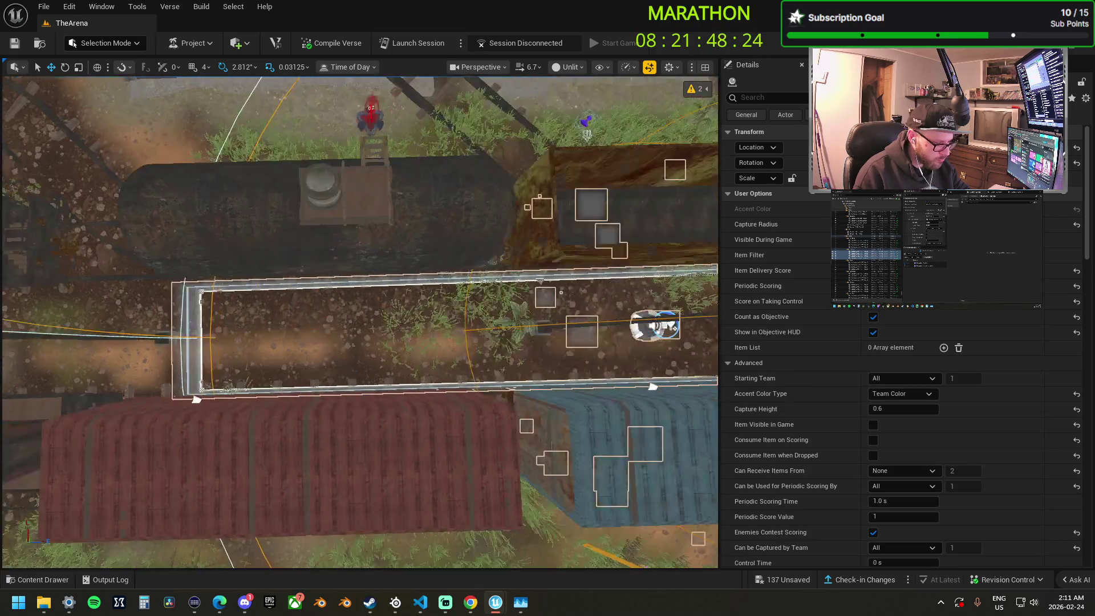
scroll(359, 322, up, 5)
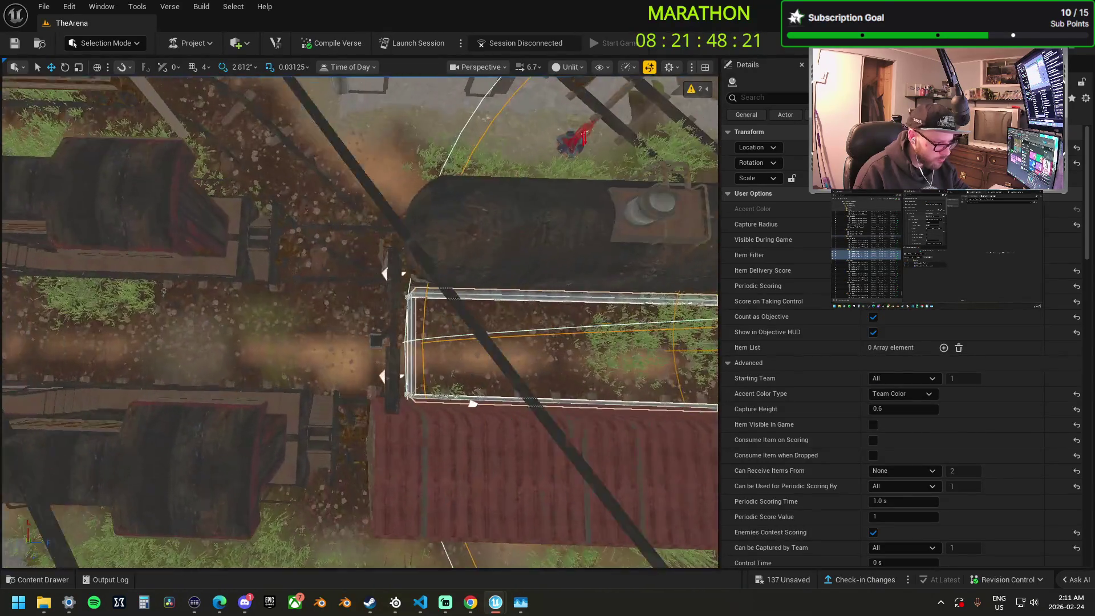
drag(359, 322, 377, 322)
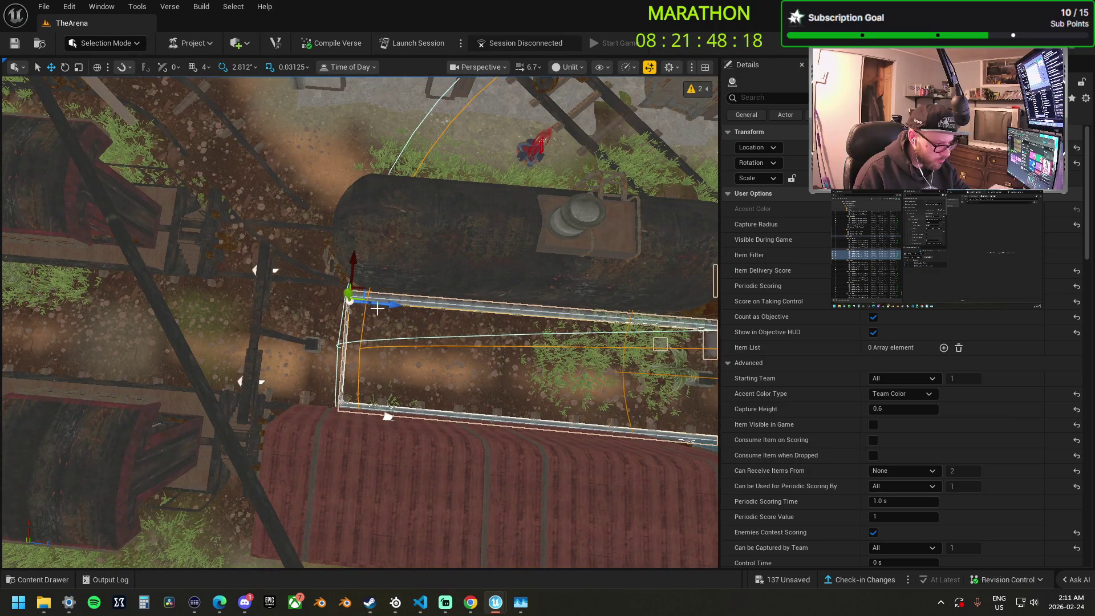
click(200, 271)
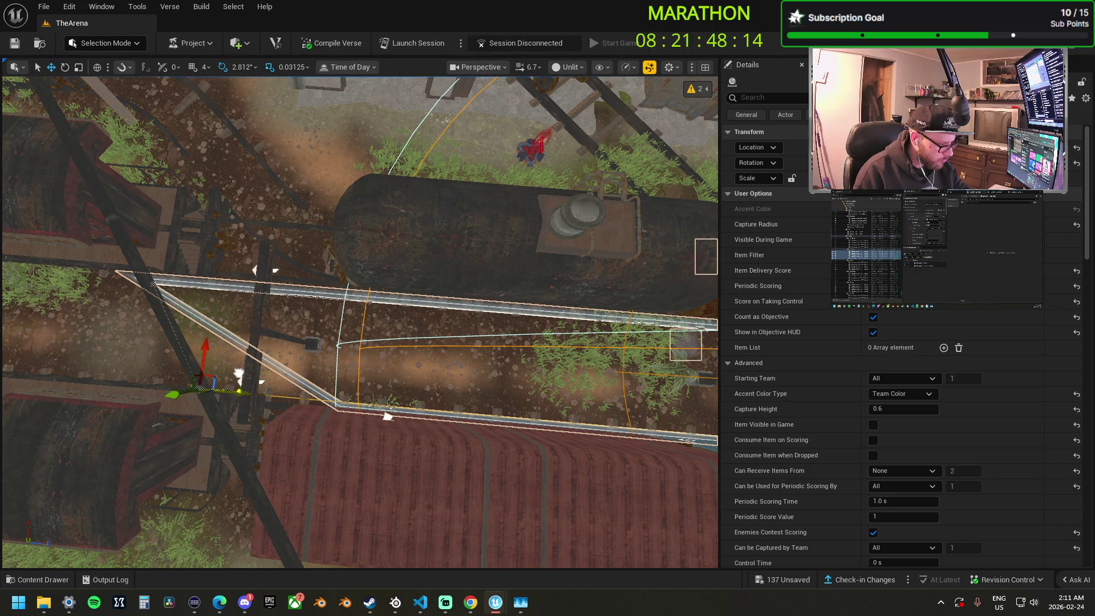
Select the bottom capture area and look straight down over it.
drag(386, 415, 342, 342)
drag(306, 292, 386, 328)
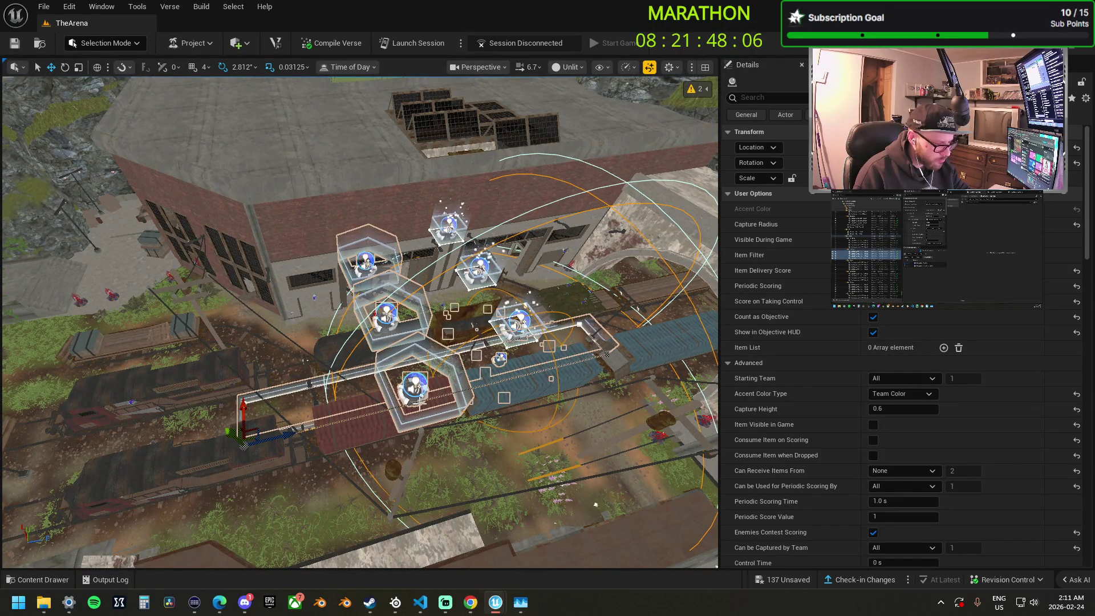
click(415, 390)
click(415, 389)
click(415, 390)
mouse_move(421, 378)
mouse_down()
mouse_move(431, 446)
mouse_move(450, 374)
mouse_move(439, 360)
mouse_move(445, 378)
mouse_move(451, 368)
mouse_move(431, 446)
mouse_move(444, 536)
mouse_up()
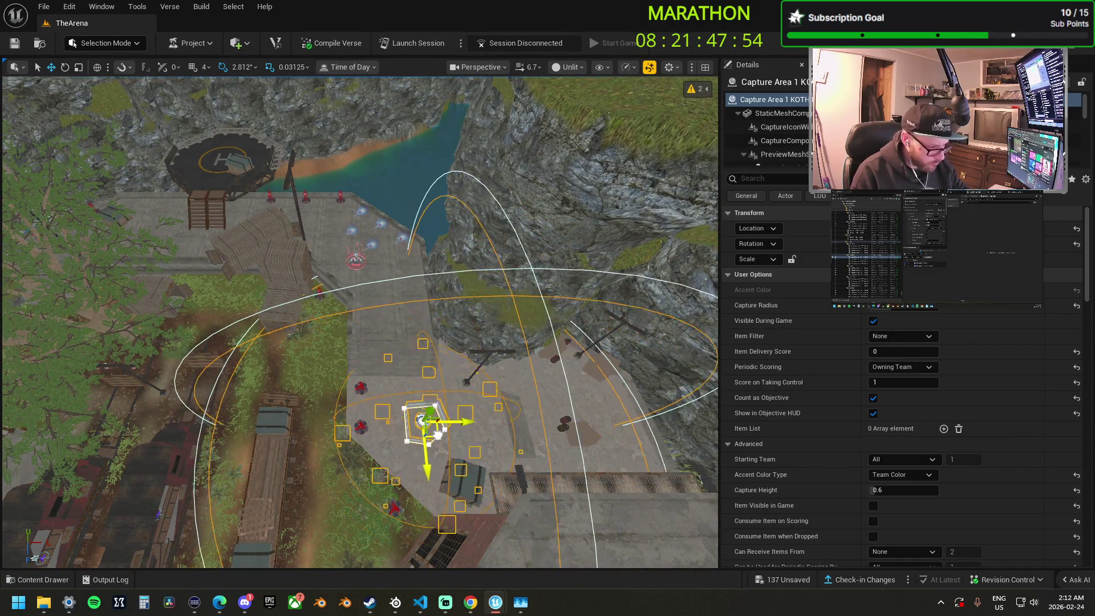
Frame Capture Area 1 and move its lower-left and next boundary corners outward.
key(f)
click(328, 370)
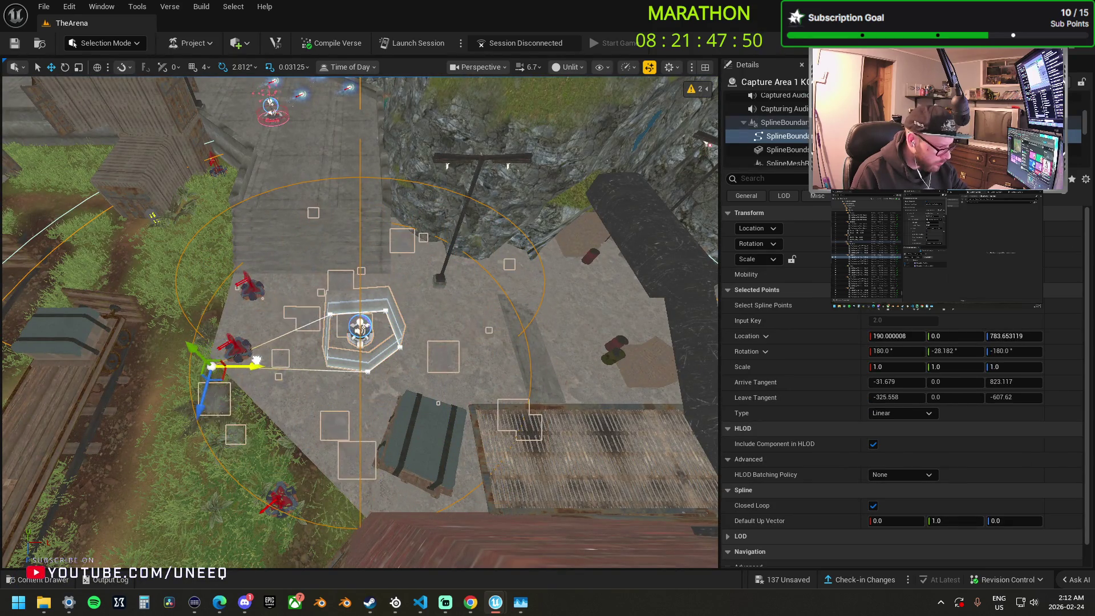
key(f)
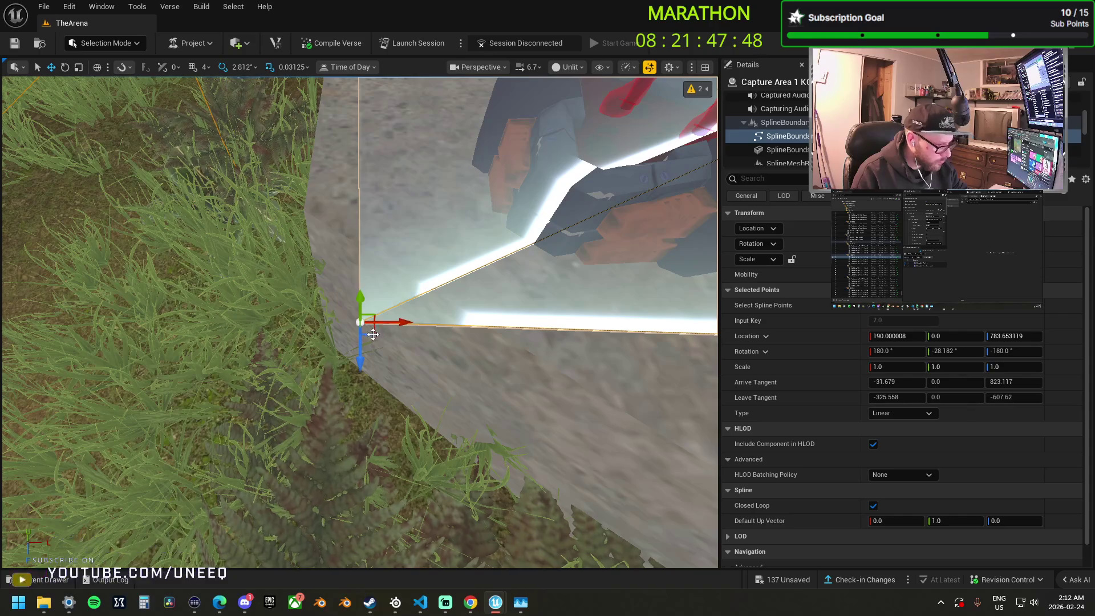
drag(345, 244, 344, 245)
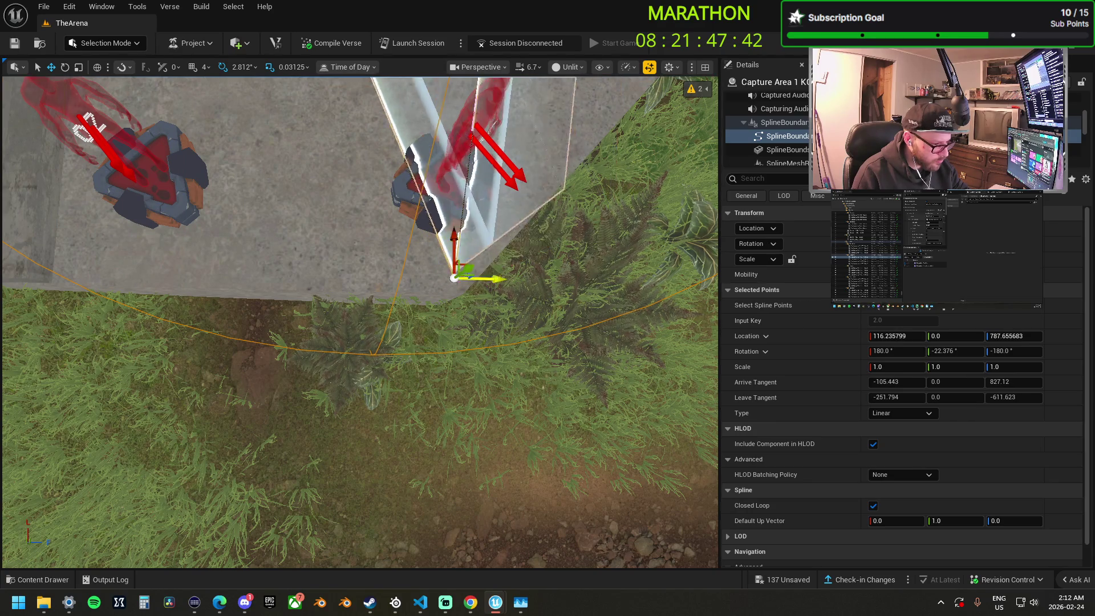
scroll(467, 263, down, 6)
click(402, 293)
drag(278, 277, 264, 270)
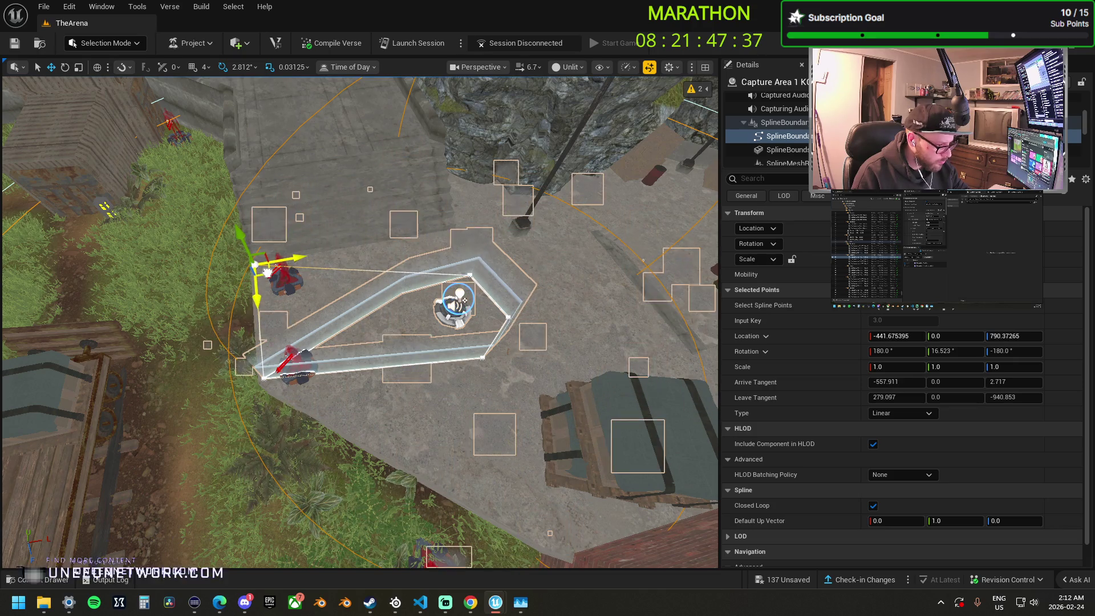
Pull the lower, upper and right-edge boundary points out to complete the five-sided zone.
click(482, 359)
drag(561, 481, 593, 563)
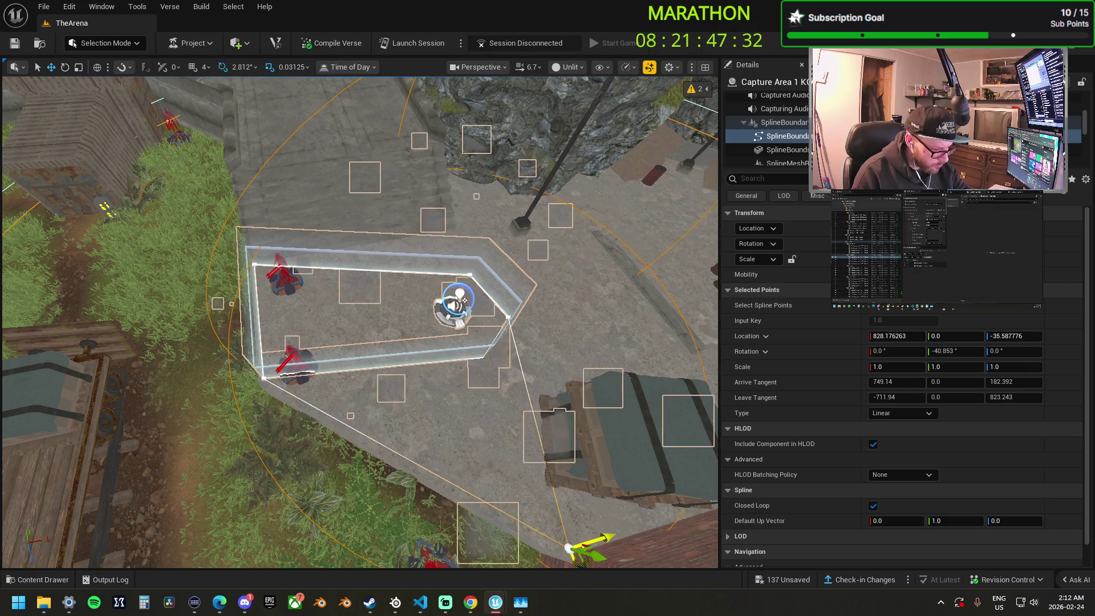
click(509, 316)
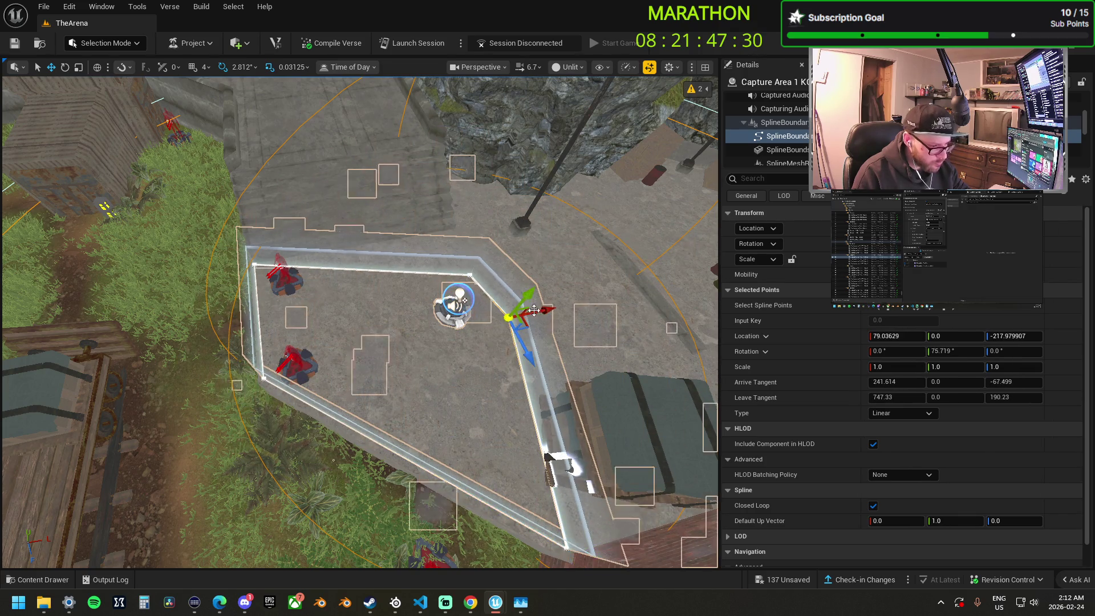
click(255, 264)
click(469, 275)
drag(473, 271, 484, 237)
click(510, 318)
drag(658, 312, 656, 317)
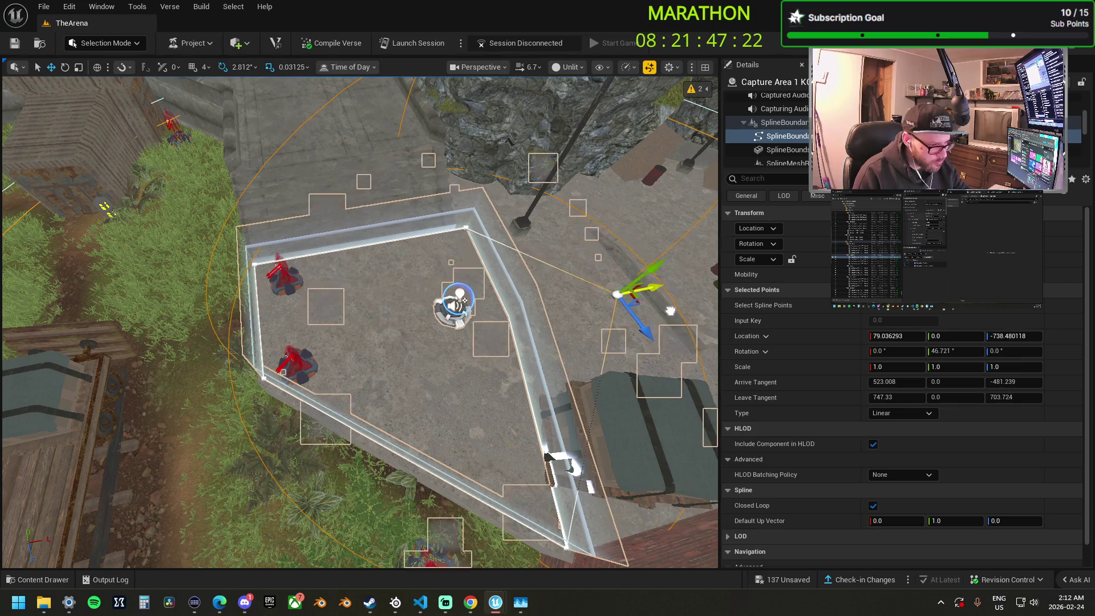
mouse_move(623, 493)
mouse_down()
mouse_move(454, 286)
mouse_move(371, 274)
mouse_move(451, 277)
mouse_move(319, 263)
mouse_move(301, 378)
mouse_up()
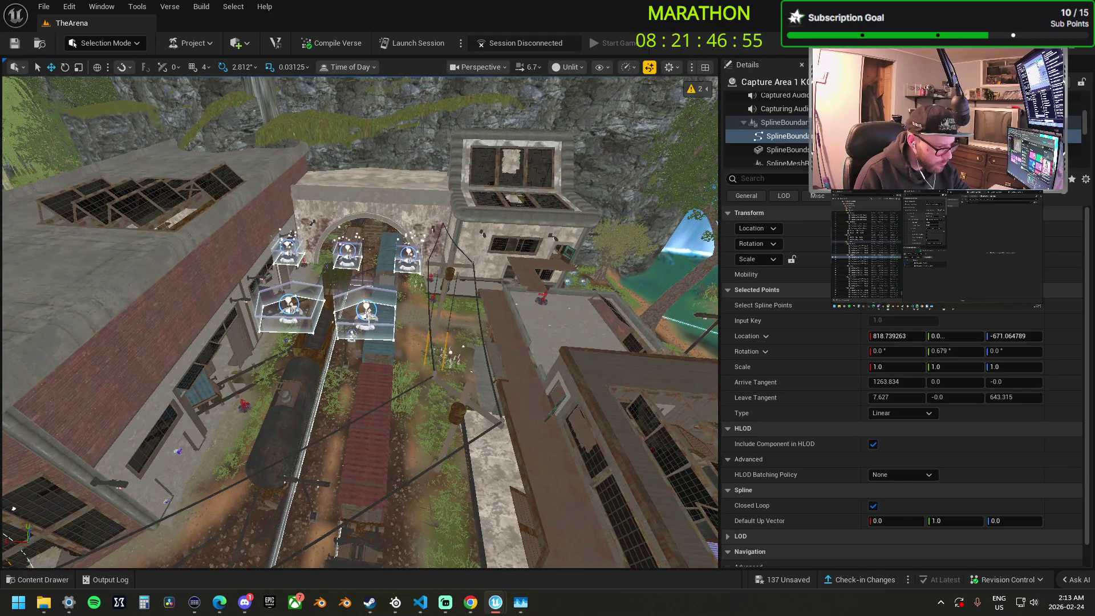
click(368, 411)
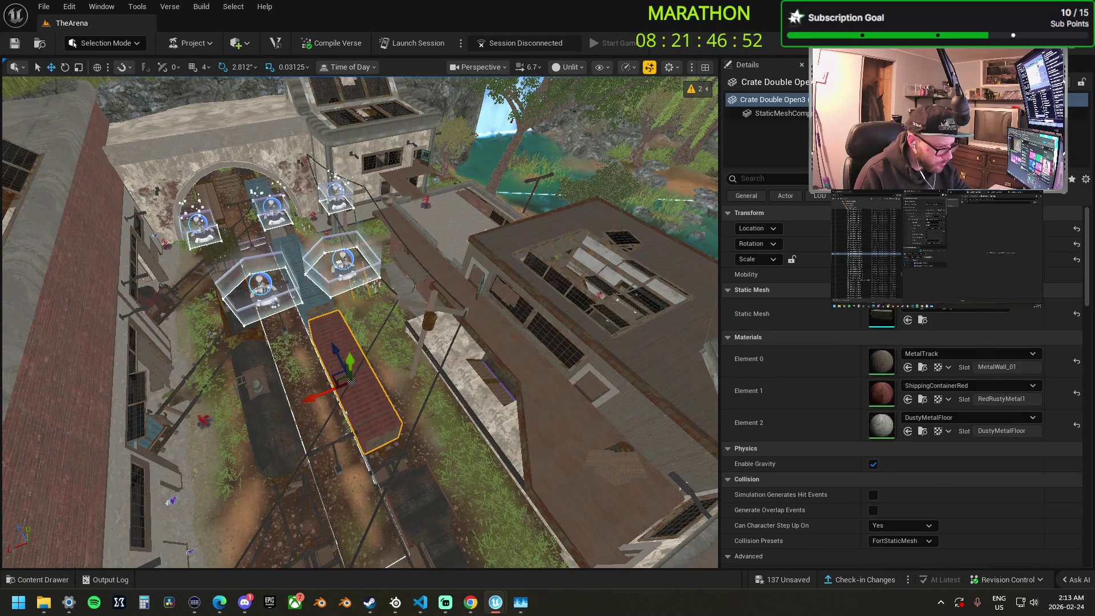
Select Capture Area 2 KOTH, nudge it slightly right, and frame it.
click(339, 274)
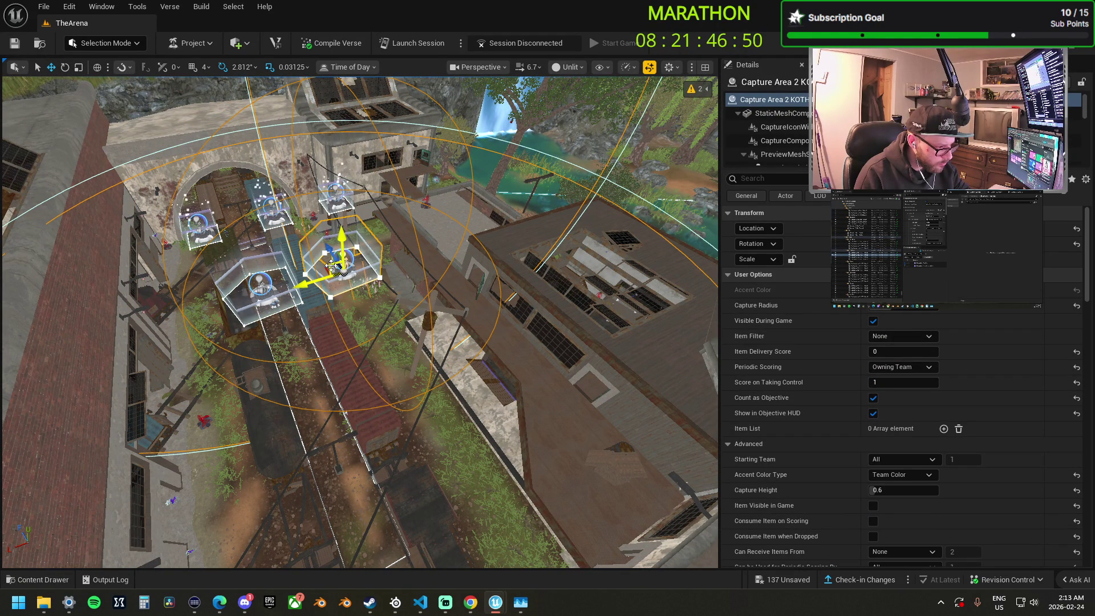
drag(330, 262, 340, 261)
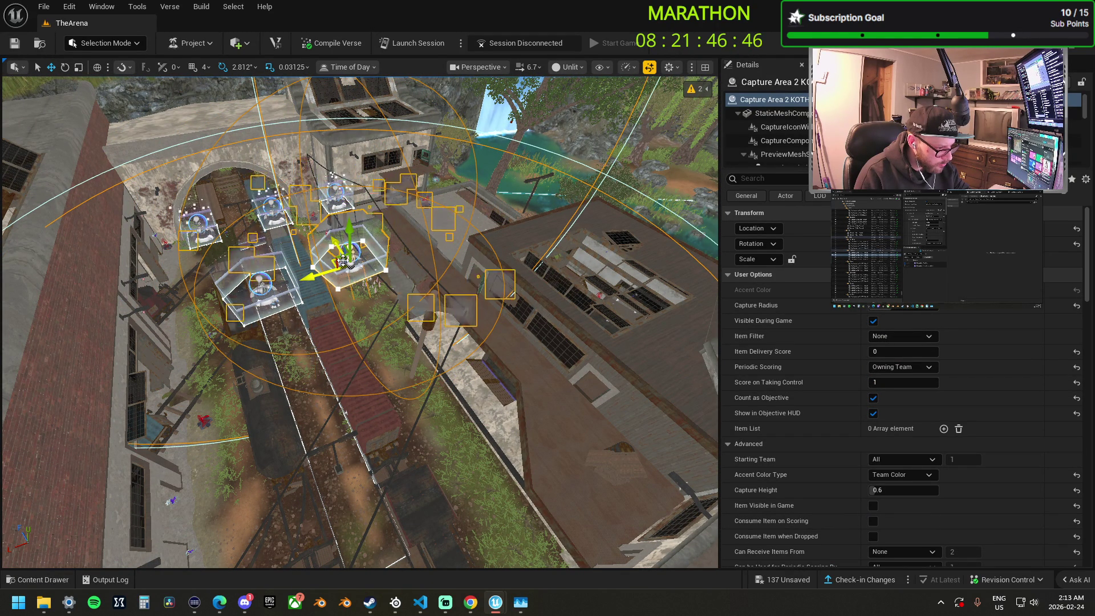
key(f)
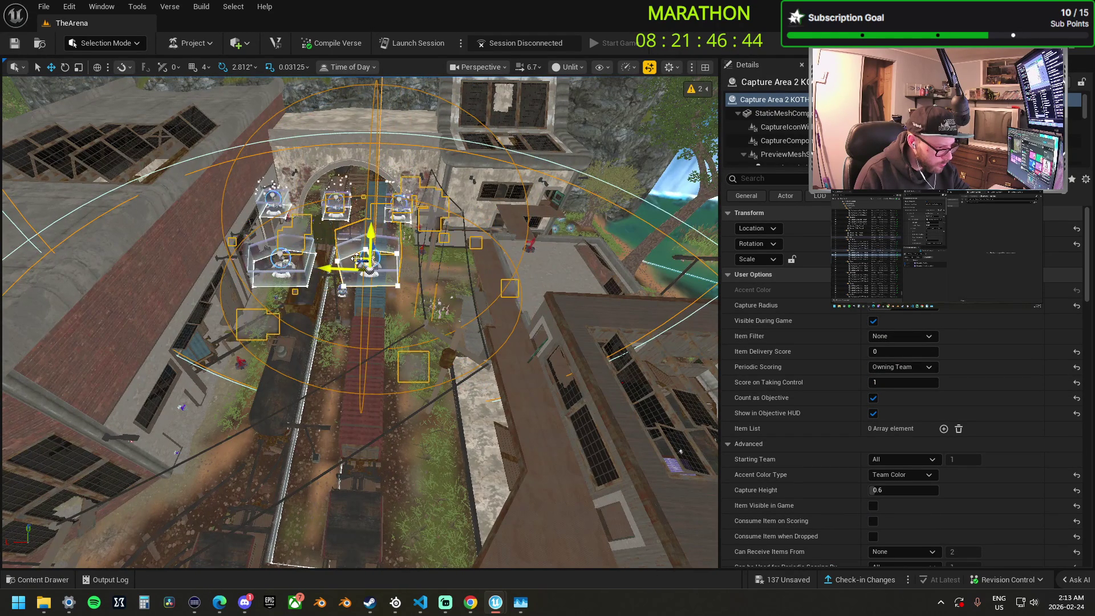
scroll(370, 251, up, 10)
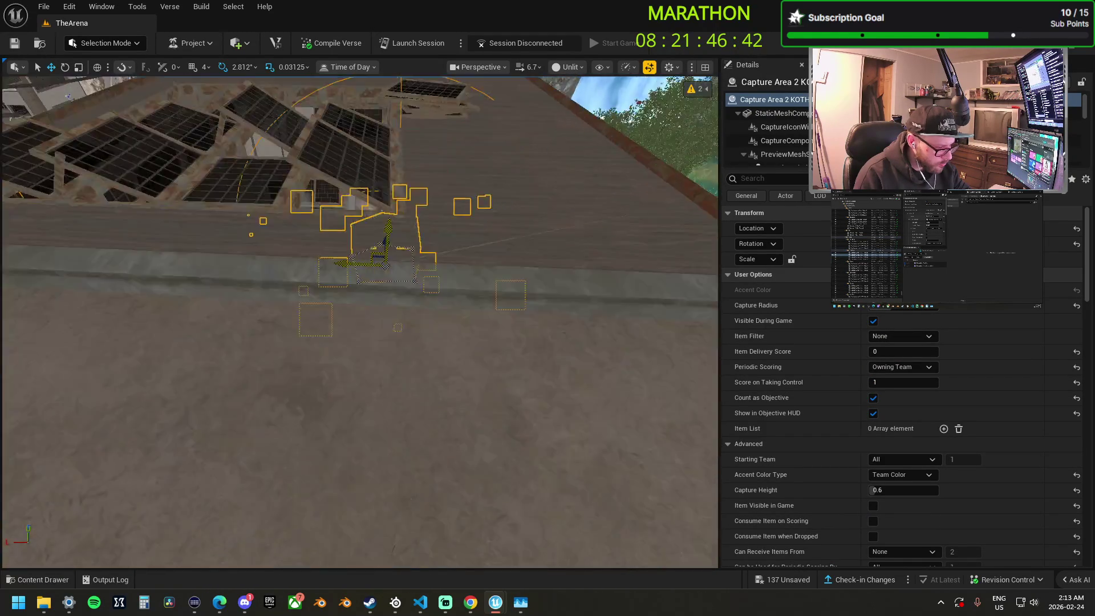
key(f)
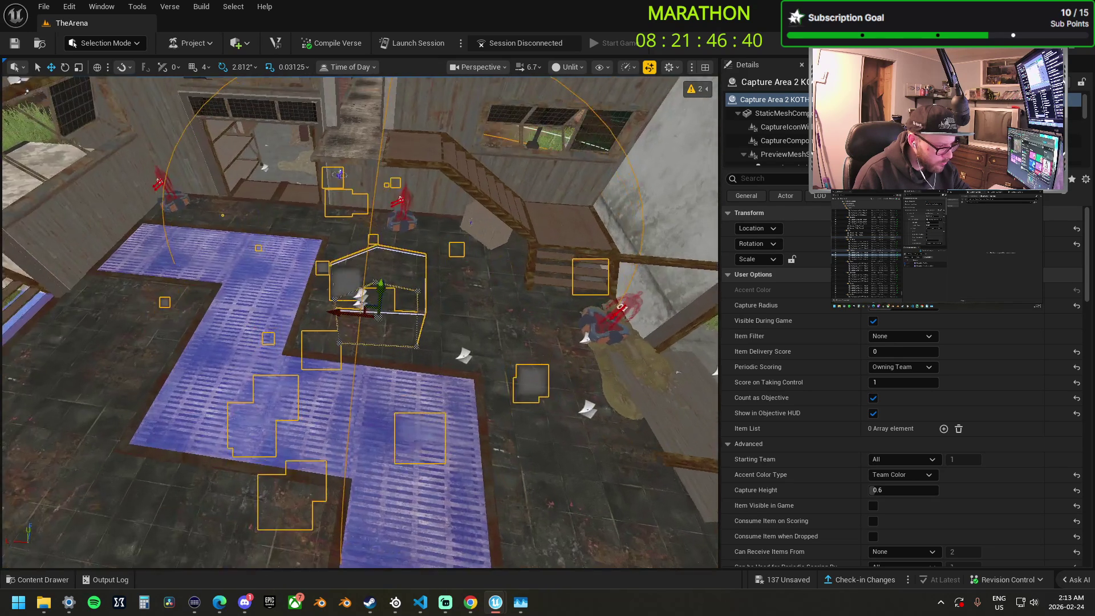
mouse_move(350, 421)
mouse_down()
mouse_move(377, 411)
mouse_move(350, 421)
mouse_move(439, 320)
mouse_move(525, 342)
mouse_move(435, 355)
mouse_move(419, 320)
mouse_move(439, 365)
mouse_move(422, 348)
mouse_up()
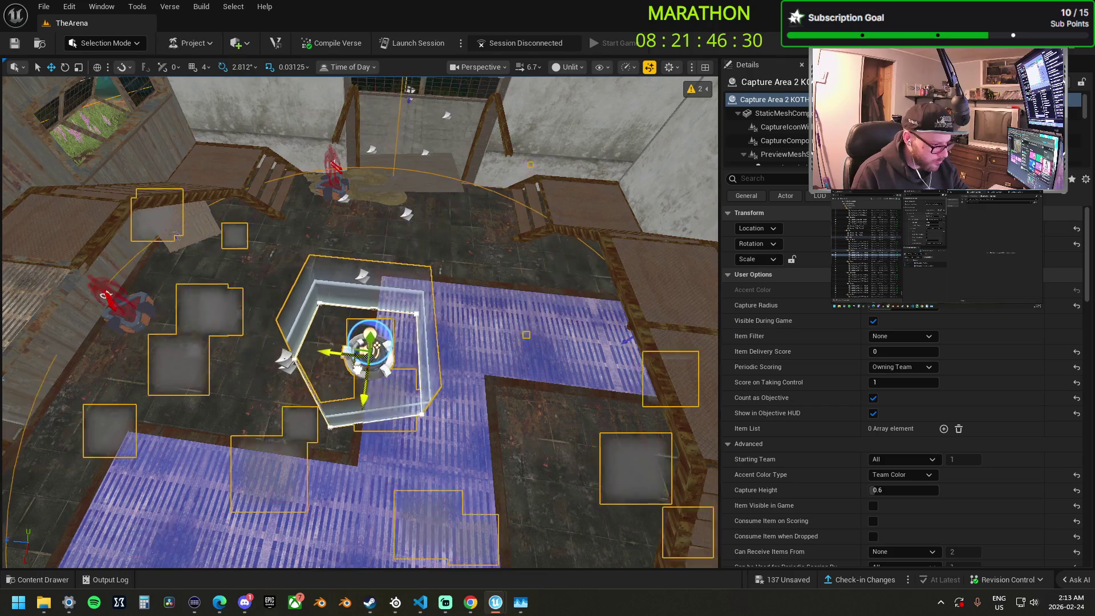
Stretch Capture Area 2's boundary corners toward the back wall and across the blue tiled floor.
click(331, 306)
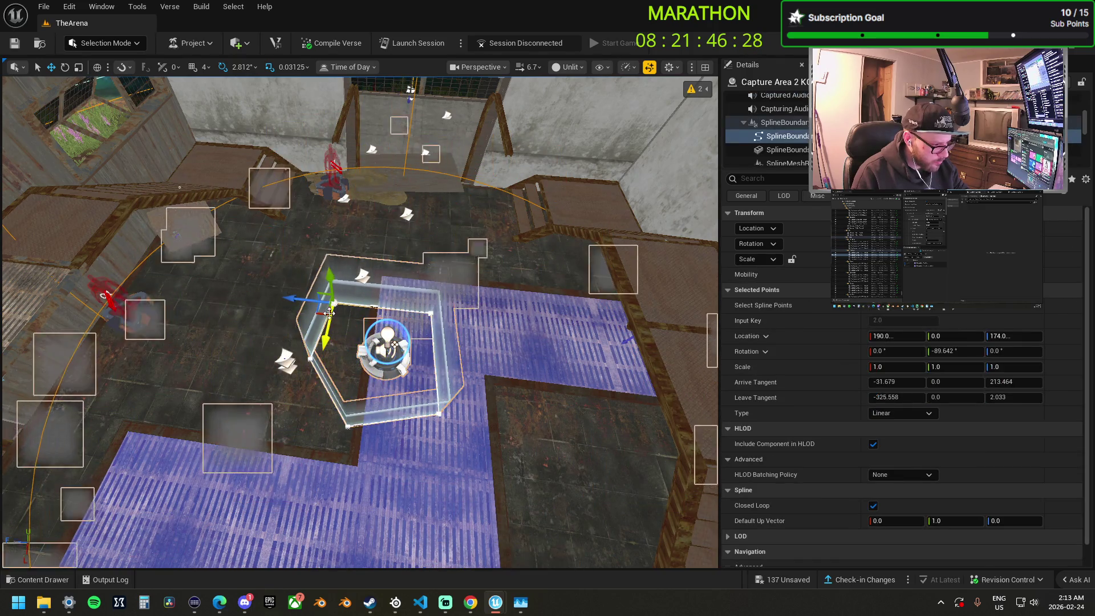
drag(306, 187, 302, 173)
click(431, 313)
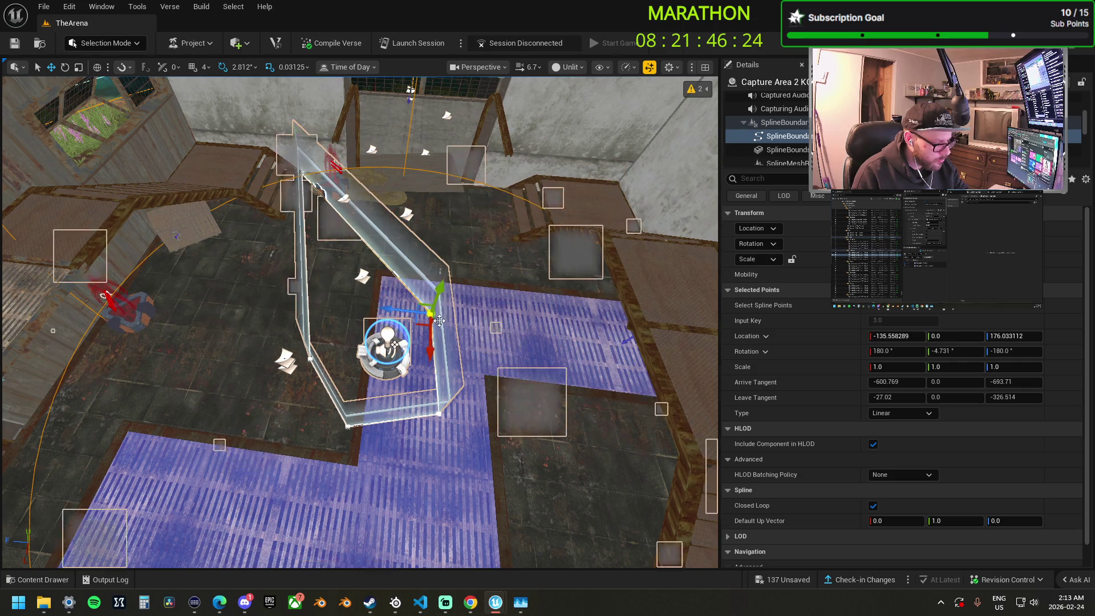
mouse_move(417, 323)
mouse_down()
mouse_move(468, 68)
mouse_move(494, 199)
mouse_up()
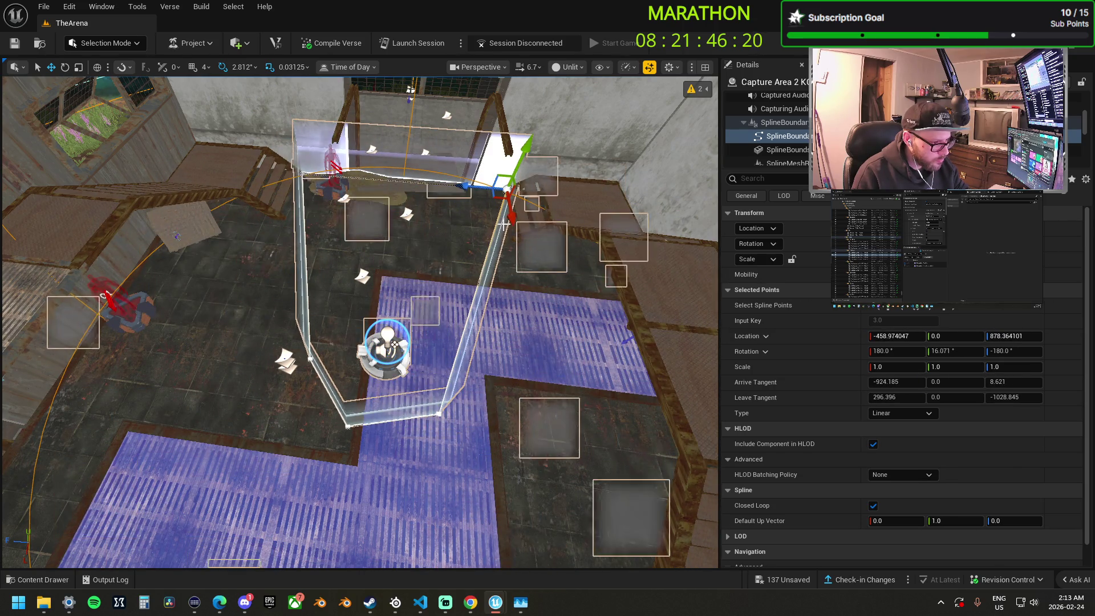
drag(436, 243, 422, 256)
click(399, 366)
mouse_move(399, 365)
mouse_down()
mouse_move(413, 382)
mouse_move(604, 376)
mouse_move(678, 328)
mouse_up()
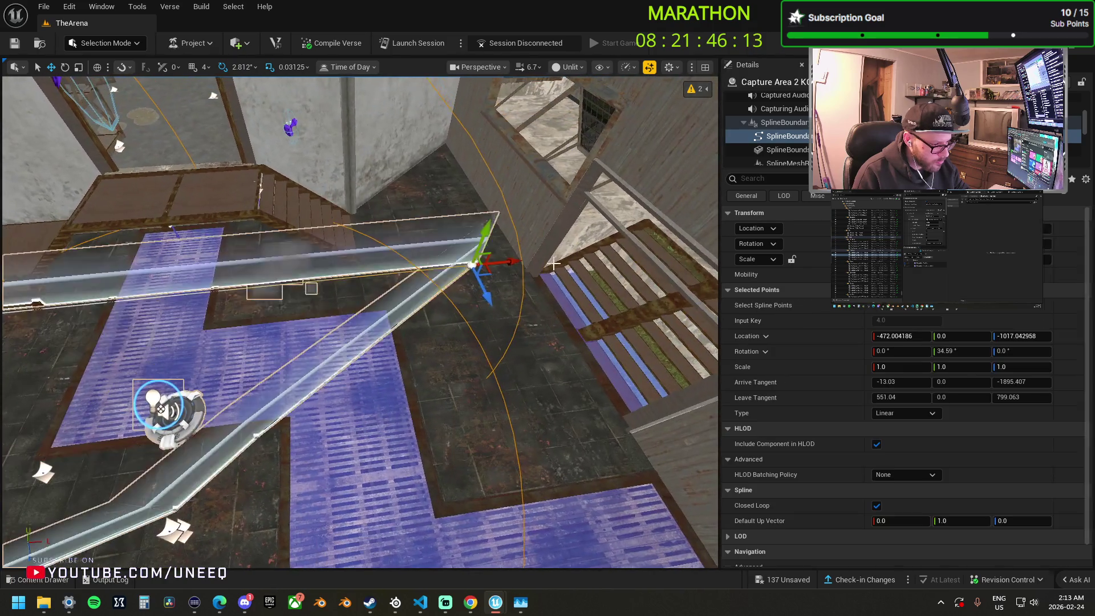
drag(553, 264, 283, 289)
Fine-tune another boundary point so the outline fits the tiles.
click(381, 281)
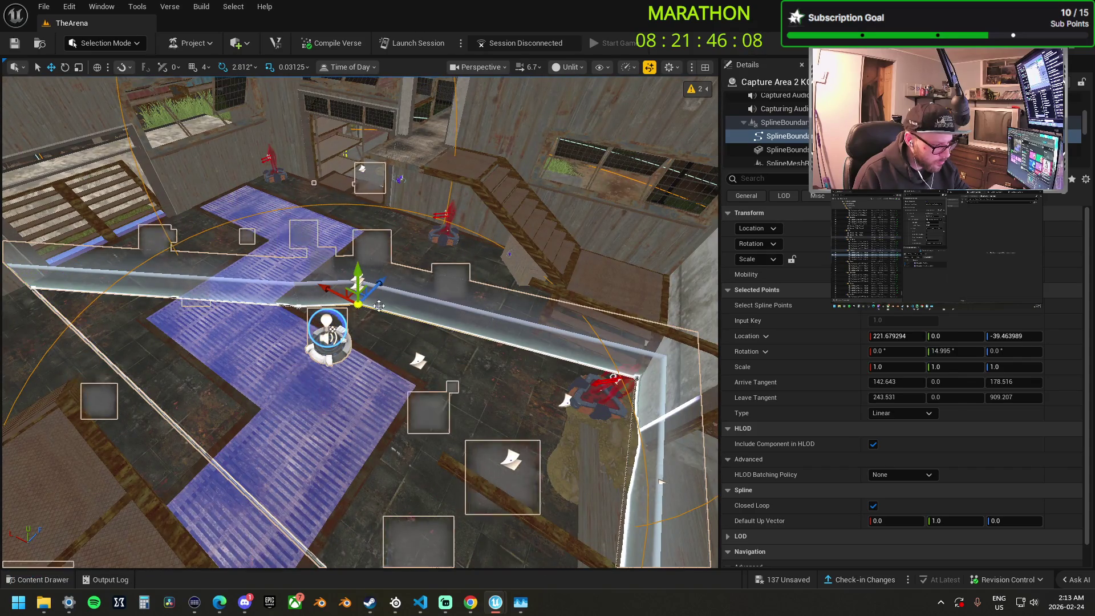
drag(347, 267, 349, 263)
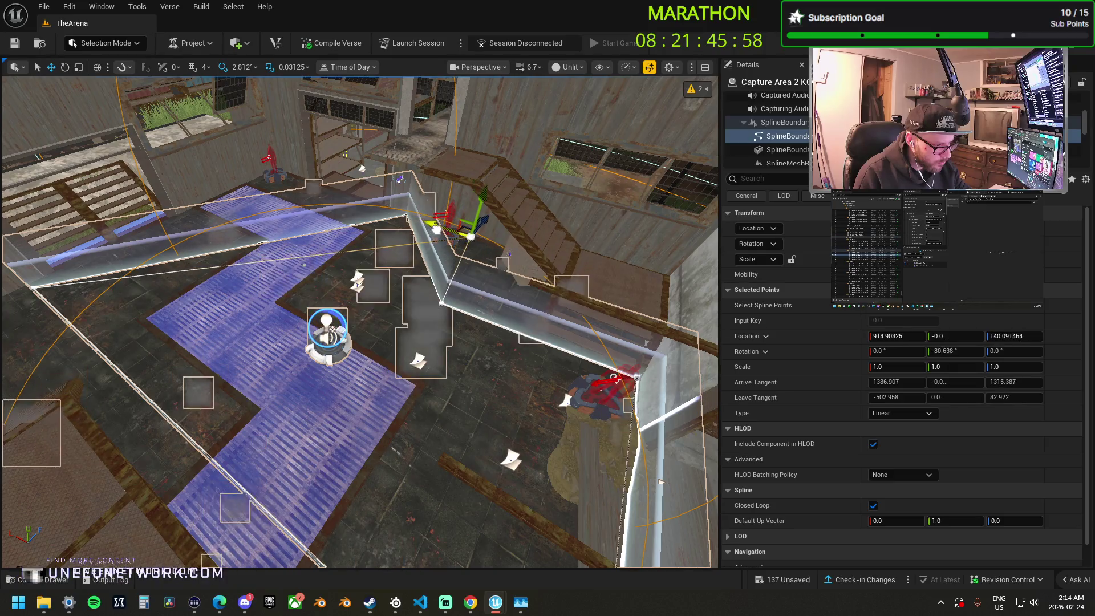
drag(377, 196, 350, 193)
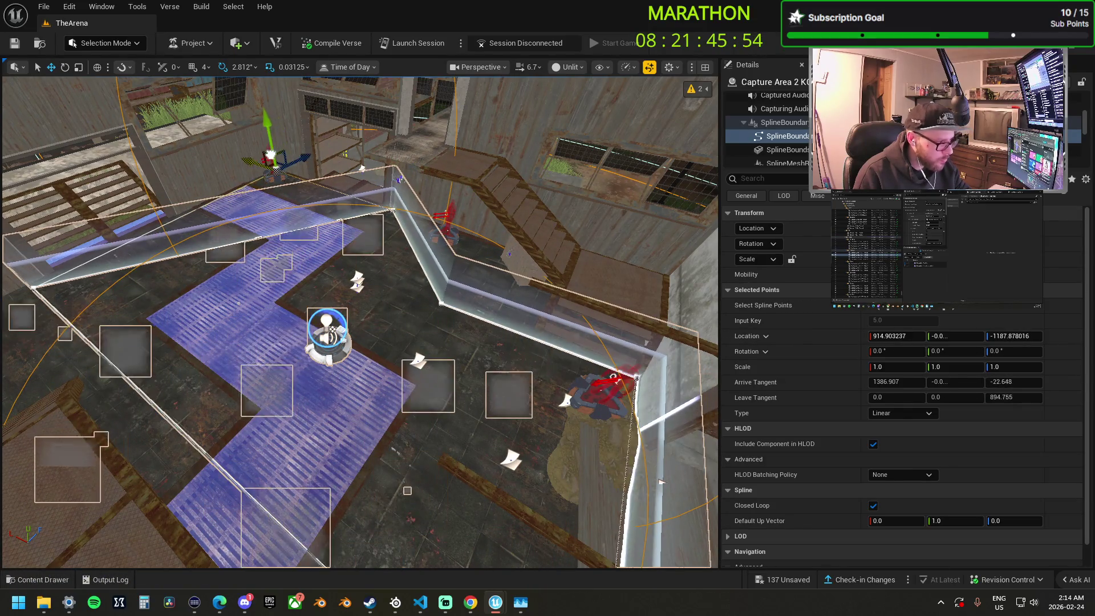
drag(359, 319, 320, 268)
drag(532, 268, 533, 255)
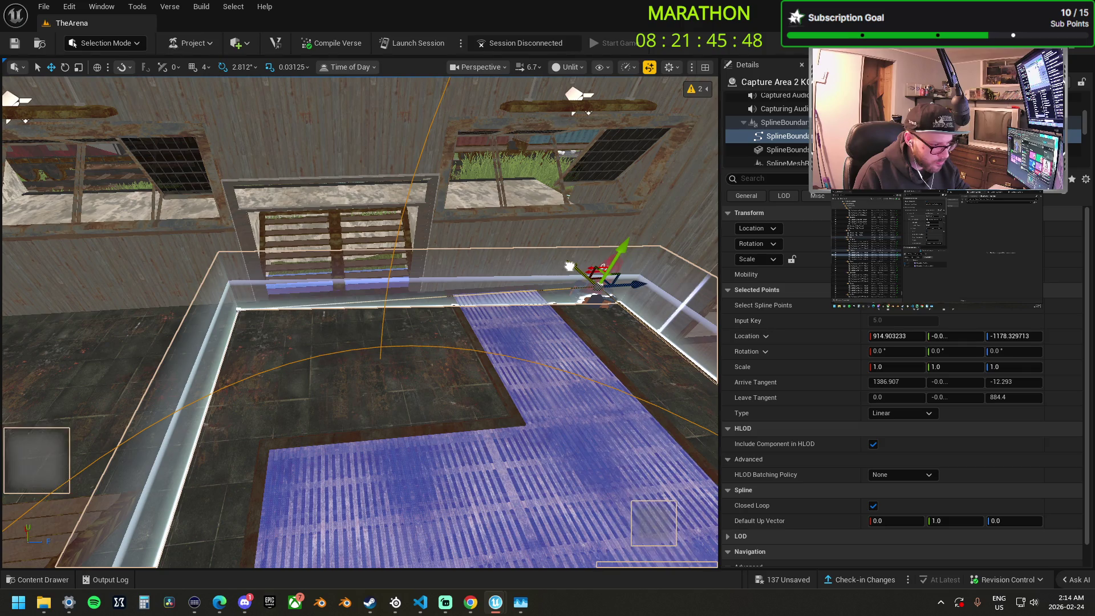
Fly over to the train cars and select Capture Area 3.
drag(491, 298, 468, 291)
drag(359, 319, 336, 291)
drag(437, 178, 437, 179)
click(342, 194)
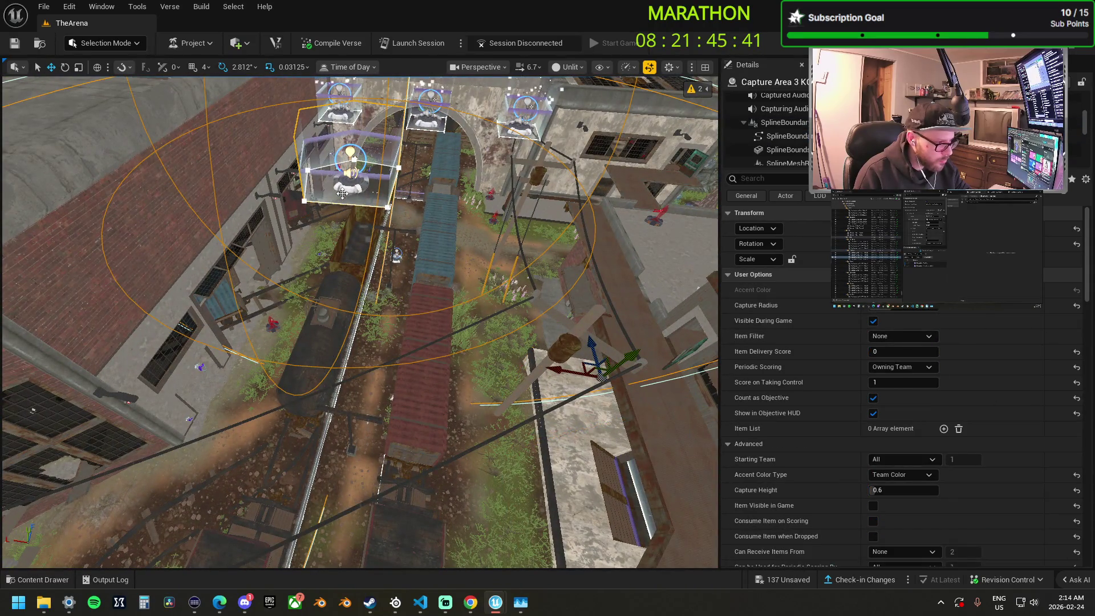
Frame Capture Area 3 and drop it onto the ground with End.
click(406, 264)
click(336, 175)
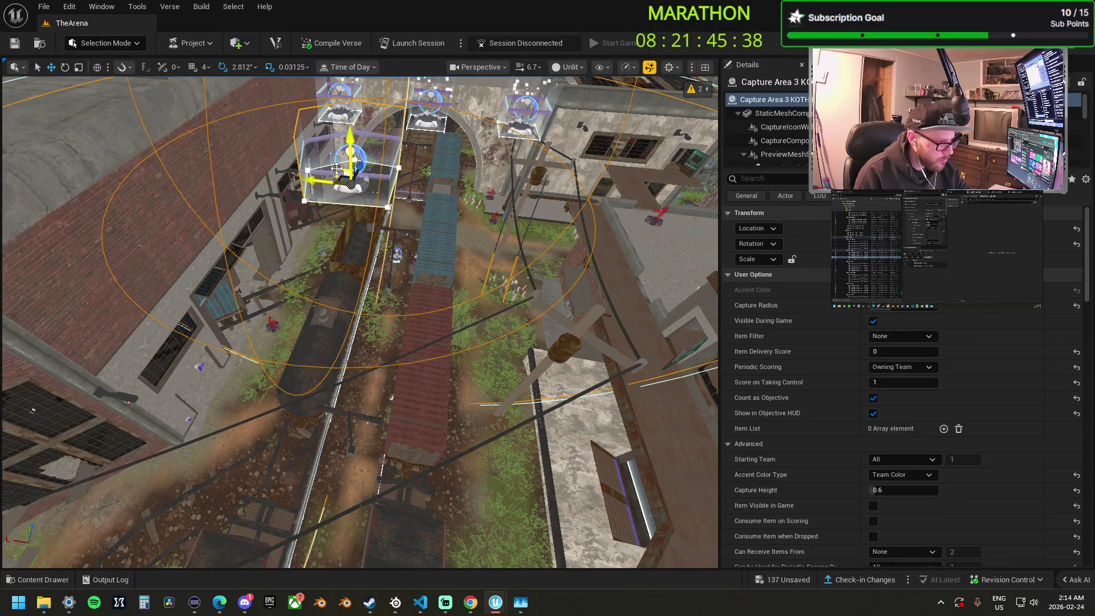
key(f)
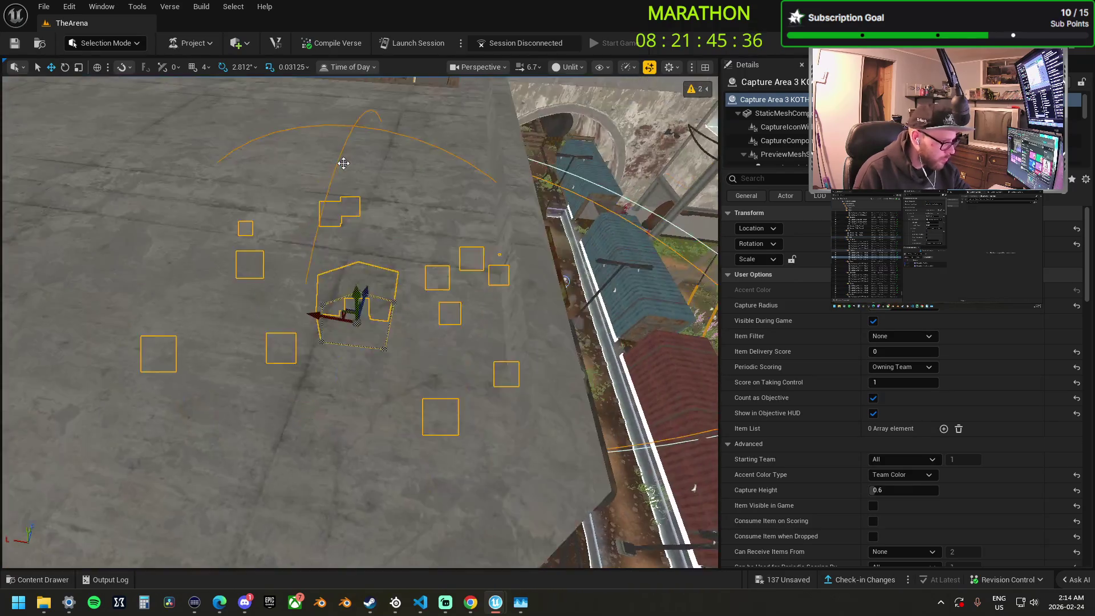
drag(343, 163, 382, 183)
drag(399, 228, 411, 242)
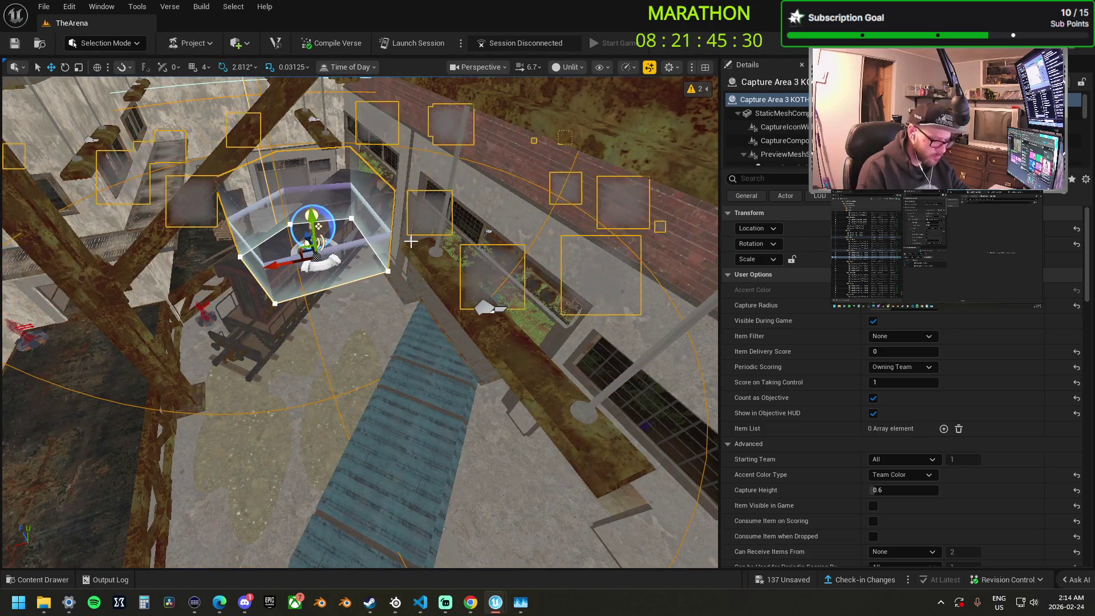
key(End)
Stretch Capture Area 3's corner and top boundary points up the floor between the train cars.
drag(298, 341, 340, 352)
mouse_move(415, 336)
mouse_down()
mouse_move(361, 257)
mouse_move(331, 89)
mouse_up()
click(348, 257)
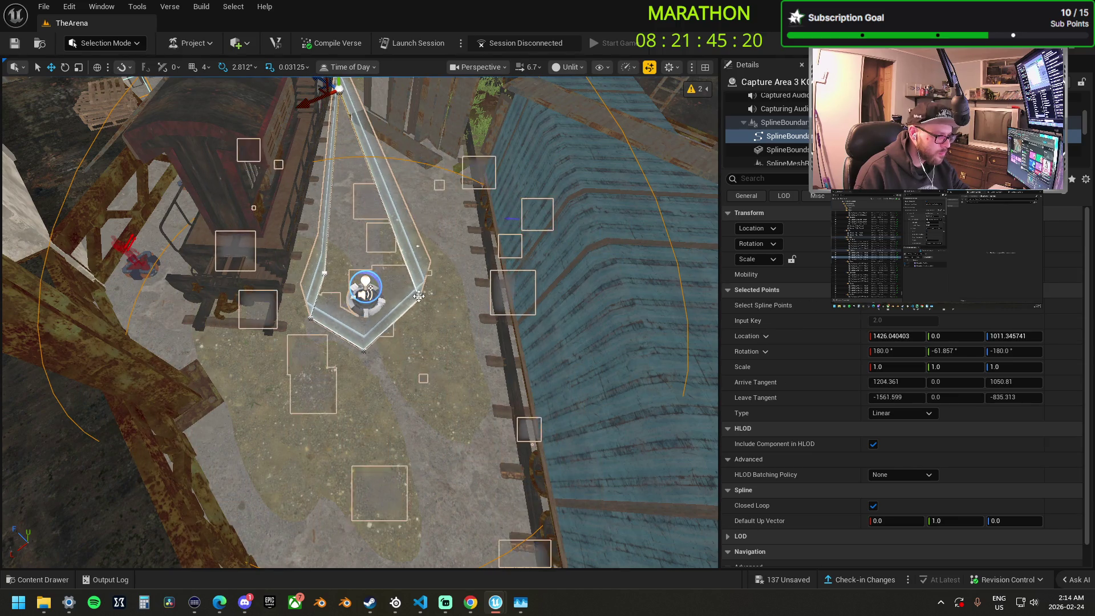
mouse_move(398, 297)
mouse_down()
mouse_move(450, 113)
mouse_move(456, 174)
mouse_up()
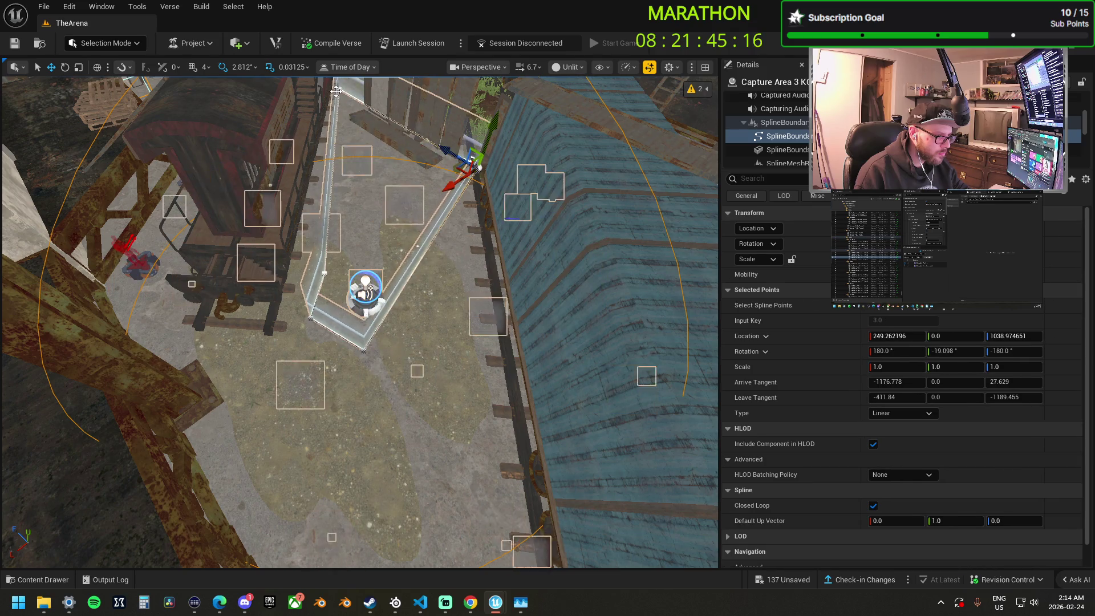
click(327, 91)
drag(326, 91, 333, 97)
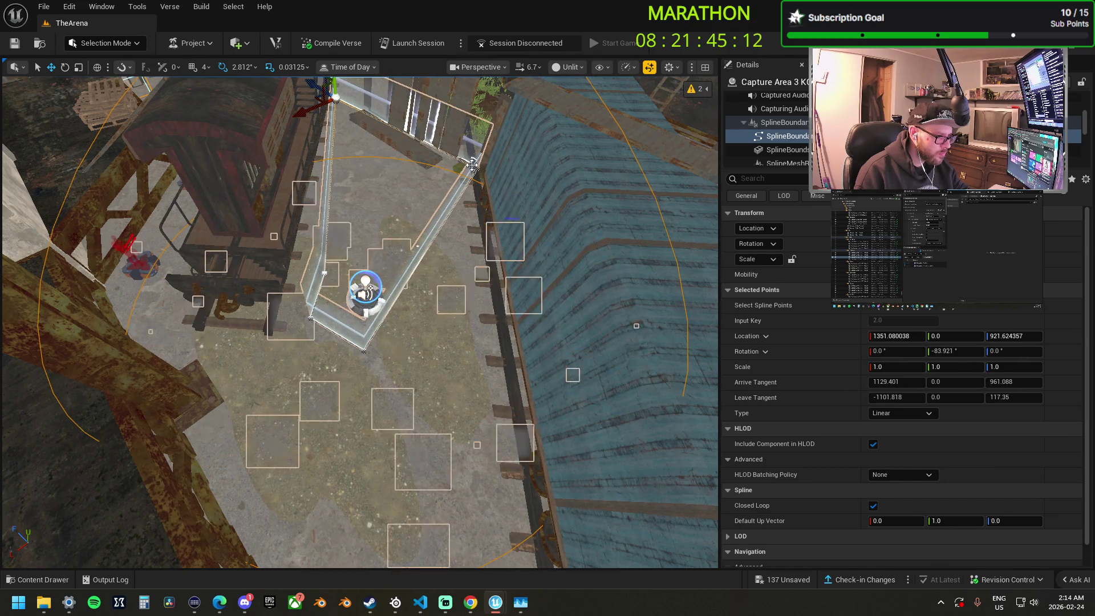
click(475, 168)
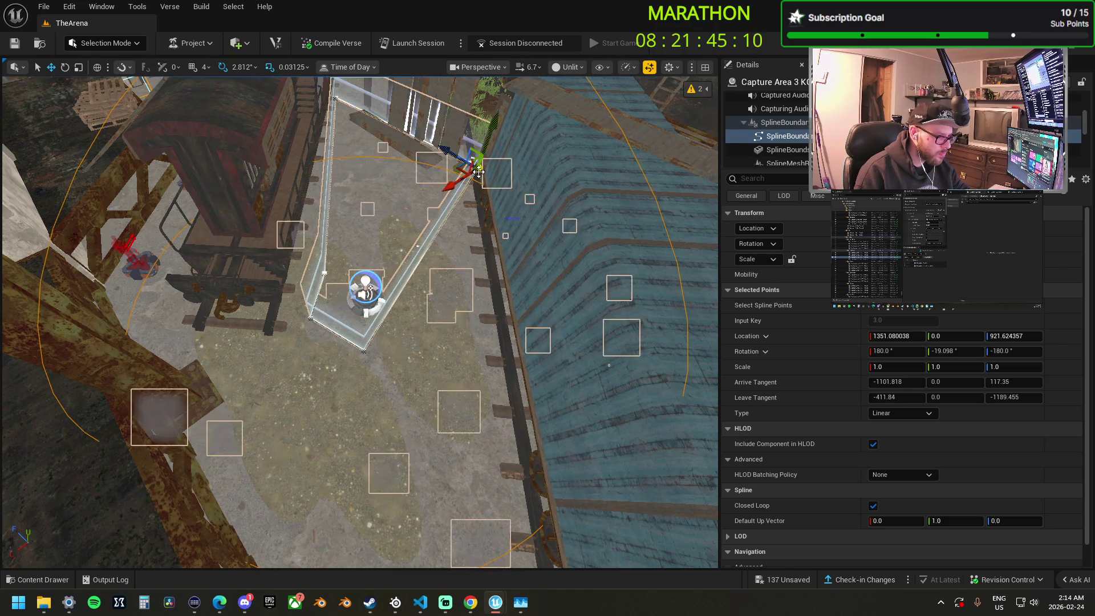
mouse_move(447, 178)
mouse_down()
mouse_move(277, 312)
mouse_move(445, 376)
mouse_move(473, 359)
mouse_move(471, 349)
mouse_move(522, 351)
mouse_move(639, 391)
mouse_move(662, 420)
mouse_move(650, 429)
mouse_up()
Move the remaining boundary point down-left, review the outline, and select the next capture area.
click(259, 303)
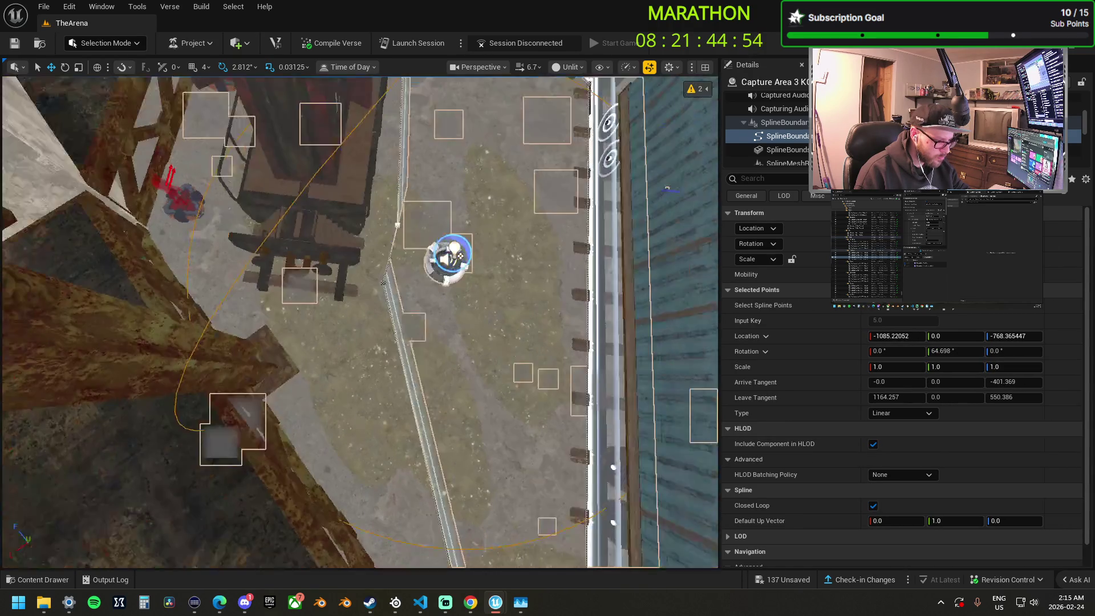
click(408, 235)
mouse_move(394, 231)
mouse_down()
mouse_move(354, 299)
mouse_move(203, 369)
mouse_move(262, 347)
mouse_up()
click(389, 287)
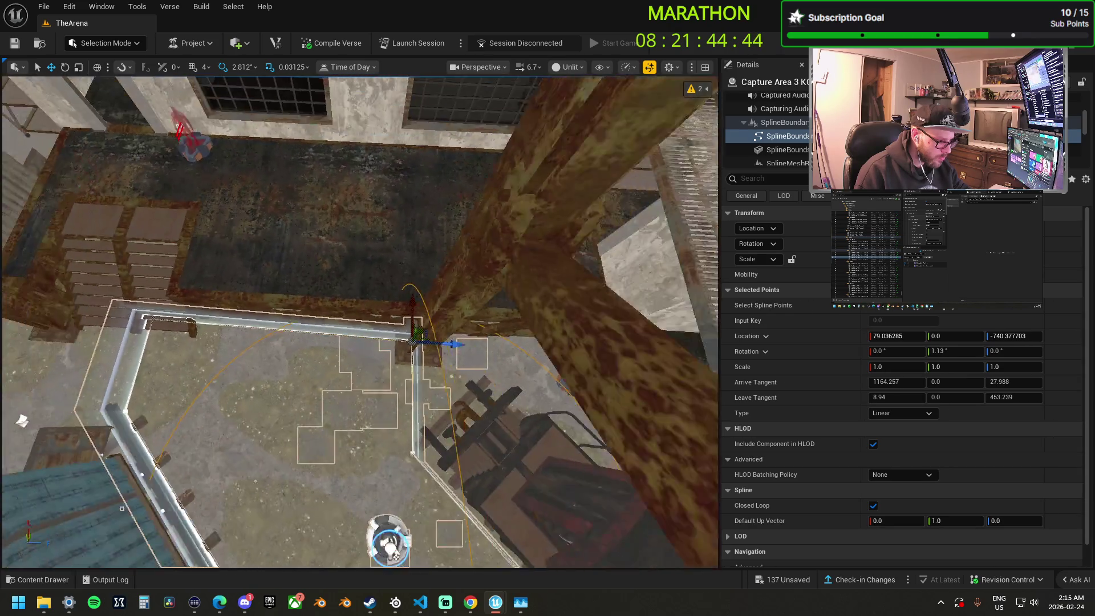
drag(359, 320, 376, 382)
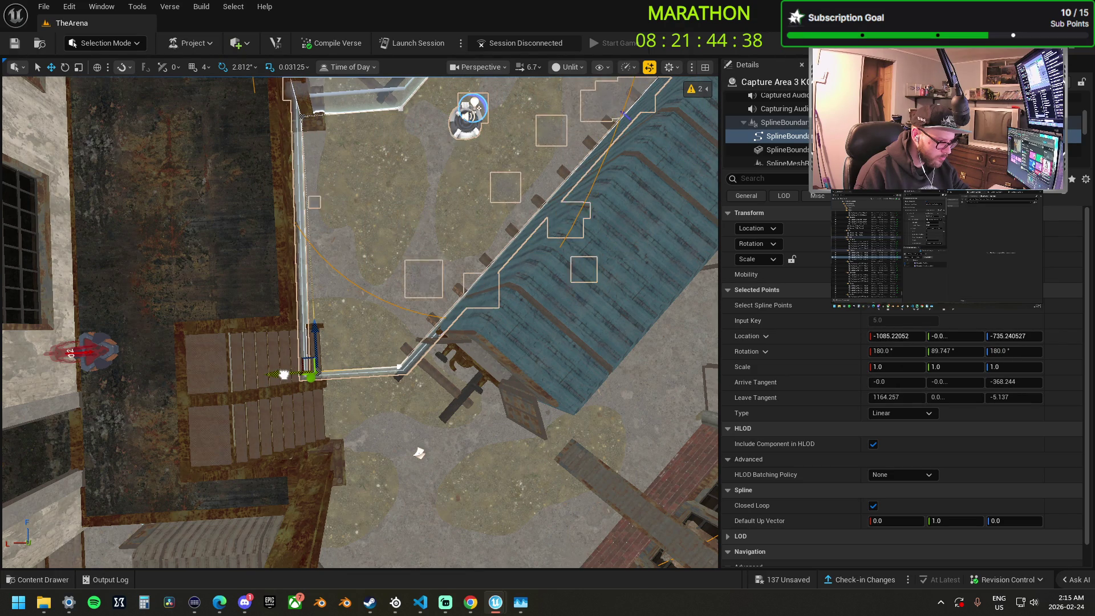
drag(315, 318, 328, 291)
drag(359, 485, 327, 515)
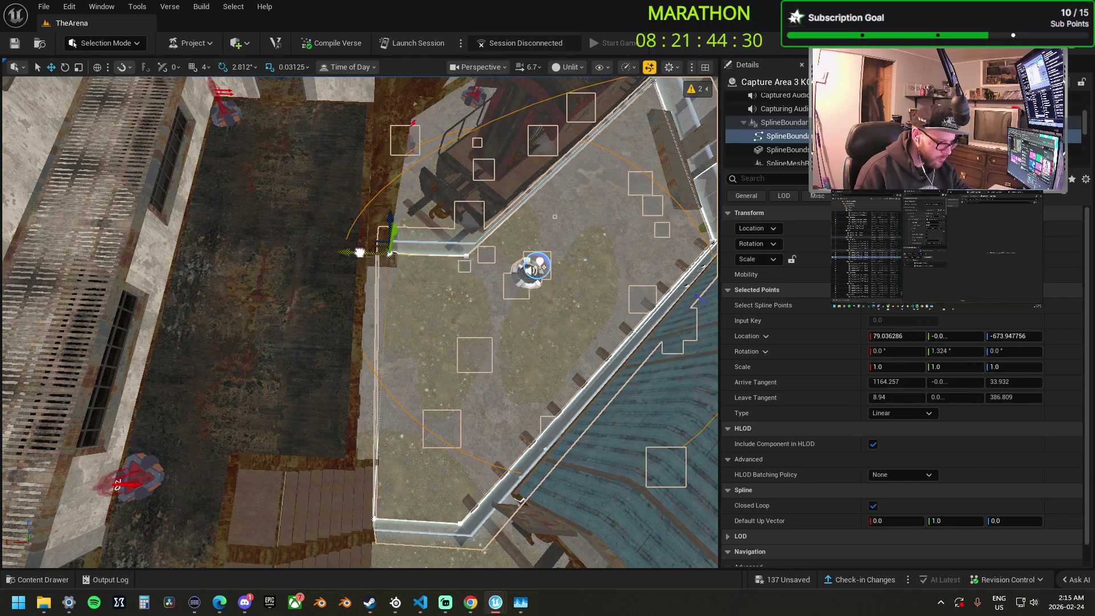
drag(406, 311, 406, 293)
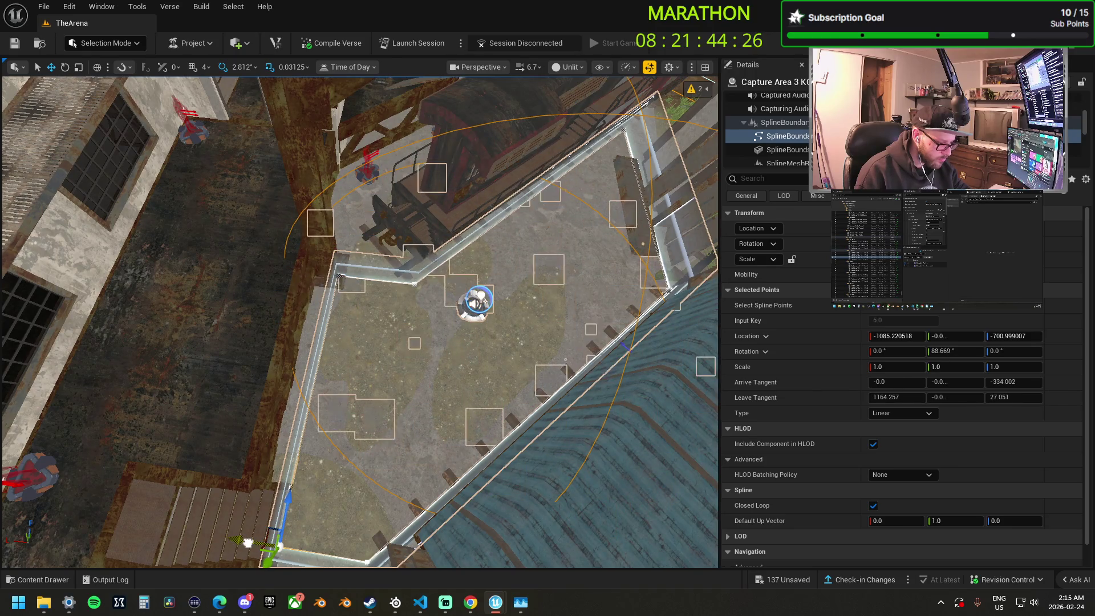
mouse_move(313, 494)
mouse_down()
mouse_move(308, 456)
mouse_move(206, 442)
mouse_move(420, 354)
mouse_up()
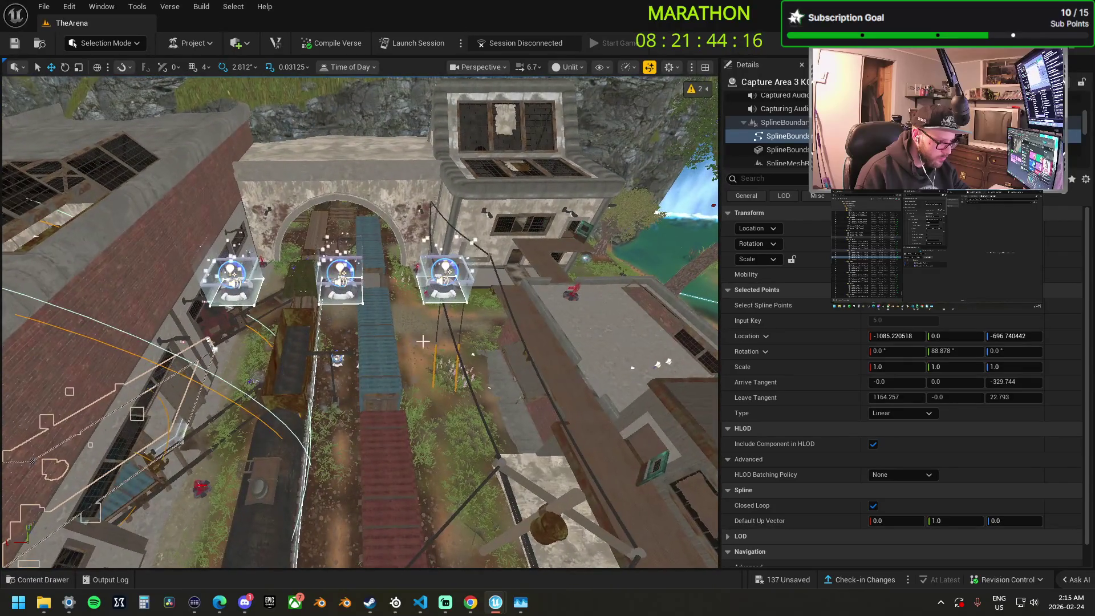
click(444, 288)
Select Capture Area Dom3 and drag it back onto the floor beside the wooden stairs.
mouse_move(444, 288)
mouse_down()
mouse_move(418, 285)
mouse_move(526, 278)
mouse_up()
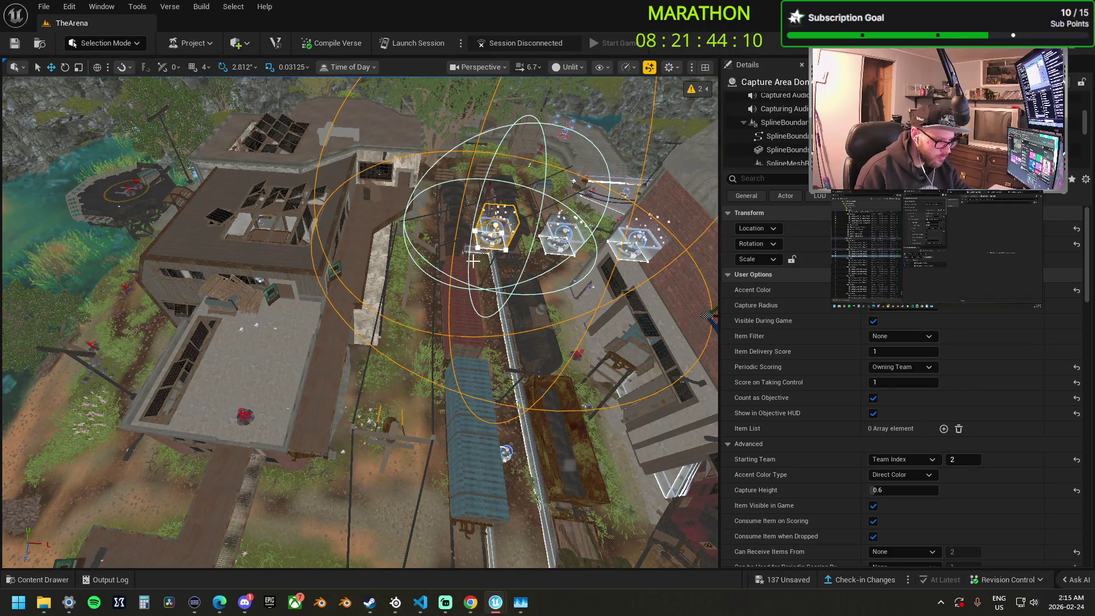
click(492, 248)
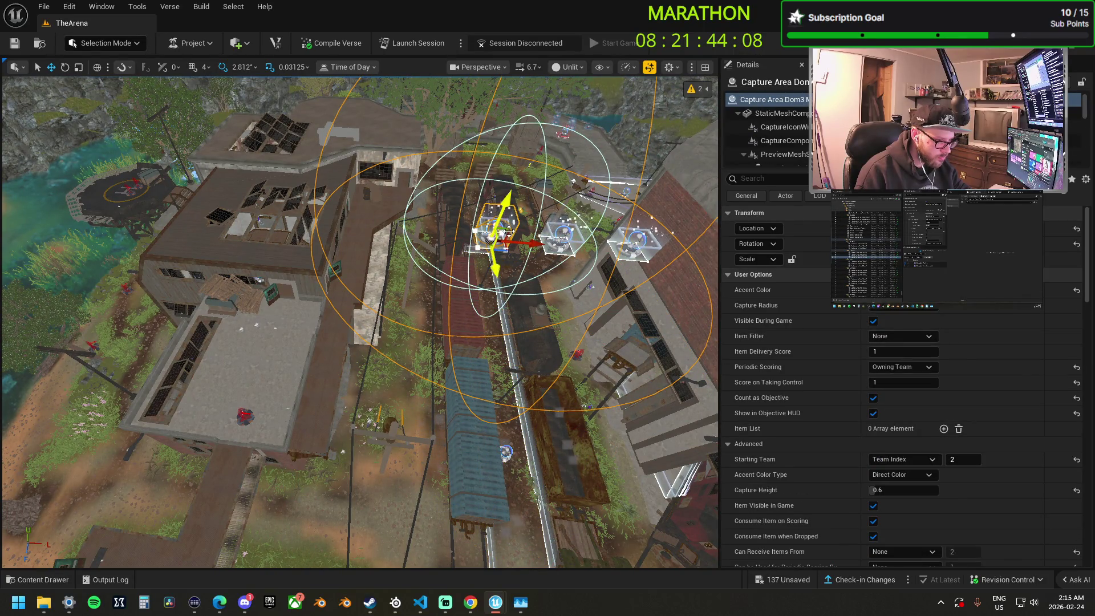
drag(275, 277, 261, 366)
key(f)
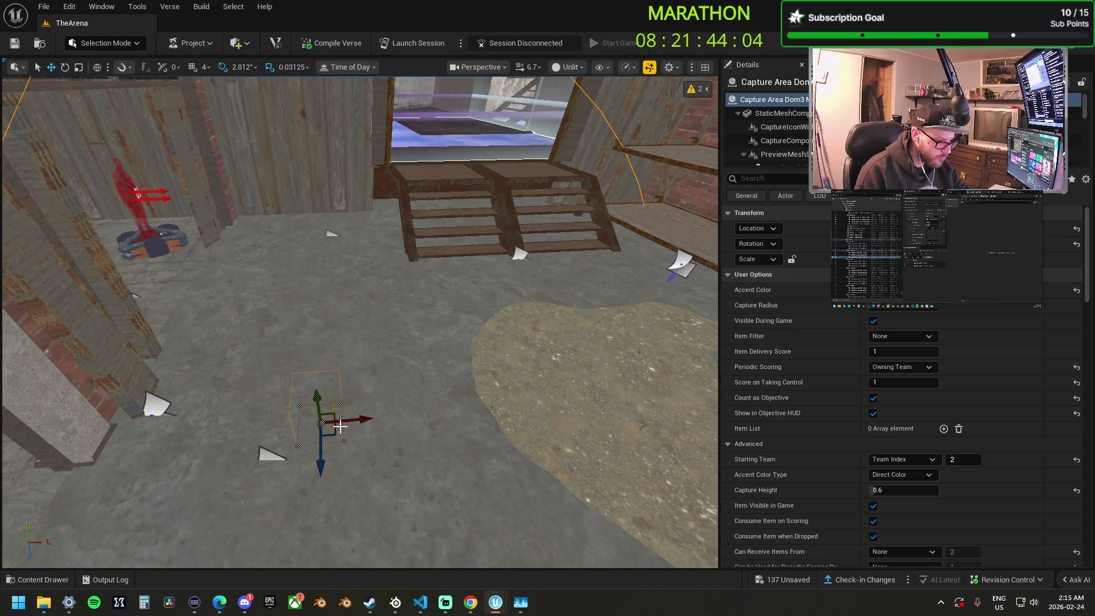
drag(369, 266, 343, 190)
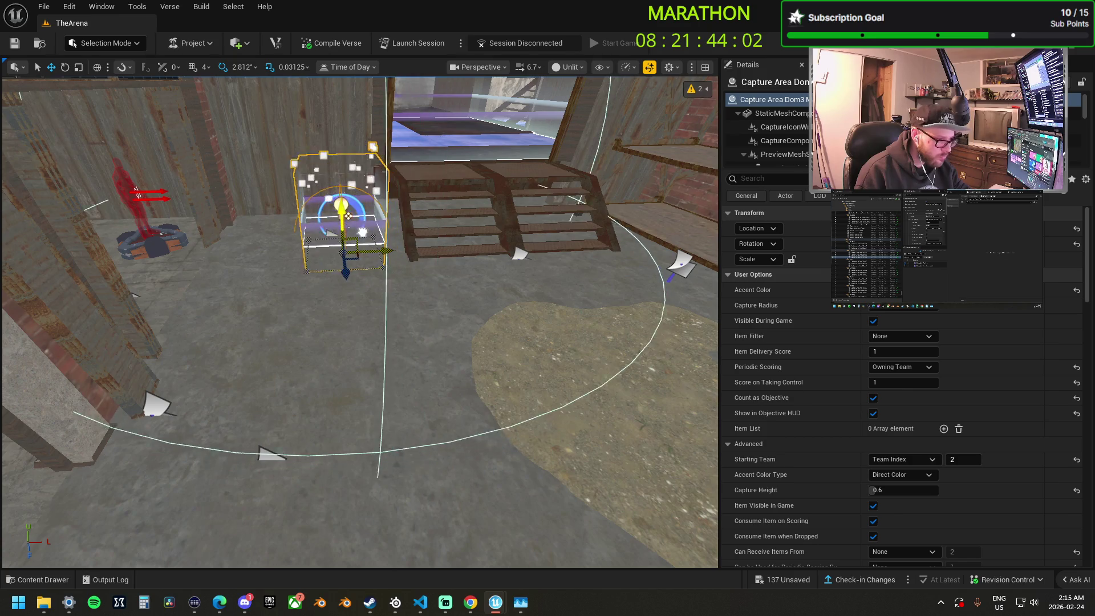
drag(354, 236, 276, 246)
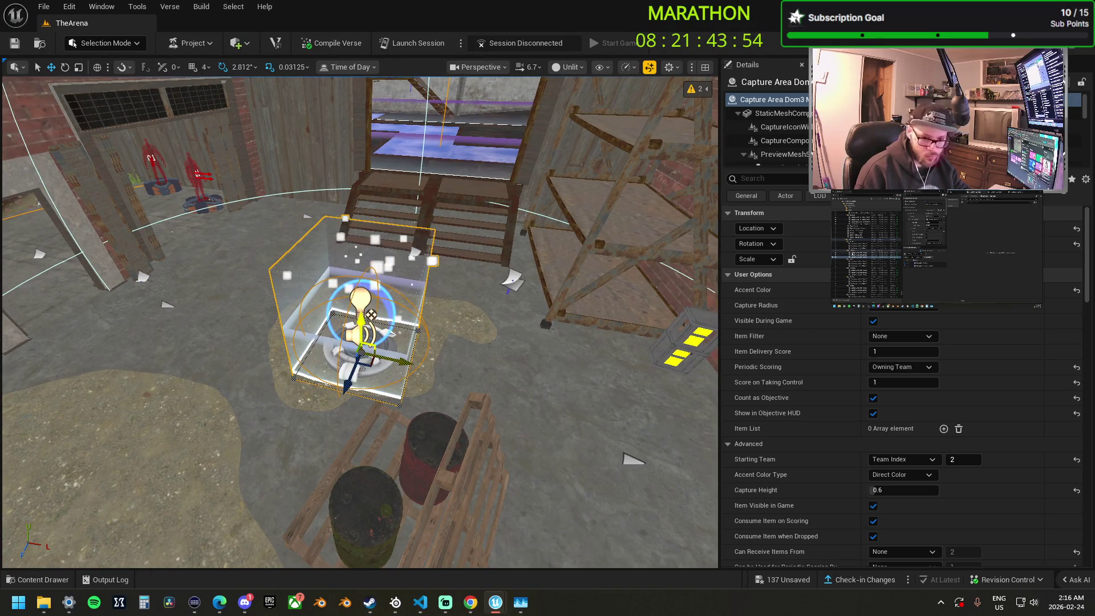
scroll(827, 437, down, 10)
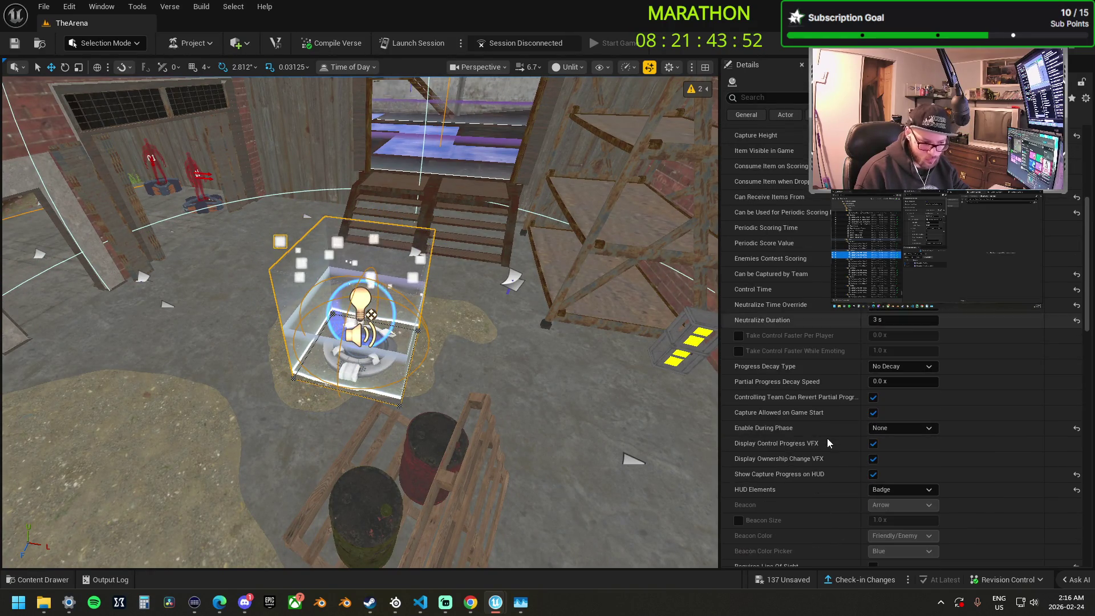
Turn off Use Spline Shape for Boundary on Capture Area Dom3 and commit a larger capture radius.
scroll(832, 505, down, 5)
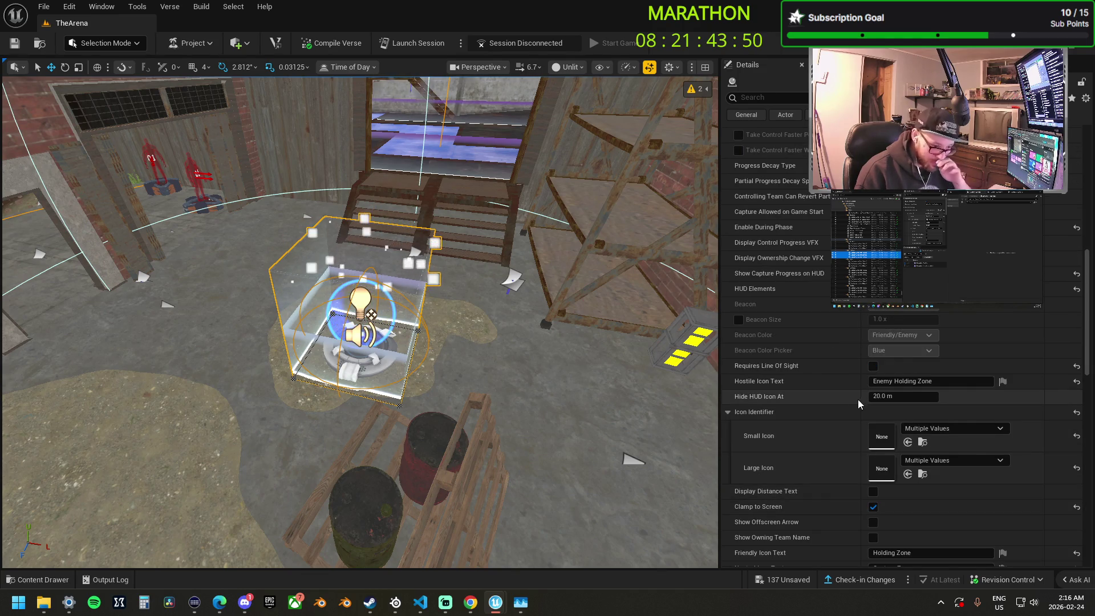
scroll(846, 495, down, 5)
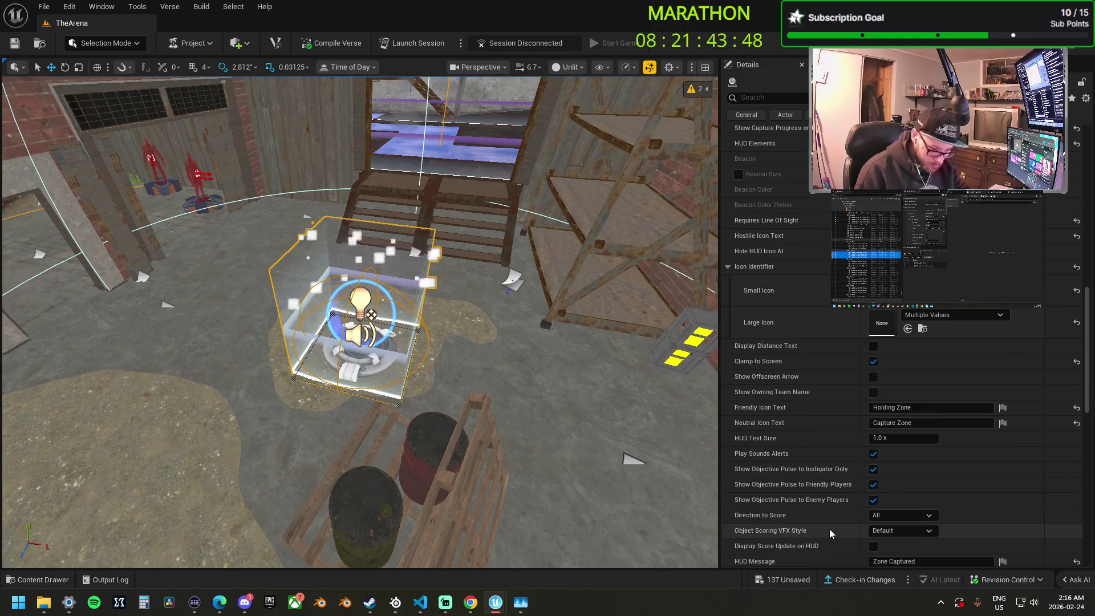
scroll(830, 530, down, 2)
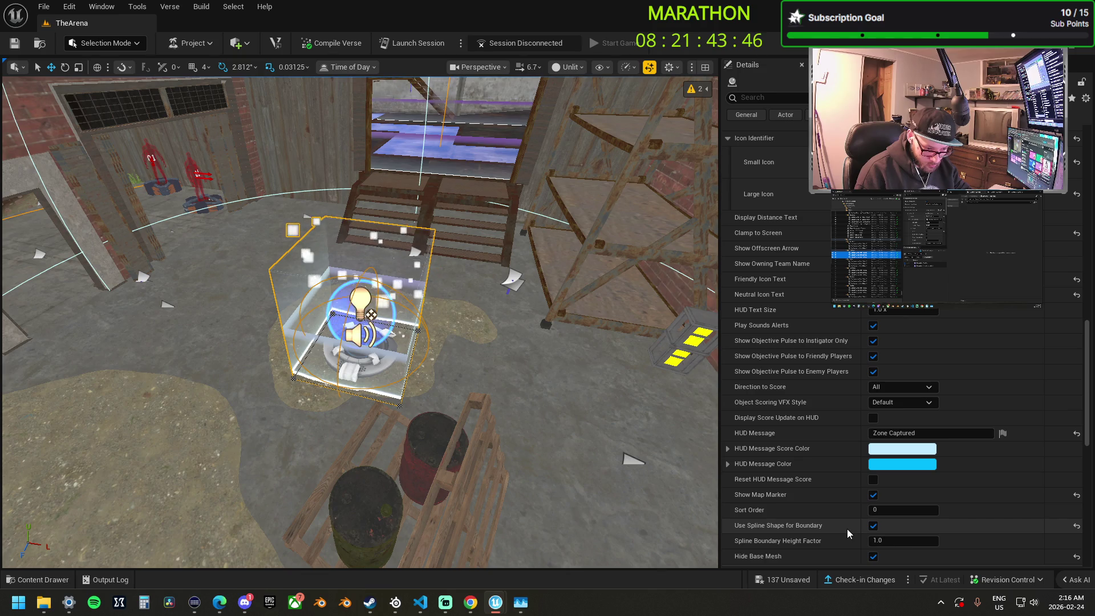
scroll(817, 545, down, 2)
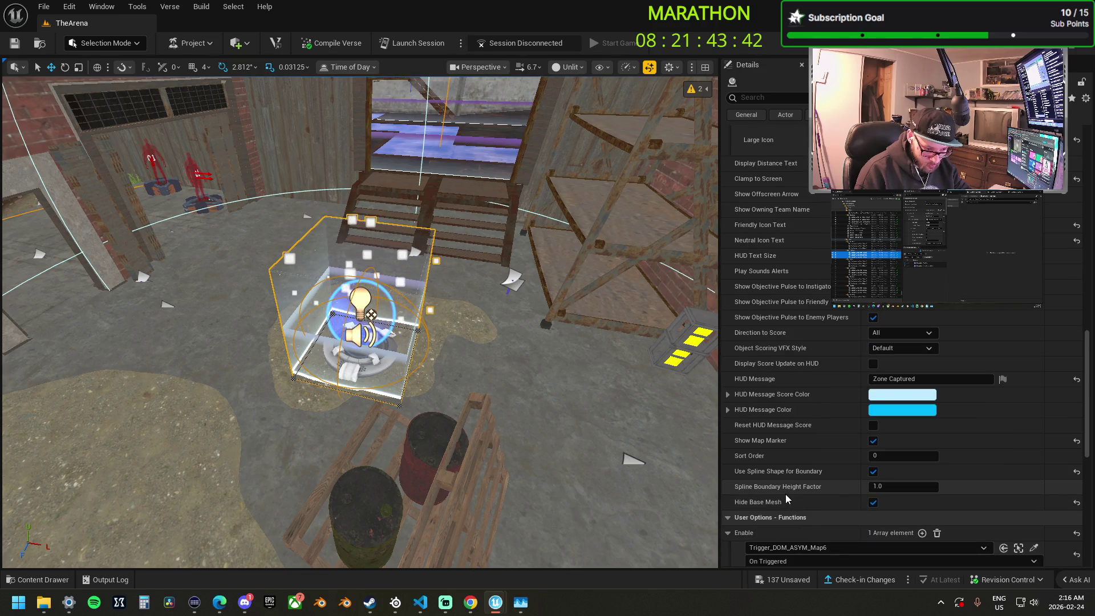
scroll(785, 496, down, 4)
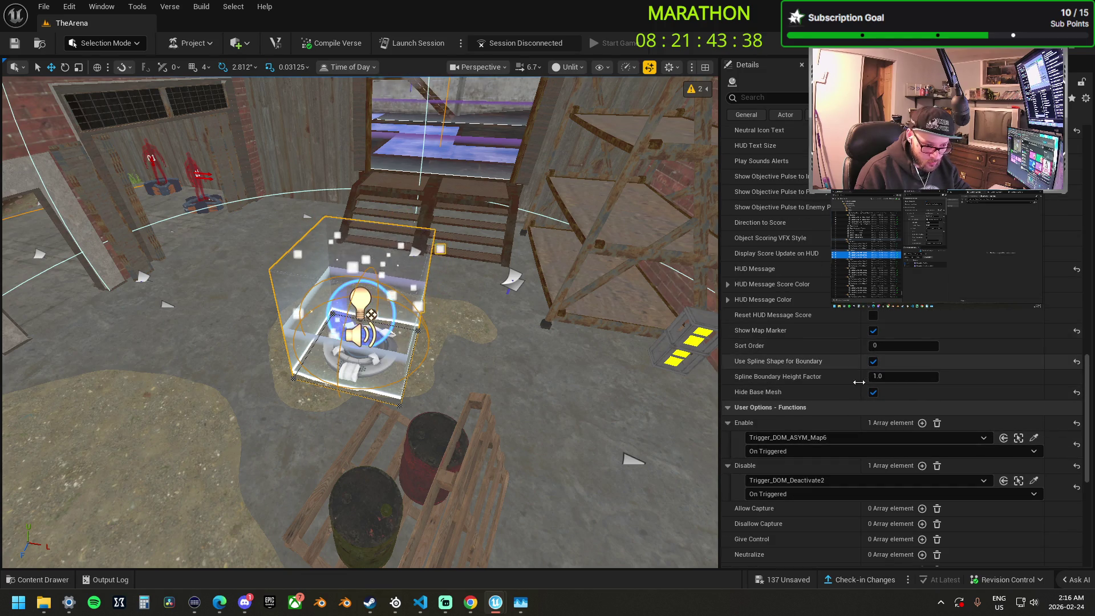
click(873, 361)
scroll(827, 296, up, 10)
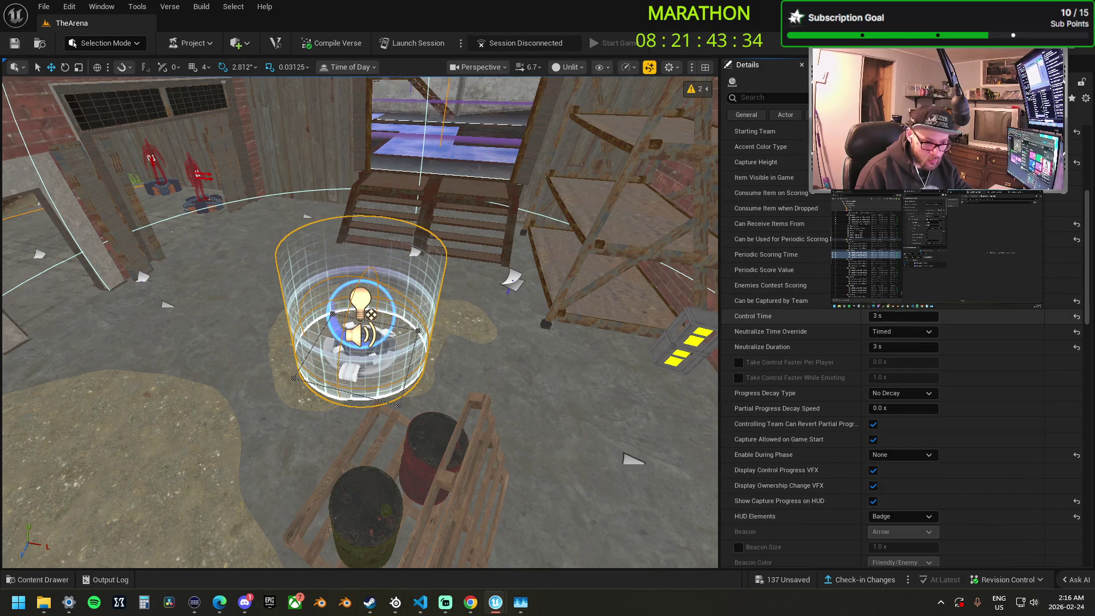
scroll(821, 162, up, 4)
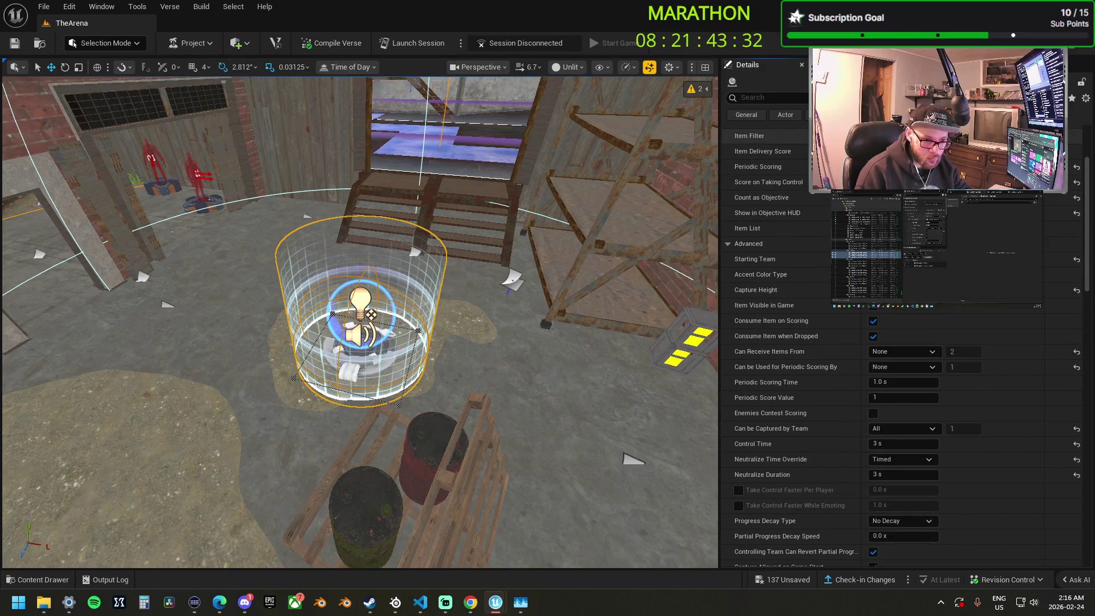
scroll(821, 228, up, 2)
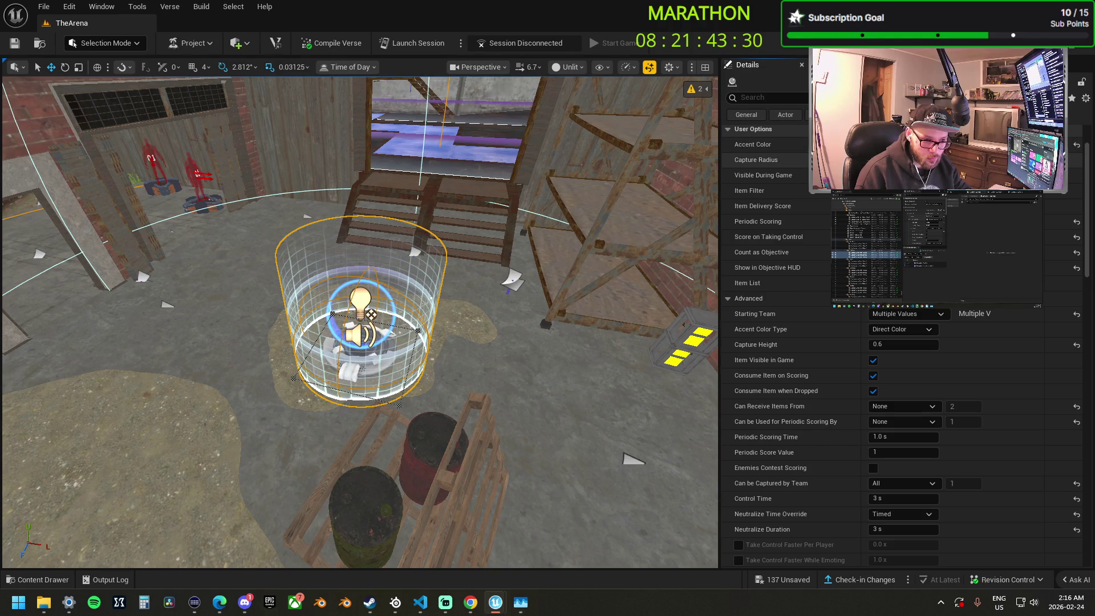
key(Return)
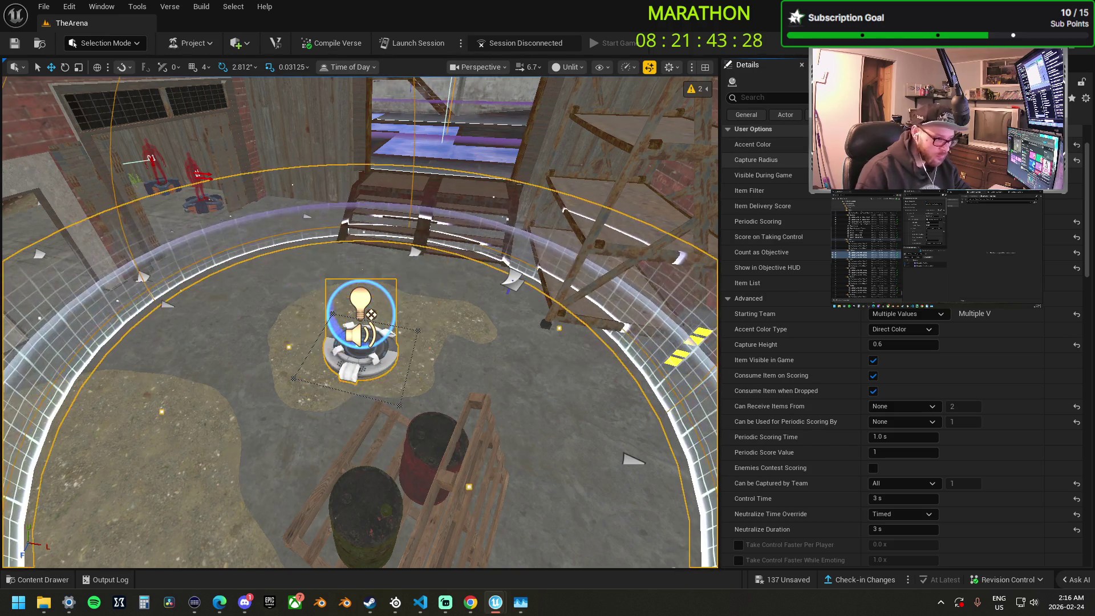
Look down on the two enlarged capture zones and keep only Capture Area Dom1 selected.
drag(461, 258, 461, 259)
drag(392, 322, 393, 322)
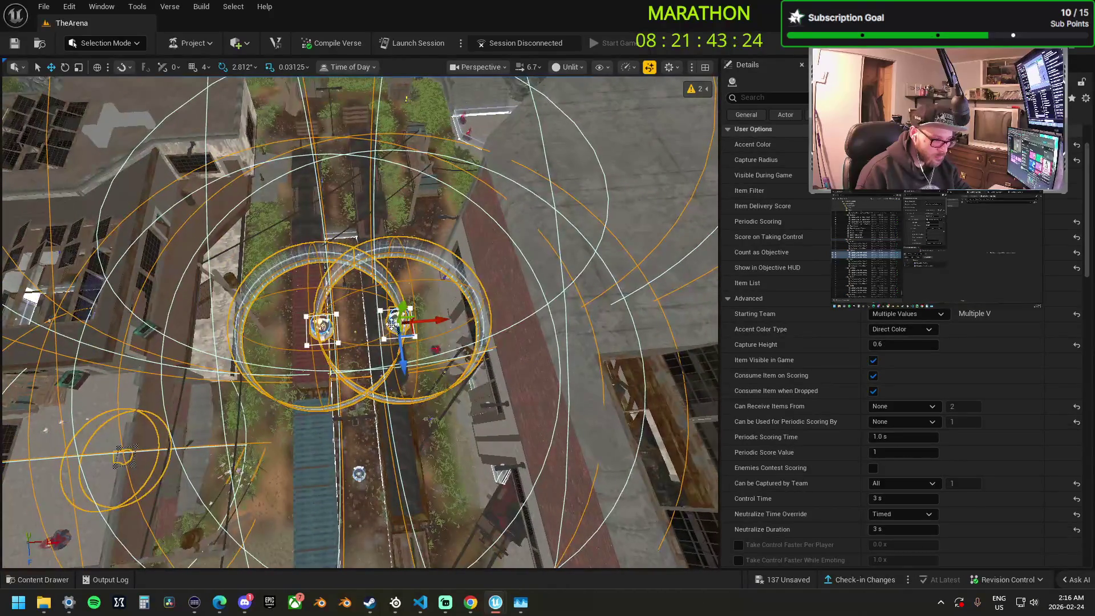
click(398, 333)
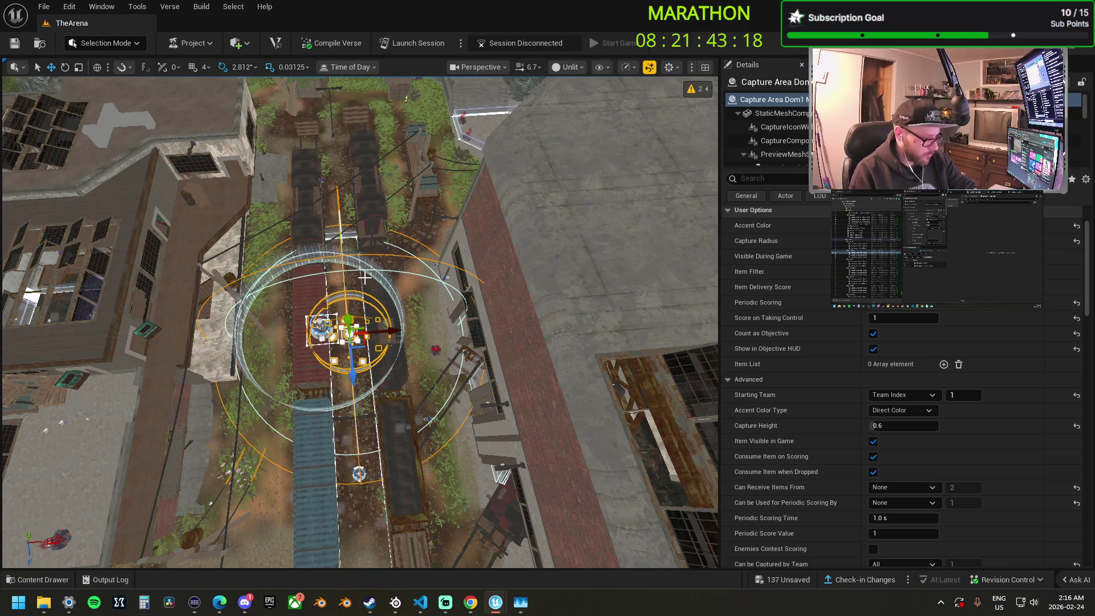
scroll(365, 278, up, 8)
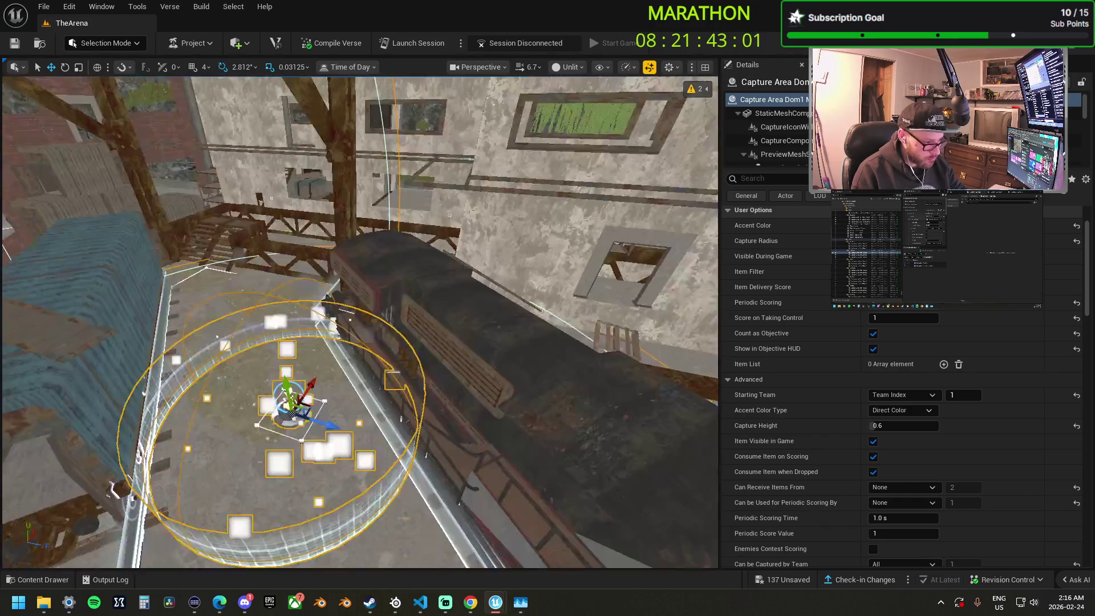
Fly across the arena past the helipad and select the green grid test platforms.
drag(251, 376, 251, 377)
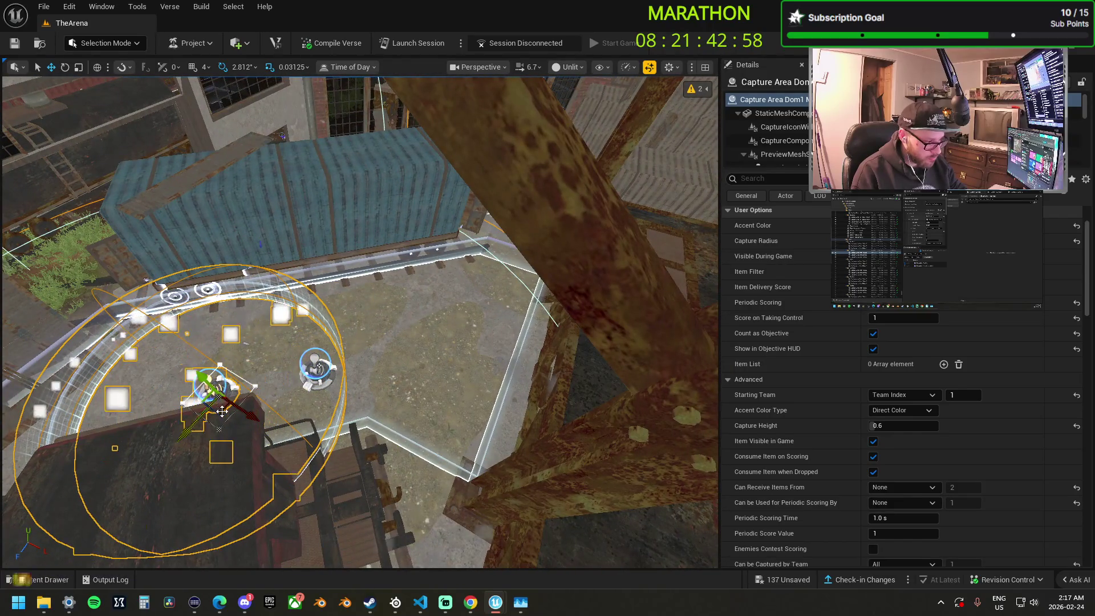
drag(494, 343, 494, 343)
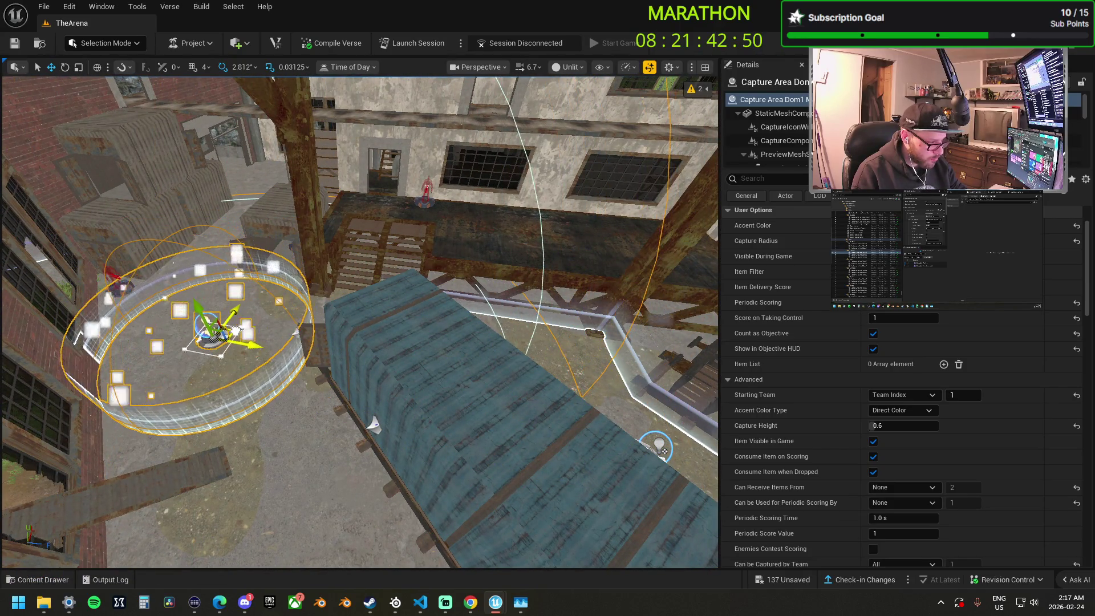
drag(374, 425, 373, 425)
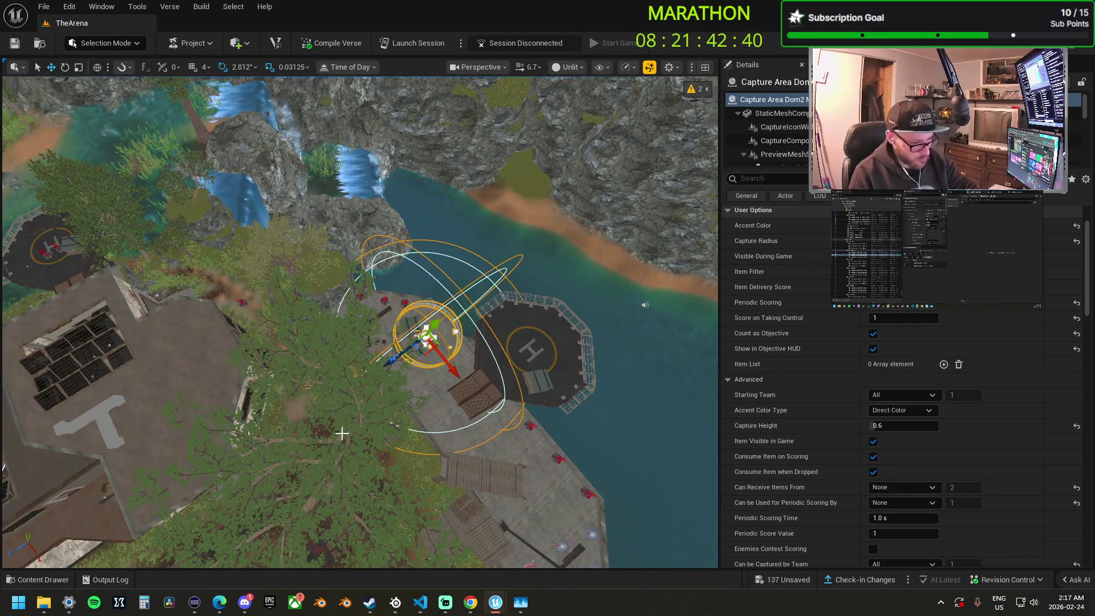
drag(374, 425, 373, 425)
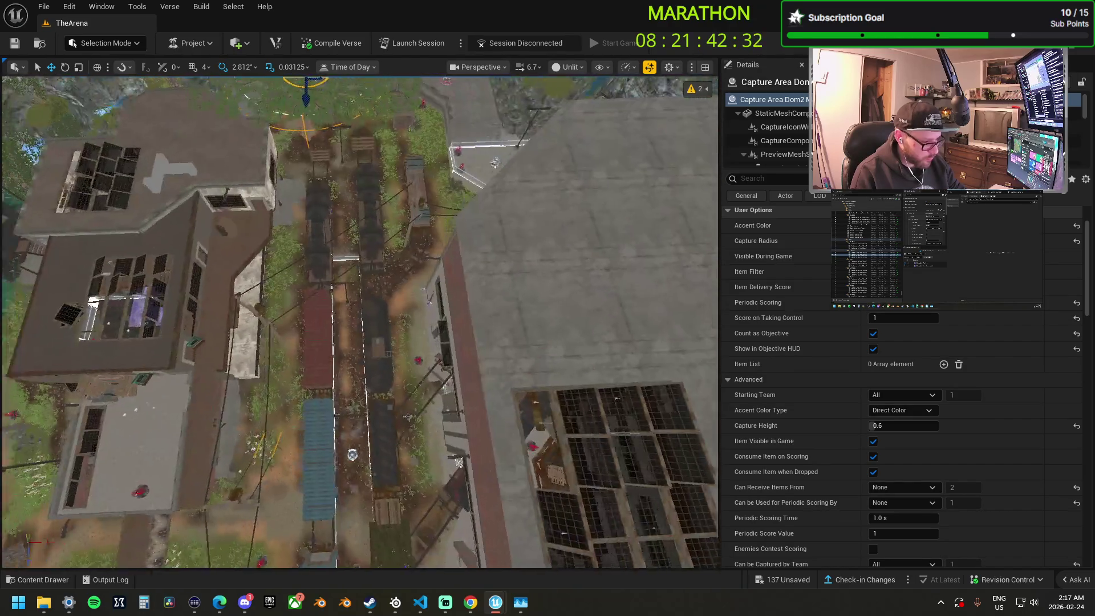
drag(374, 425, 404, 393)
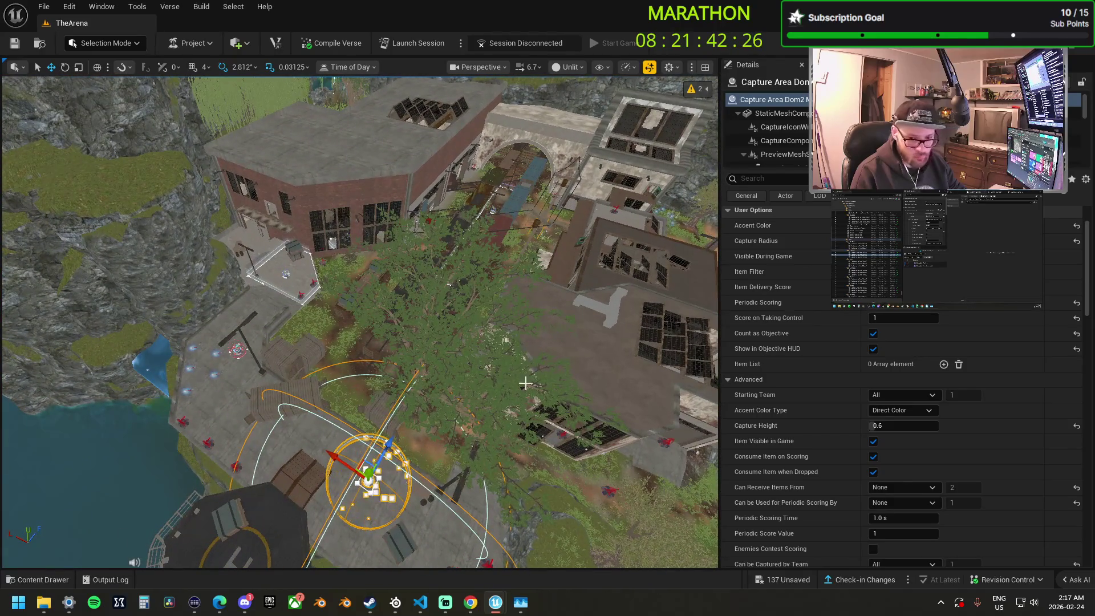
drag(486, 346, 454, 359)
click(451, 337)
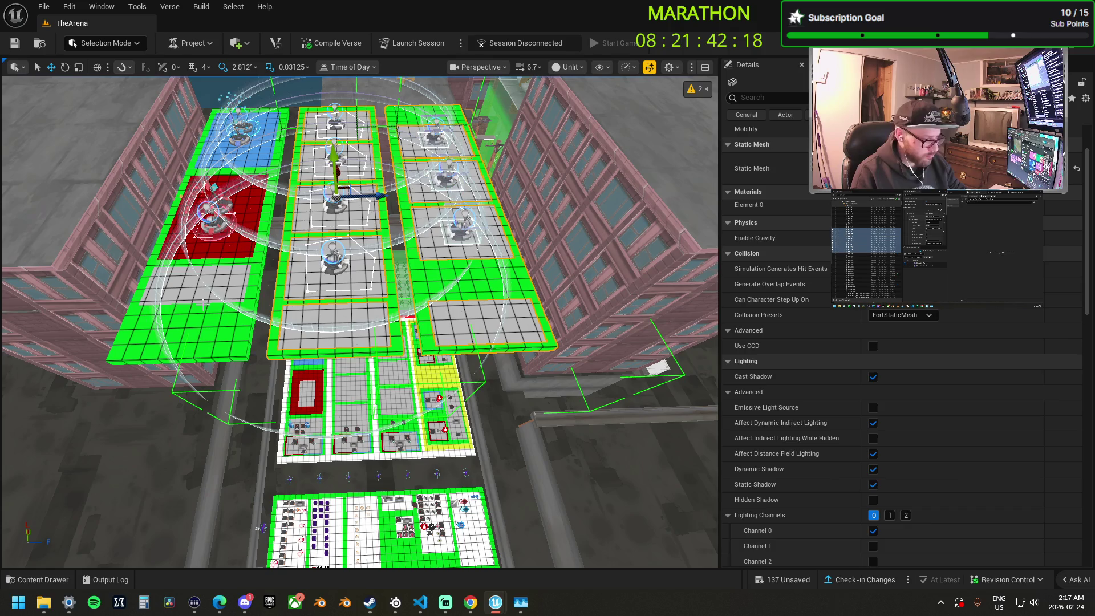
Delete the grouped green grid platforms, then multi-select every capture zone.
key(Delete)
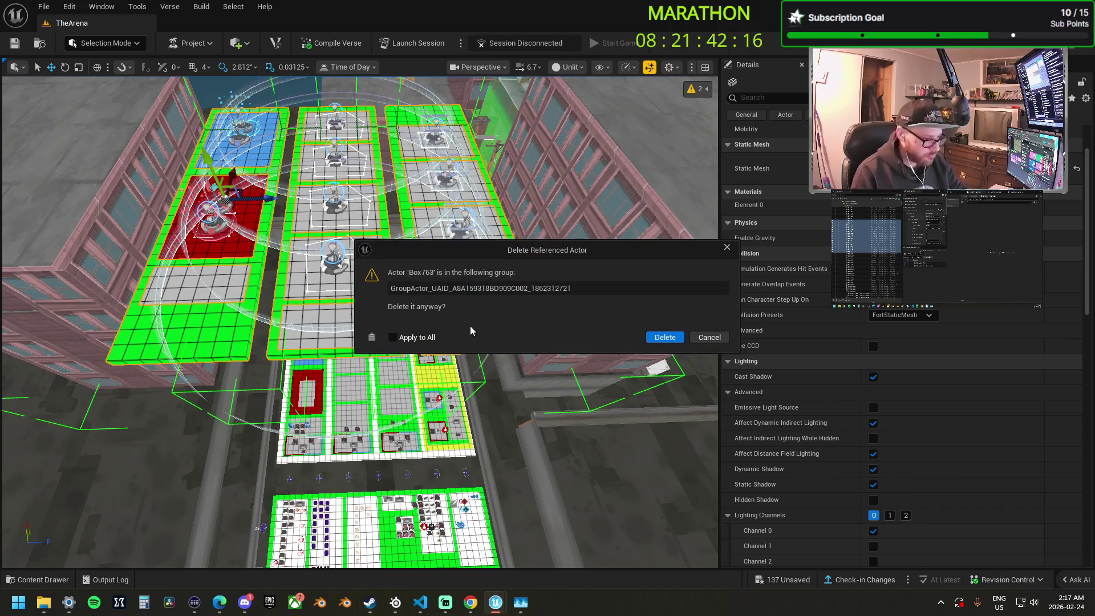
click(655, 338)
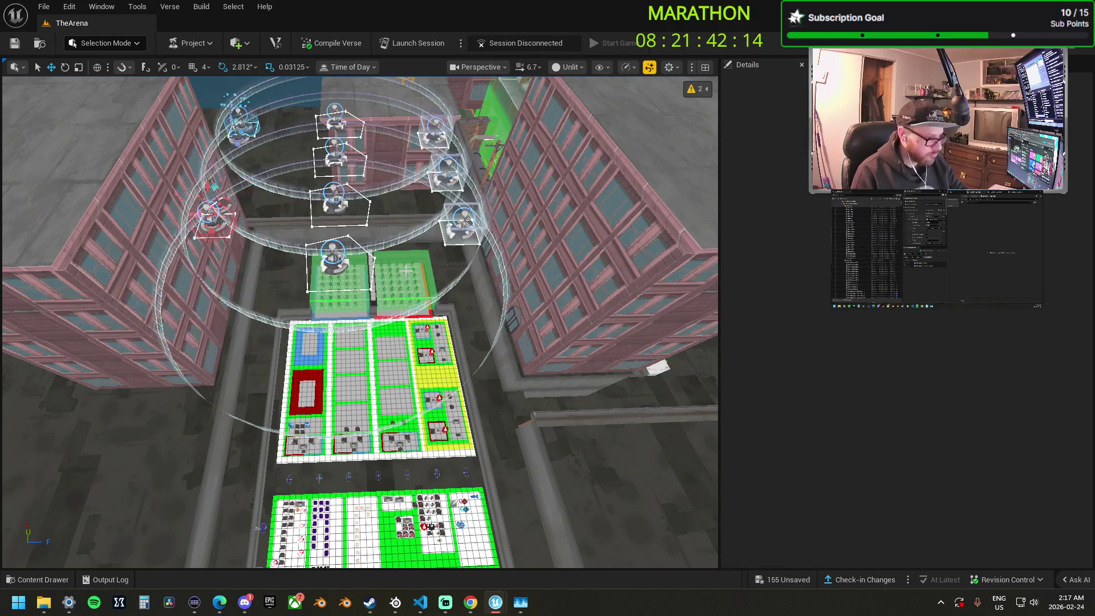
click(211, 216)
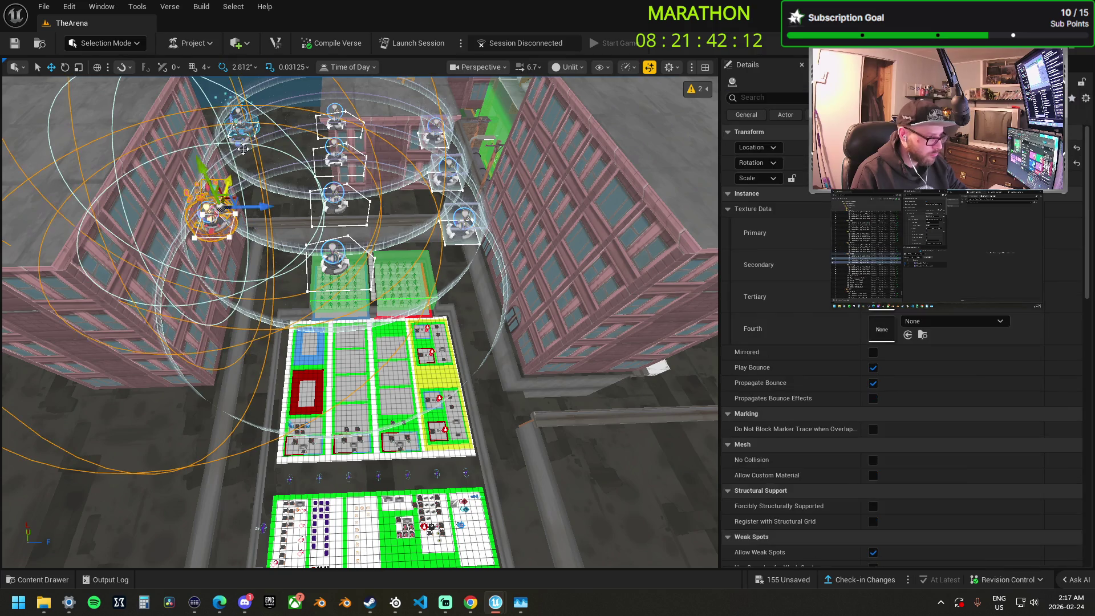
ctrl+click(333, 154)
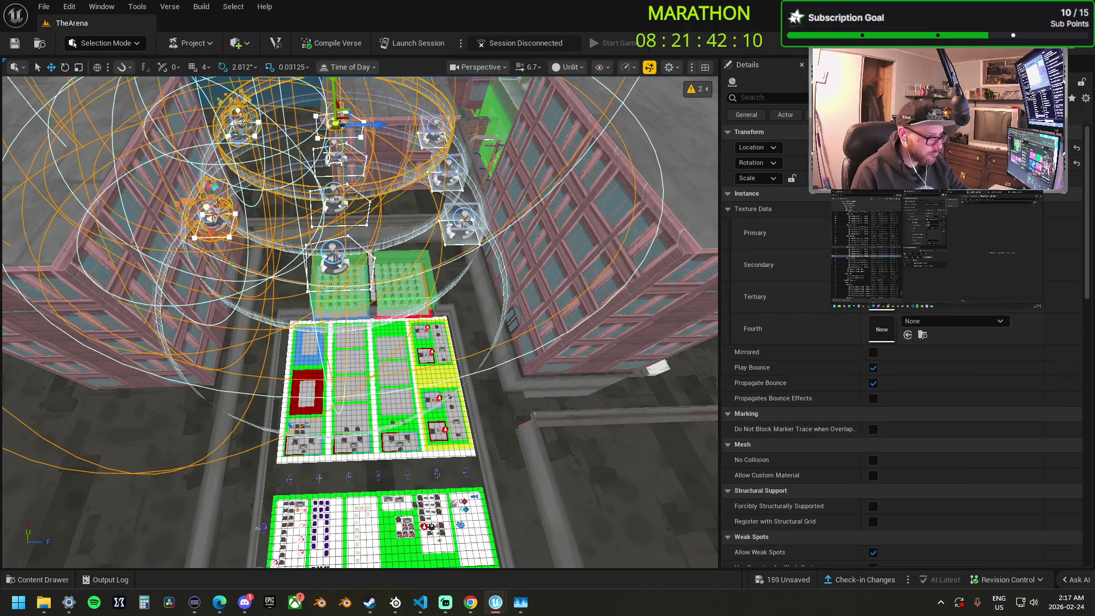
ctrl+click(336, 203)
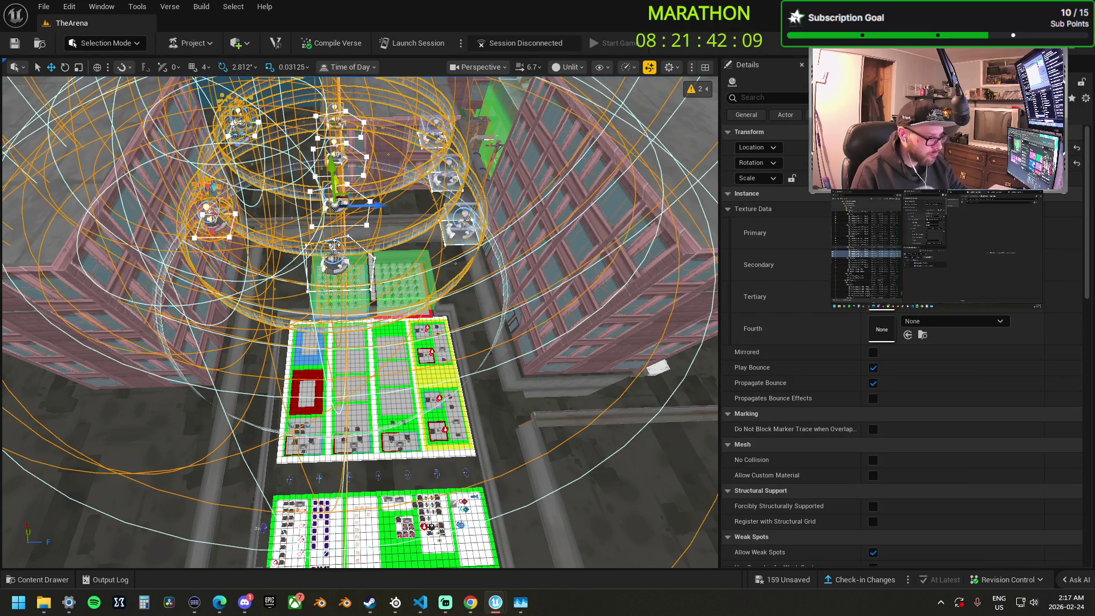
ctrl+click(340, 274)
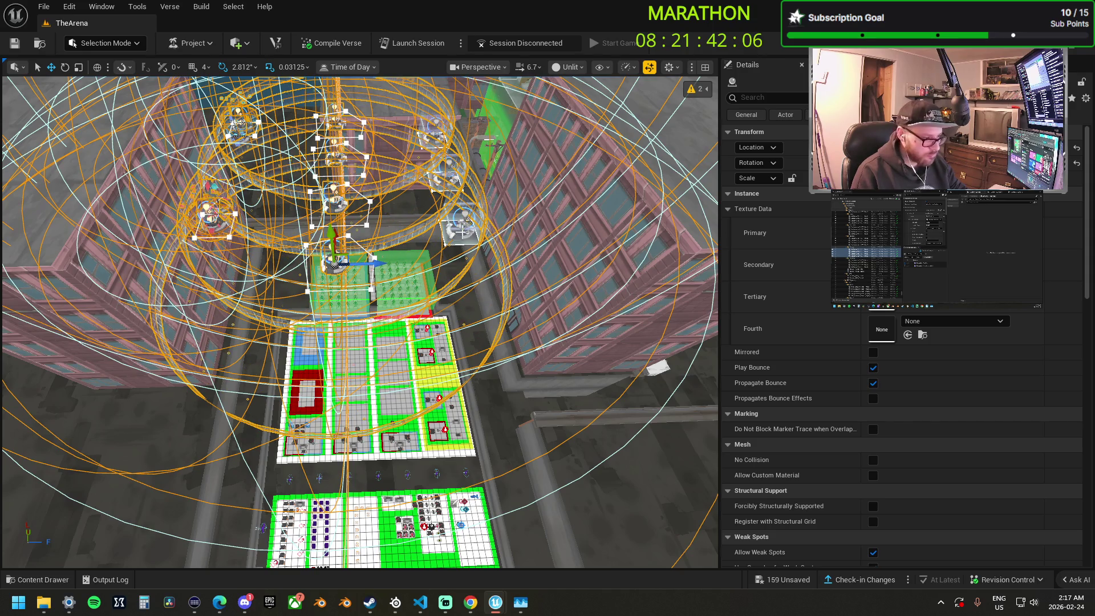
ctrl+click(462, 230)
ctrl+click(433, 149)
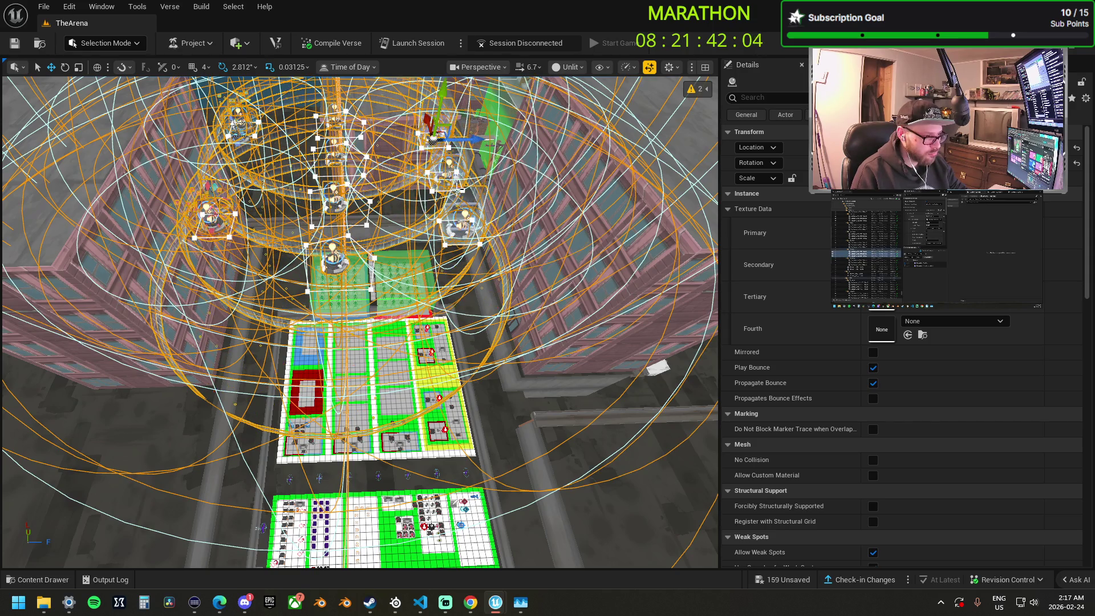
Fly back toward TheArena and frame the selected capture zones.
key(f)
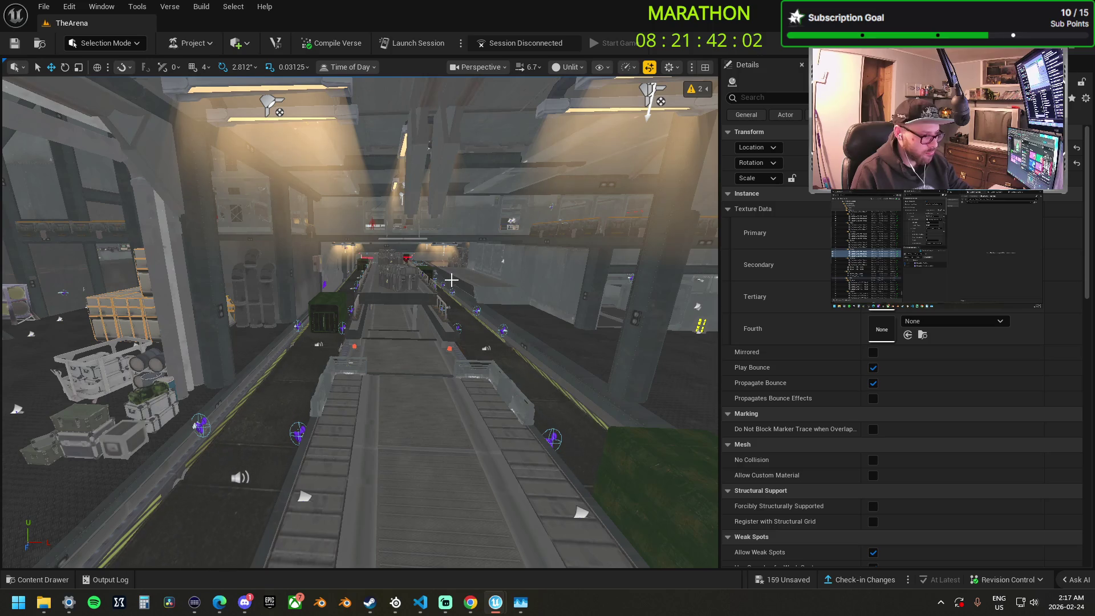
scroll(461, 195, up, 3)
scroll(360, 322, up, 2)
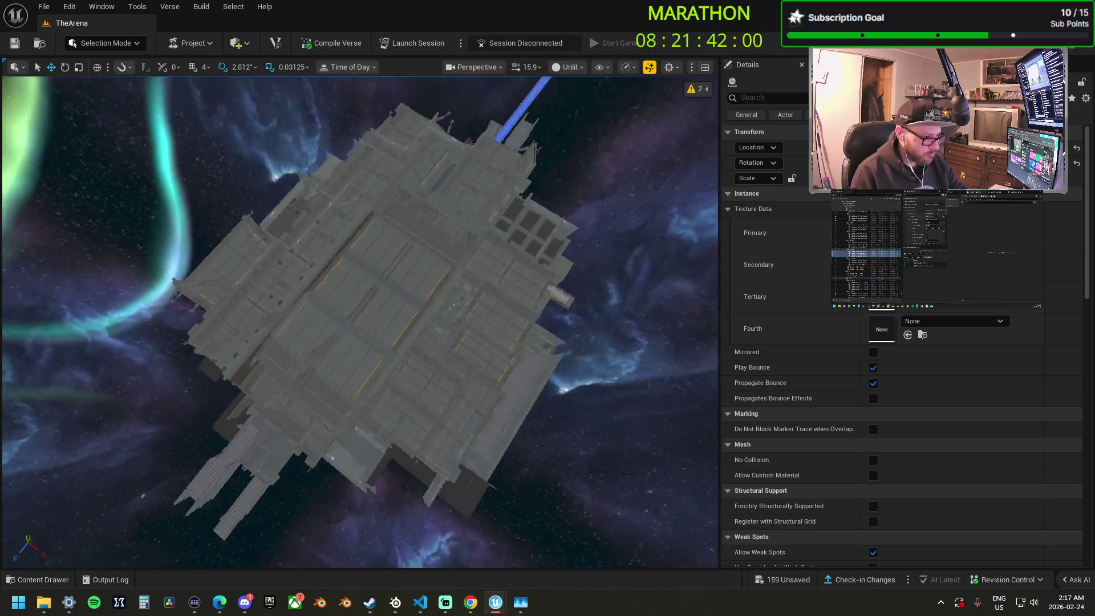
key(s)
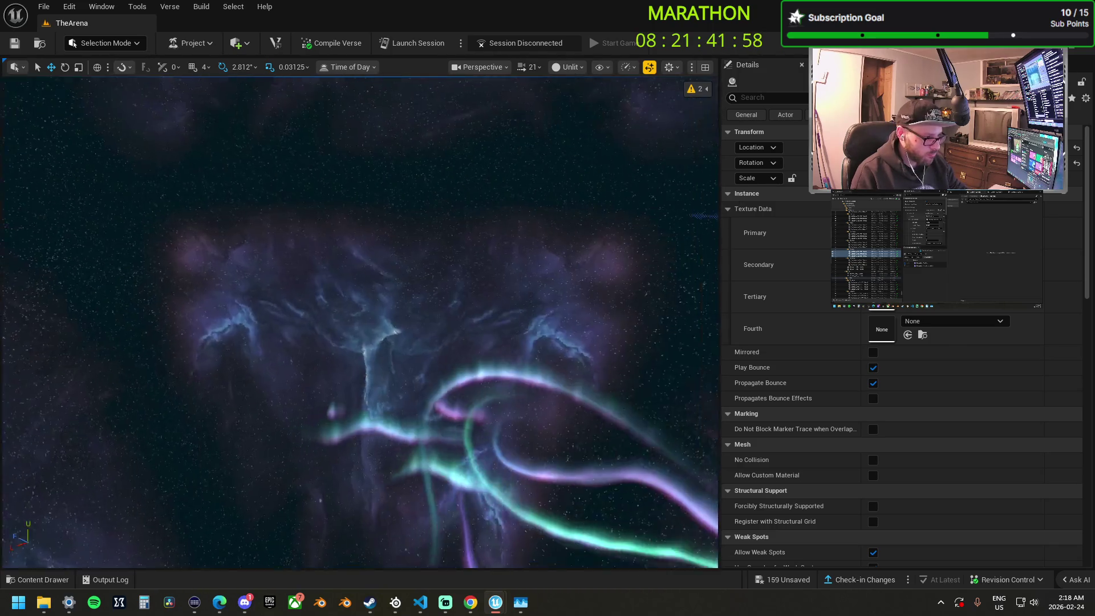
key(s)
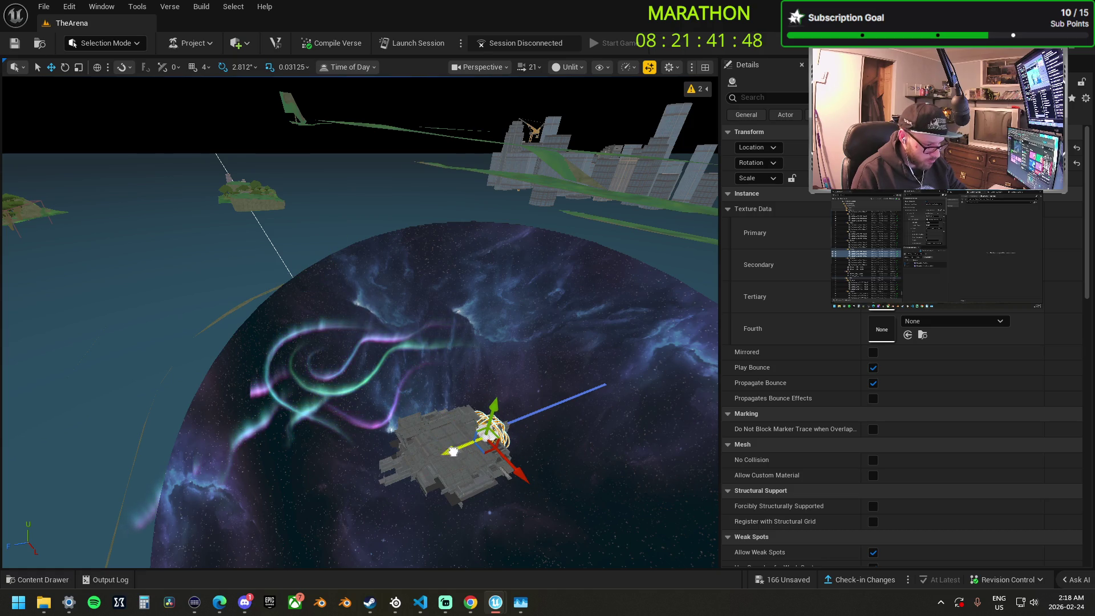
key(f)
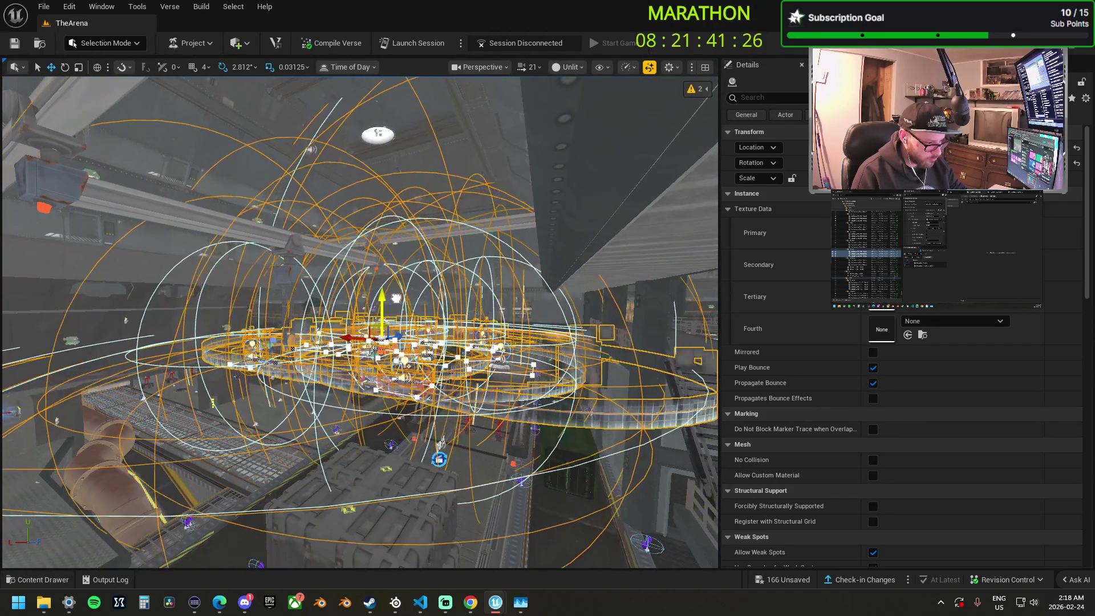
Select the Capture Area Flag device and switch the viewport to lit, then back to unlit.
click(414, 385)
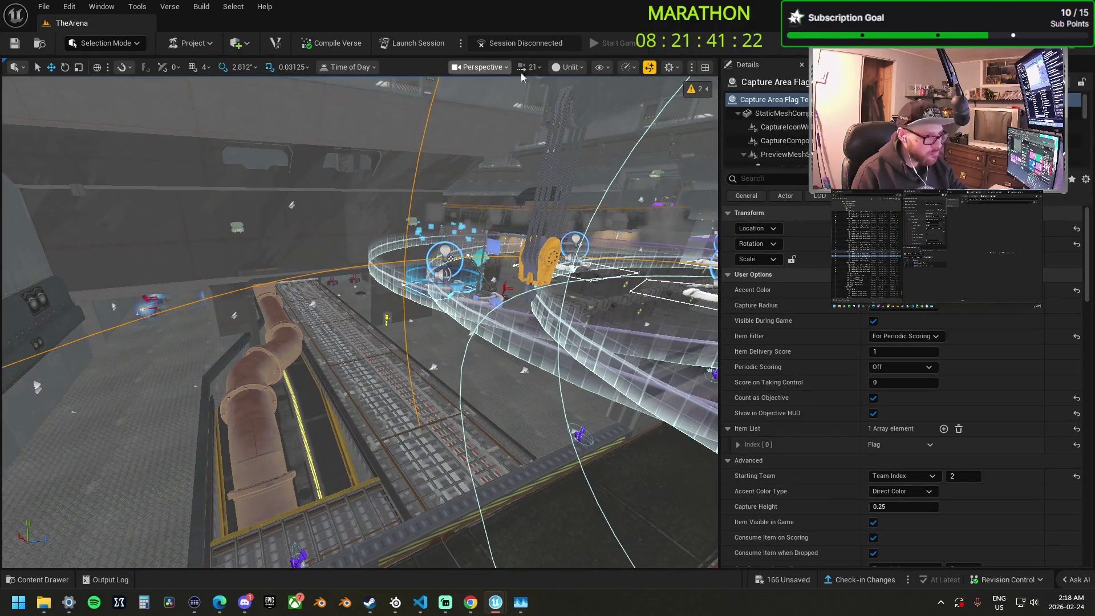
click(572, 70)
click(585, 90)
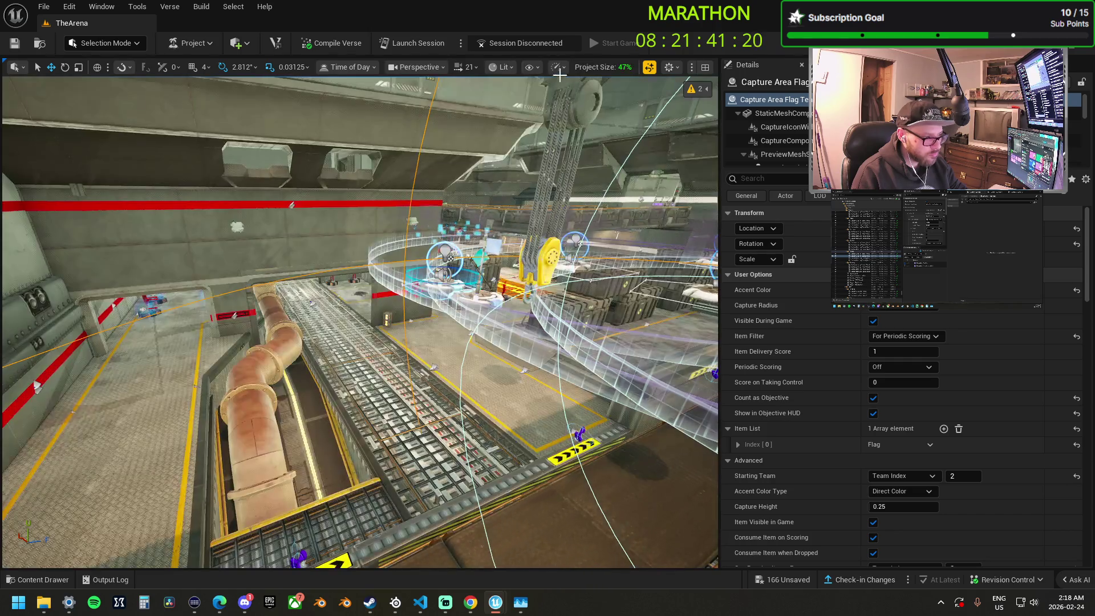
click(503, 67)
click(526, 123)
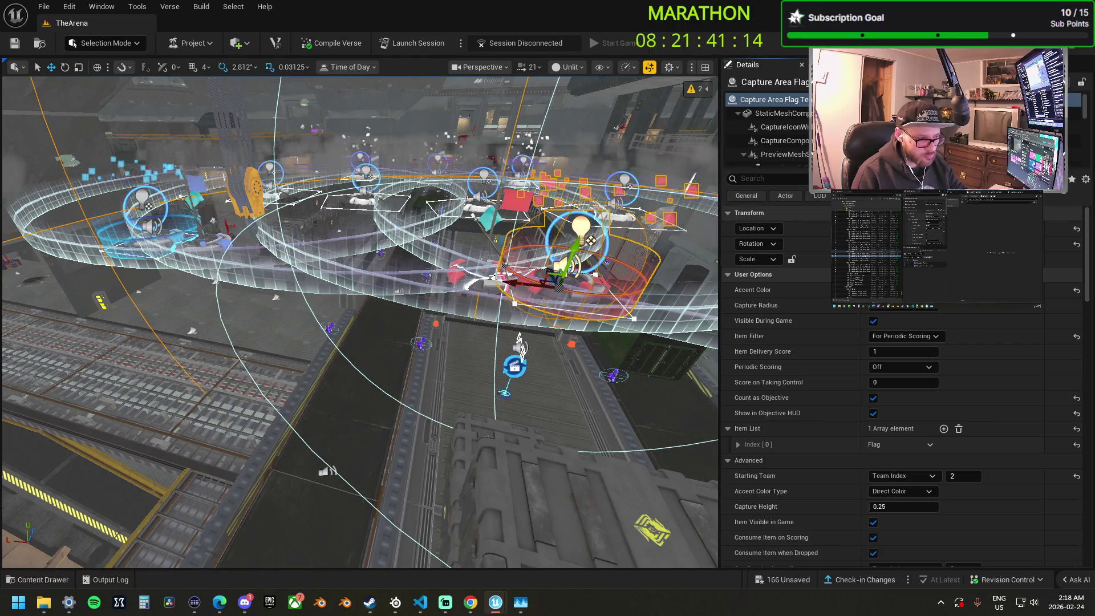
Move the nearby capture item device right across the floor by the red spawn pads.
click(468, 274)
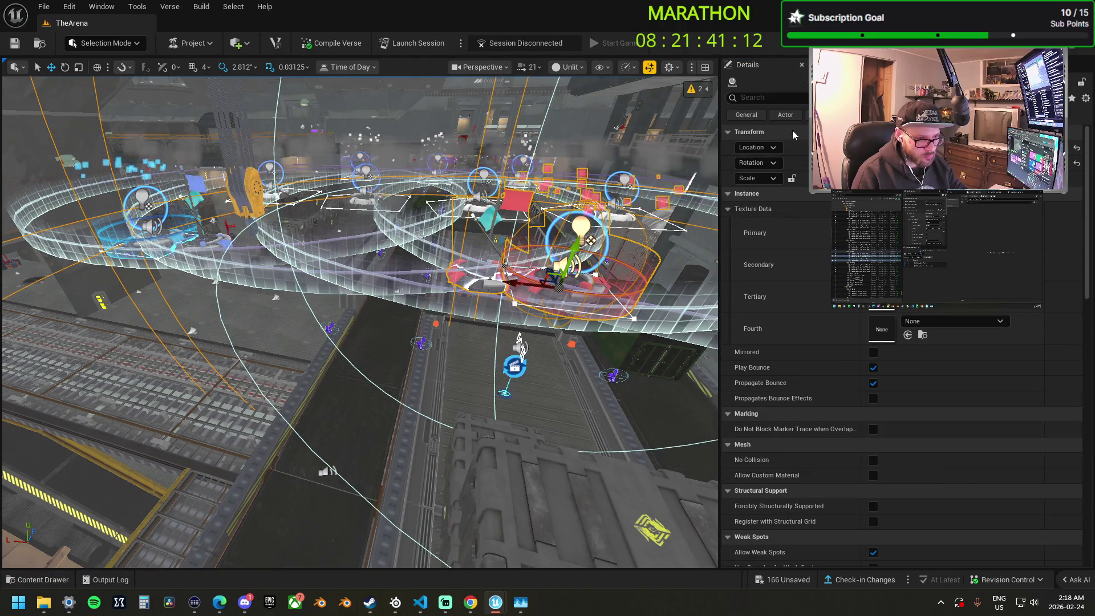
drag(510, 285, 434, 314)
drag(591, 240, 510, 388)
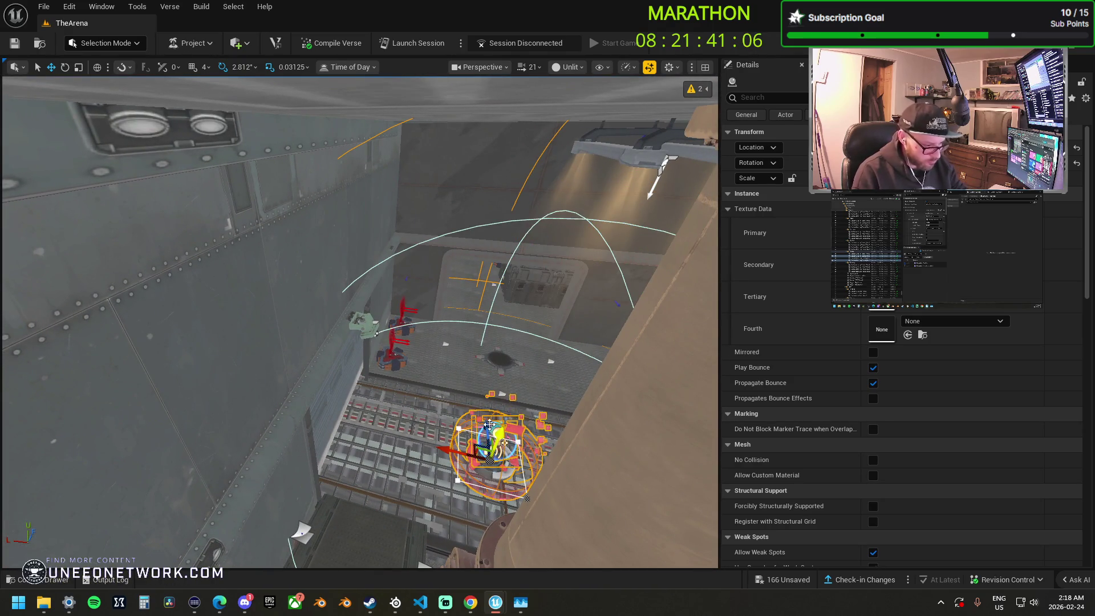
key(f)
scroll(365, 357, up, 2)
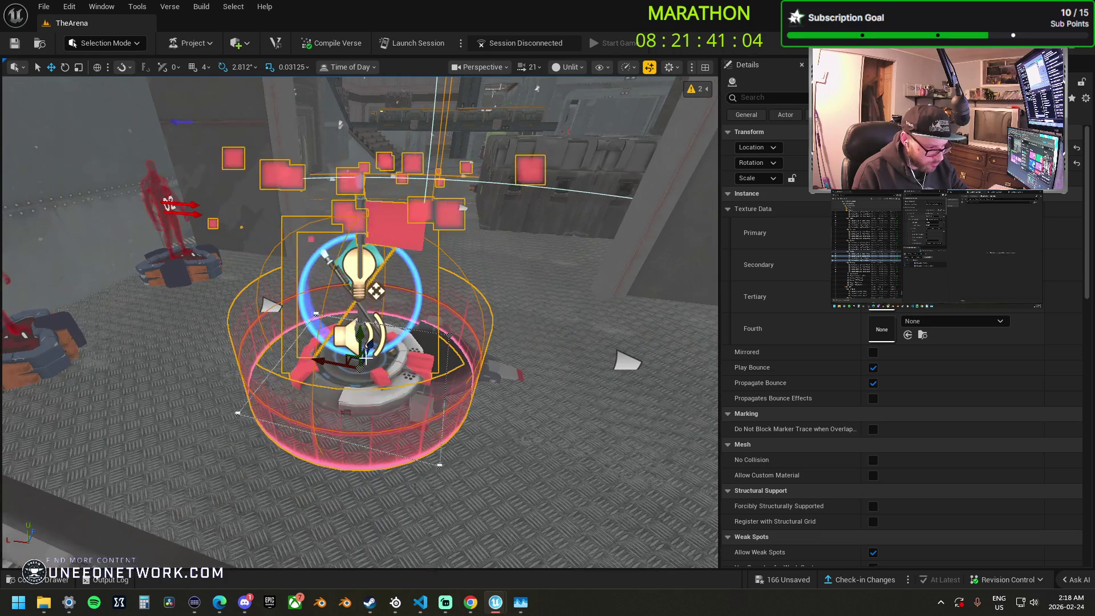
drag(317, 363, 443, 404)
mouse_move(446, 299)
mouse_down()
mouse_move(376, 316)
mouse_move(327, 366)
mouse_up()
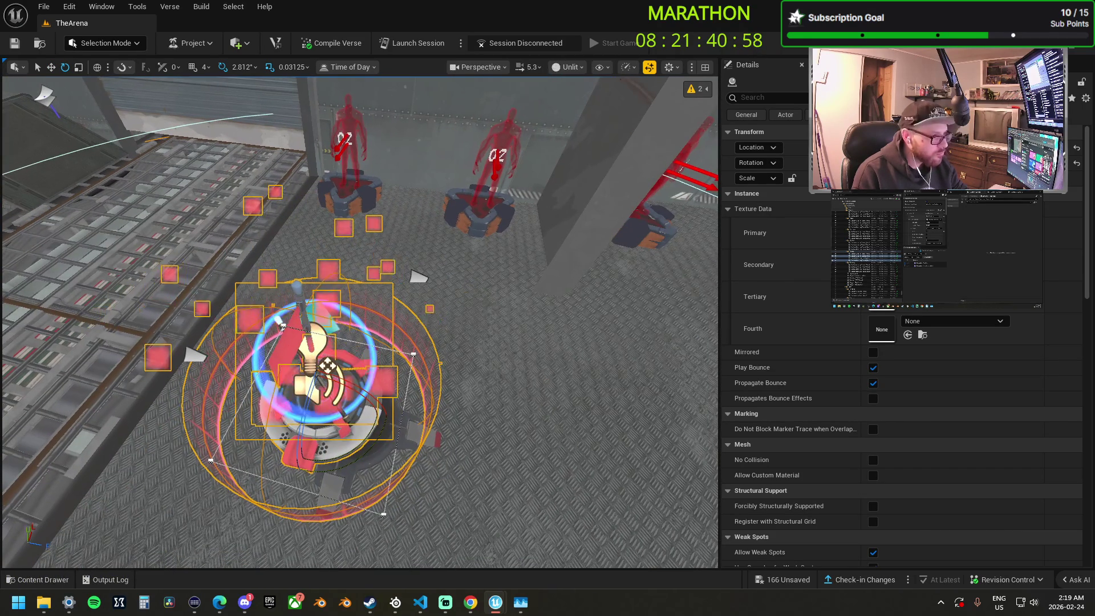
scroll(430, 434, down, 1)
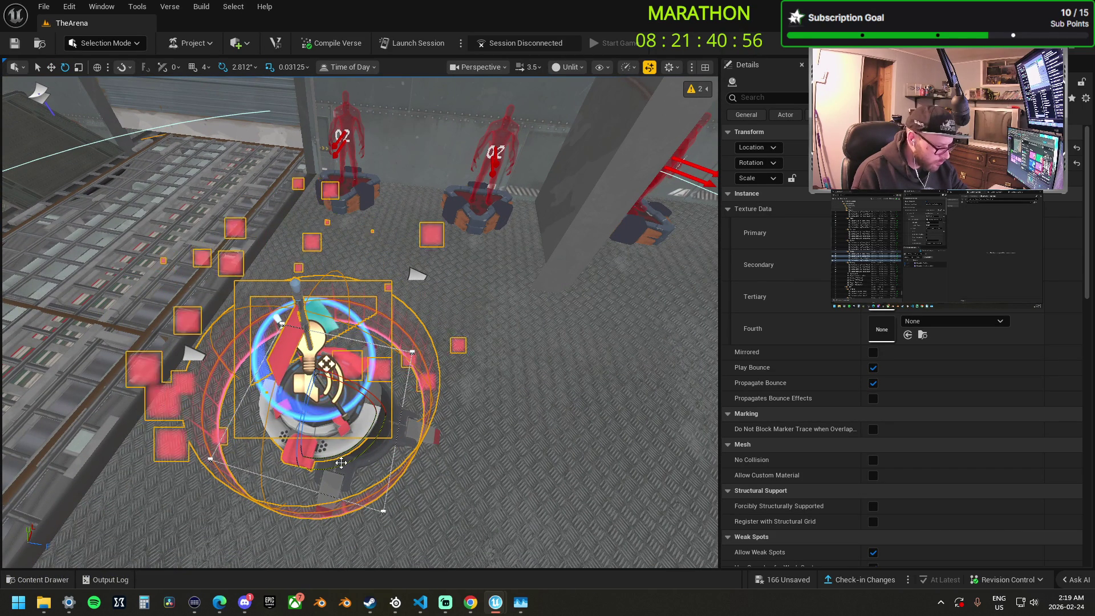
Rotate the capture item device 90 degrees and check its surroundings.
drag(341, 463, 311, 462)
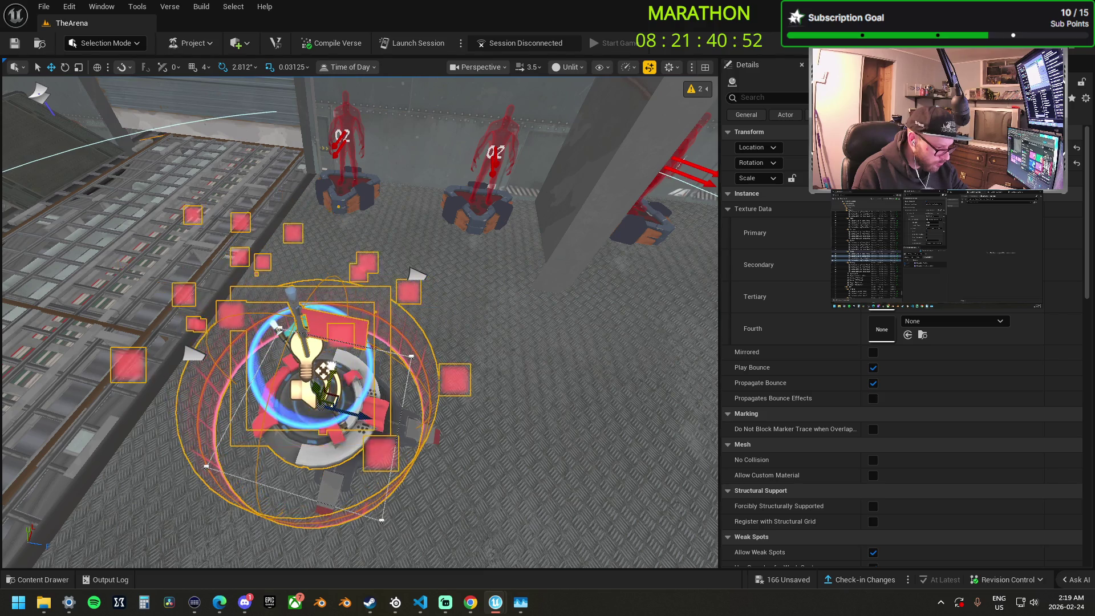
scroll(331, 408, up, 1)
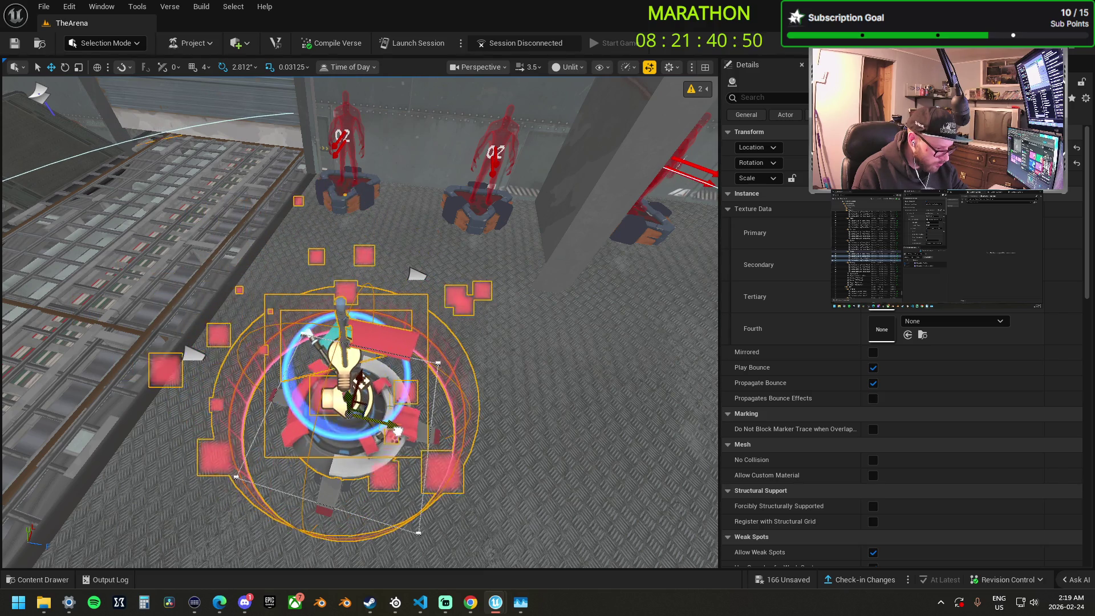
scroll(360, 319, down, 3)
key(Right)
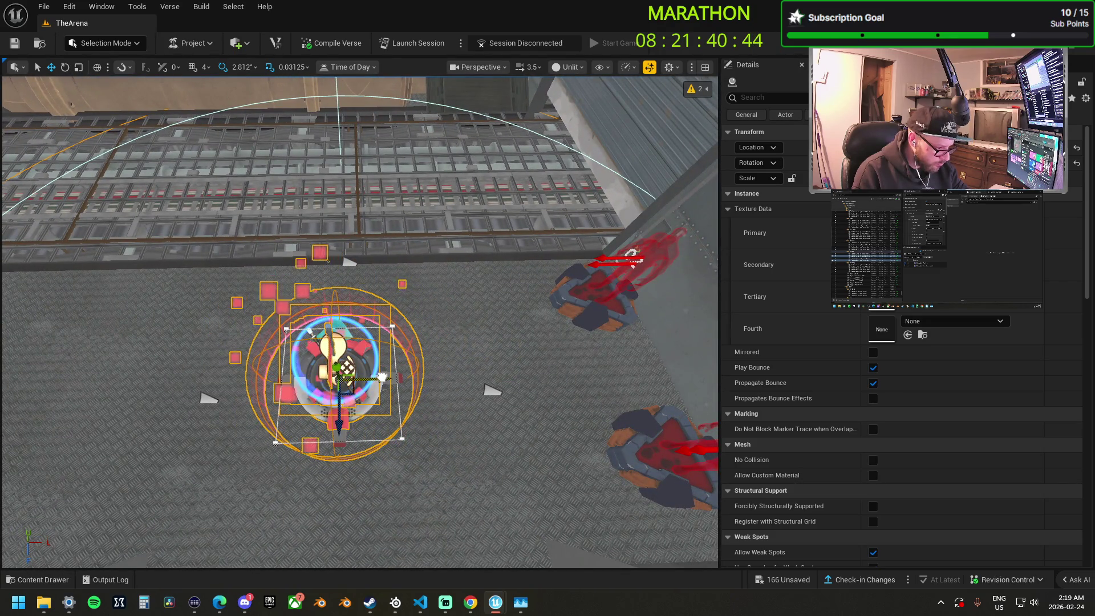
drag(354, 387, 431, 339)
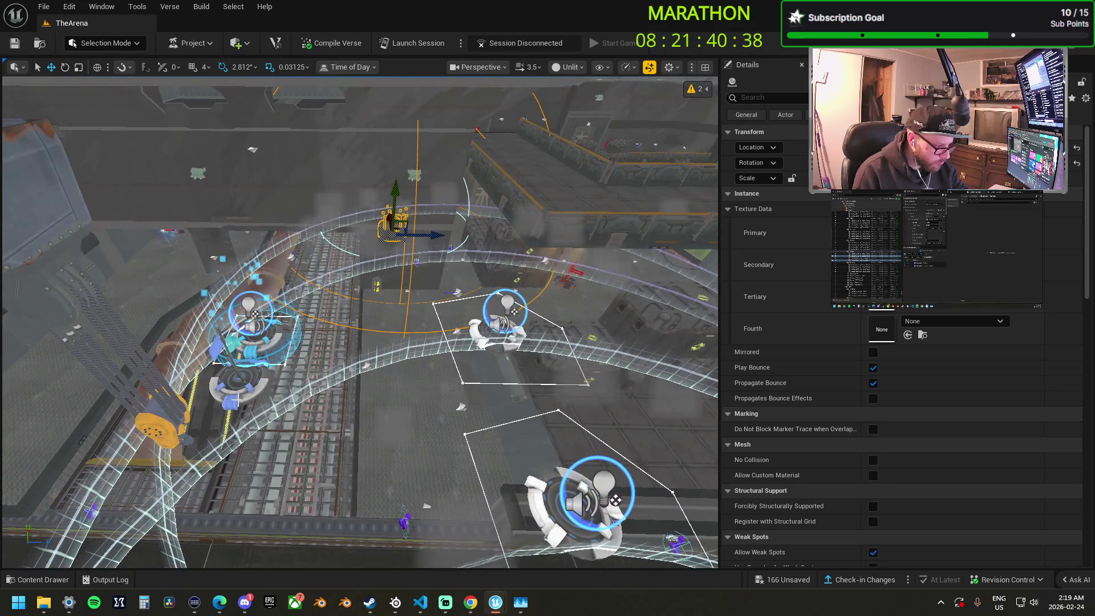
click(239, 350)
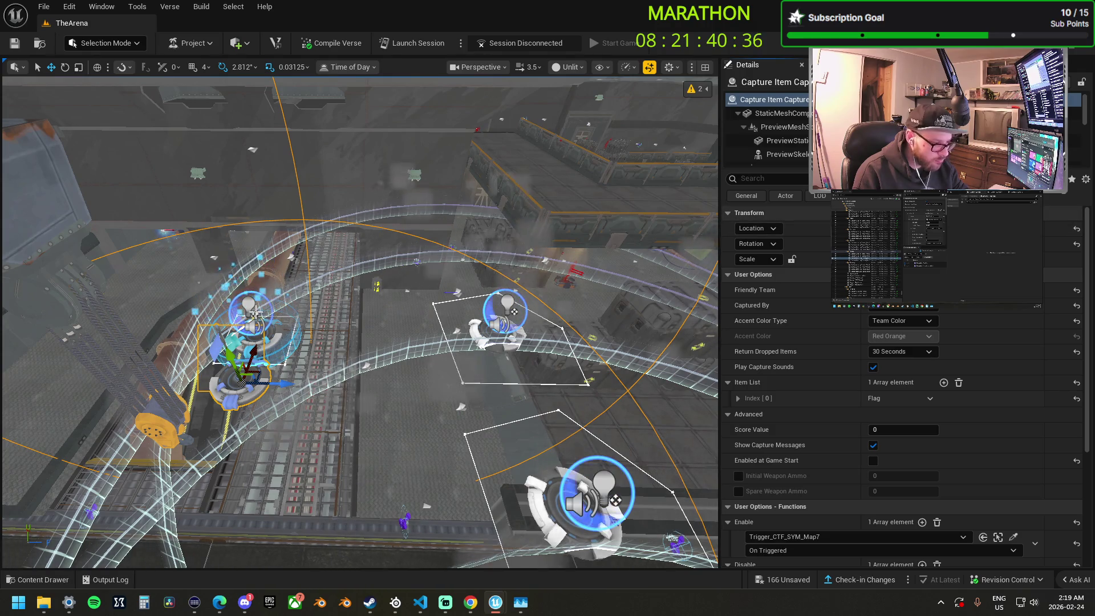
Shift the overlapping capture item device down-left off the track and inspect its placement.
click(245, 331)
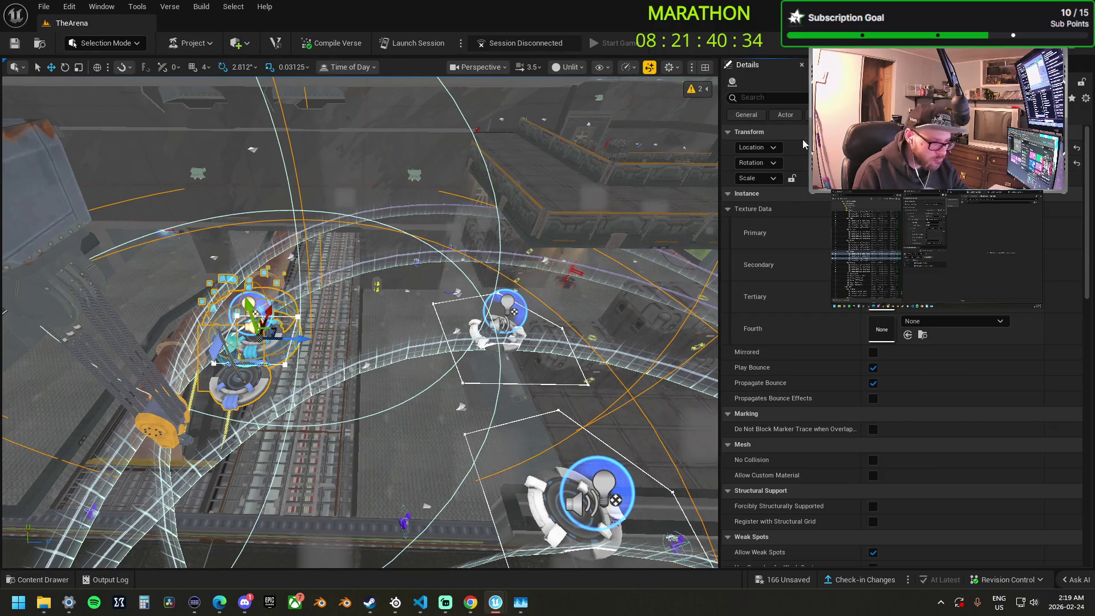
drag(259, 334, 243, 371)
mouse_move(329, 400)
mouse_down()
mouse_move(322, 394)
mouse_move(314, 411)
mouse_move(330, 405)
mouse_move(320, 399)
mouse_move(327, 387)
mouse_move(333, 399)
mouse_move(528, 349)
mouse_move(514, 351)
mouse_move(496, 365)
mouse_move(539, 355)
mouse_up()
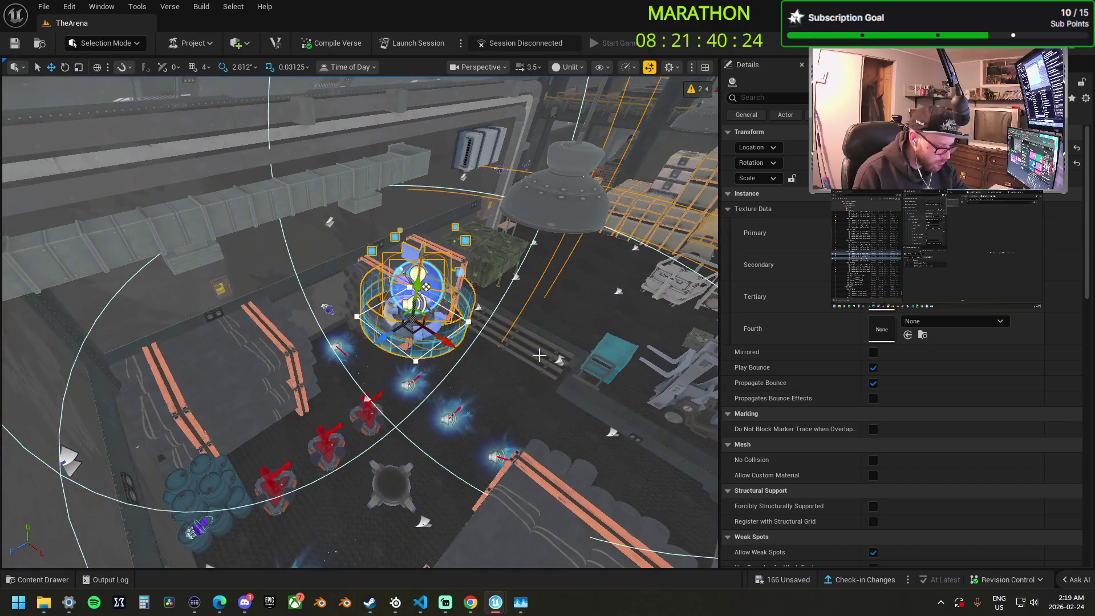
key(f)
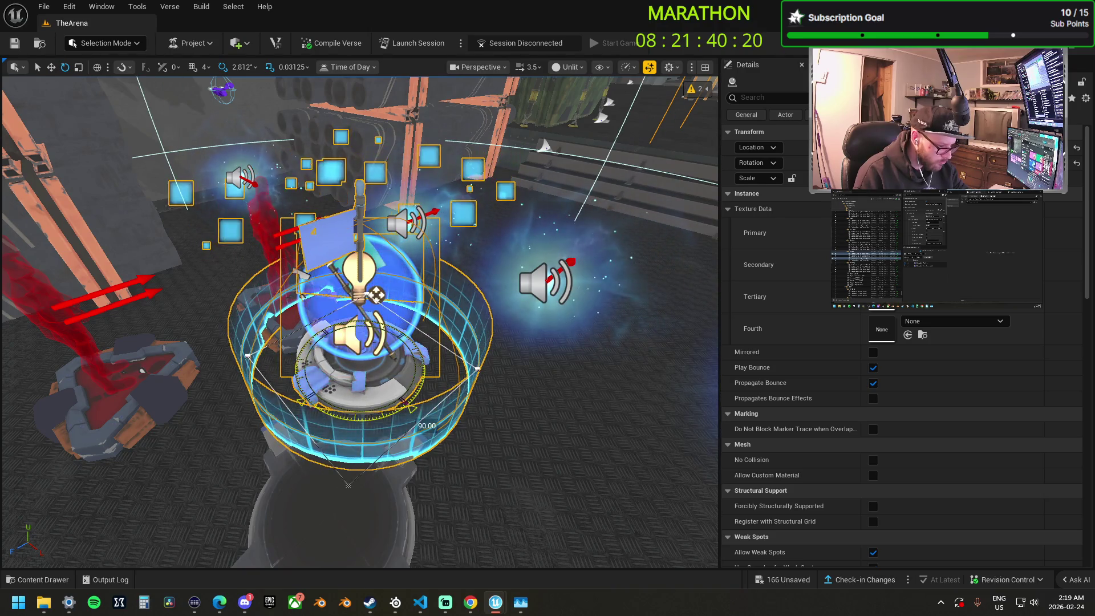
drag(539, 356, 579, 355)
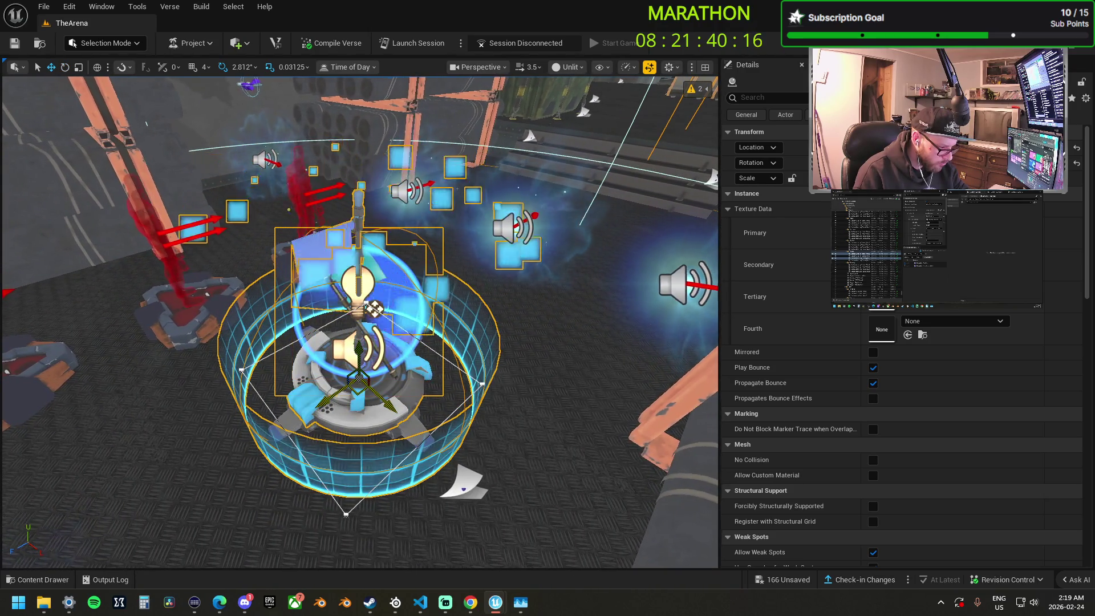
drag(348, 380, 347, 276)
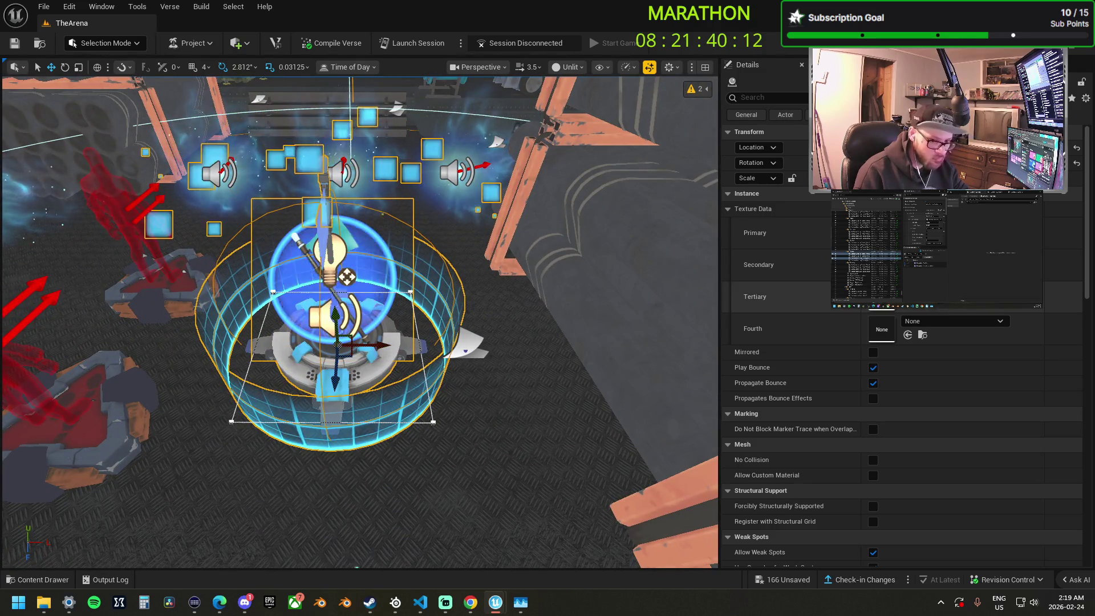
scroll(508, 362, down, 10)
scroll(360, 322, up, 2)
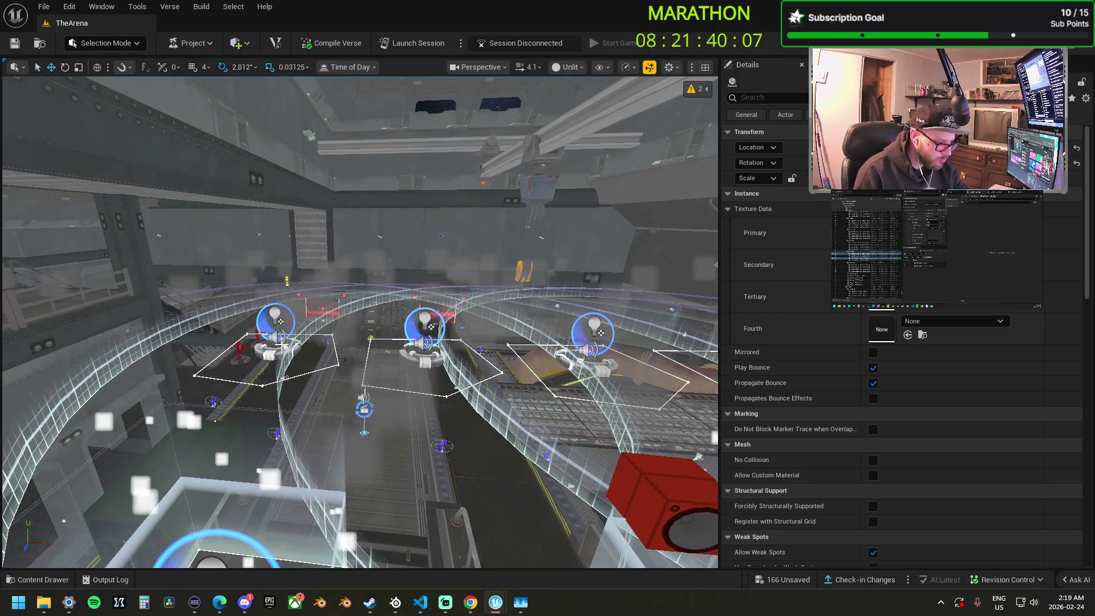
Change Capture Area 1 KOTH's Capture Height from 0.25 to 0.6.
click(397, 344)
drag(398, 345, 478, 344)
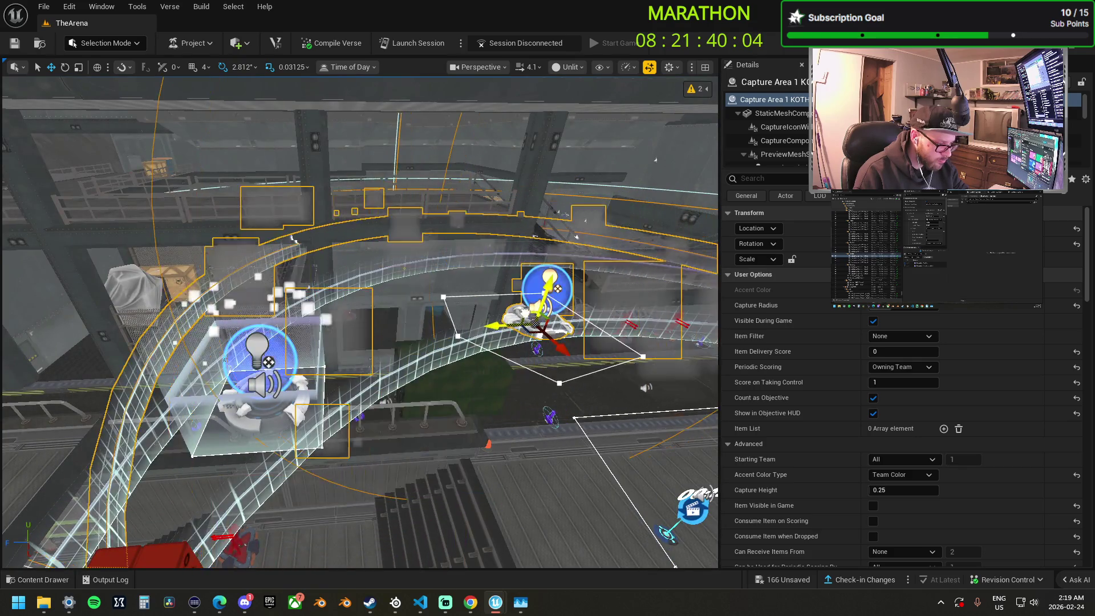
scroll(546, 323, up, 5)
mouse_move(546, 322)
mouse_down()
mouse_move(644, 308)
mouse_move(319, 331)
mouse_move(426, 333)
mouse_up()
scroll(919, 422, down, 3)
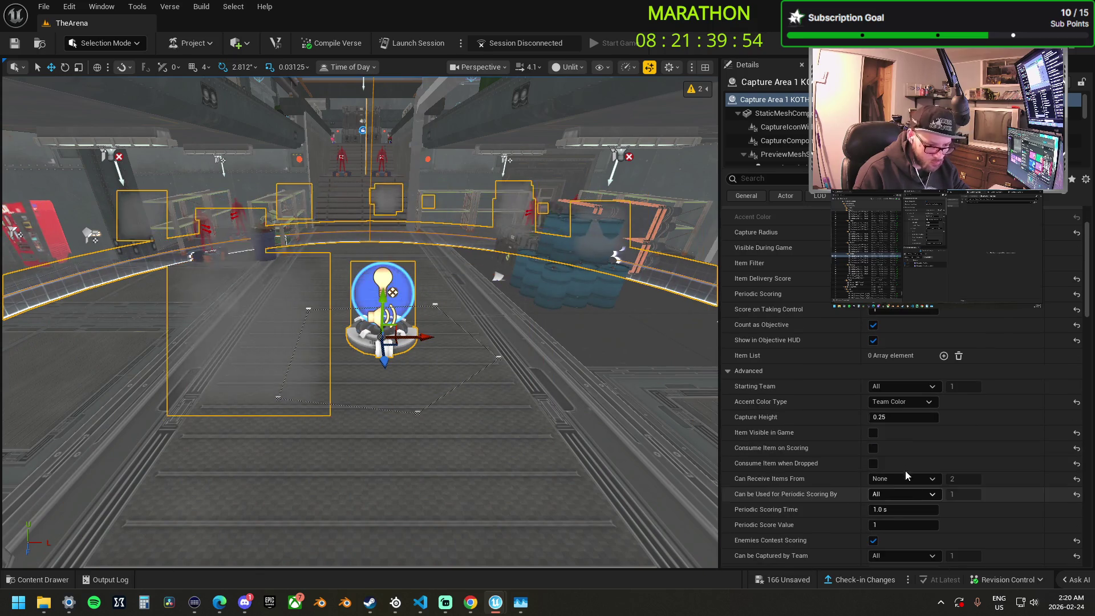
scroll(873, 362, down, 3)
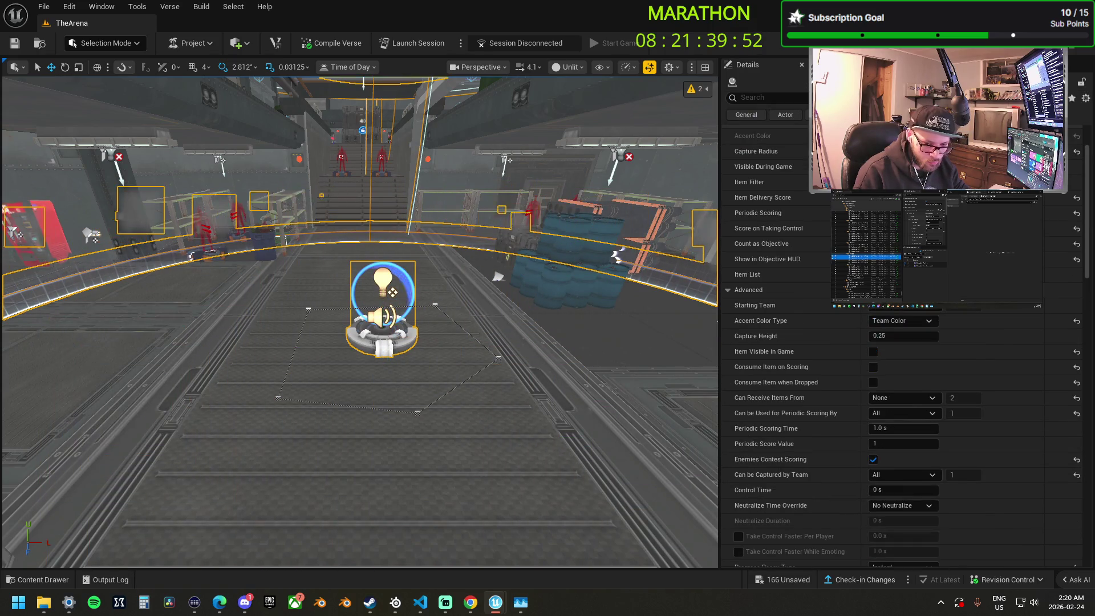
click(900, 336)
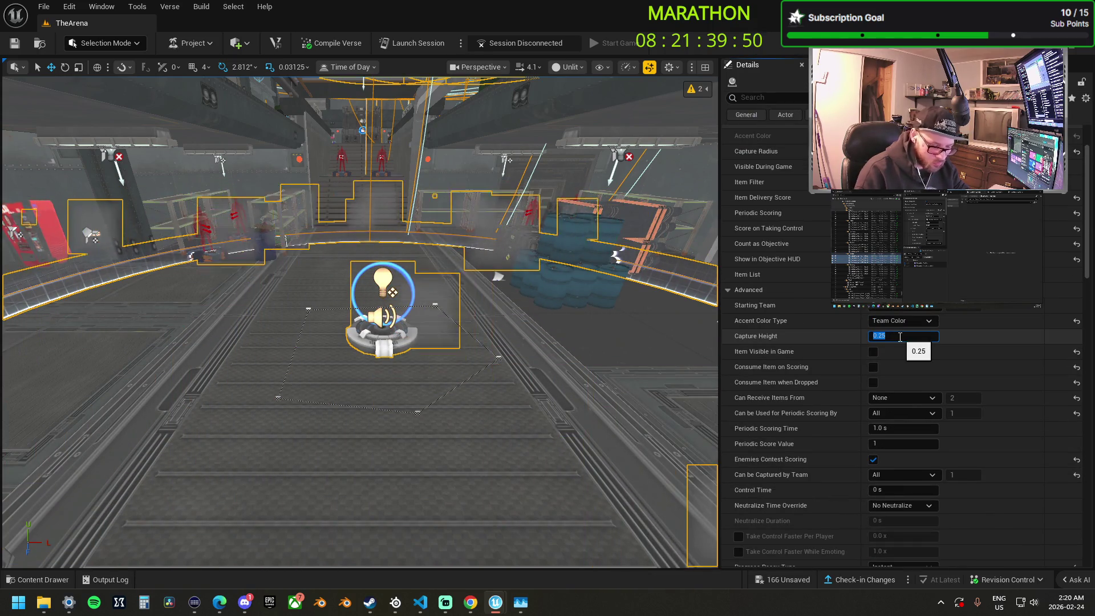
text(0.6)
key(Return)
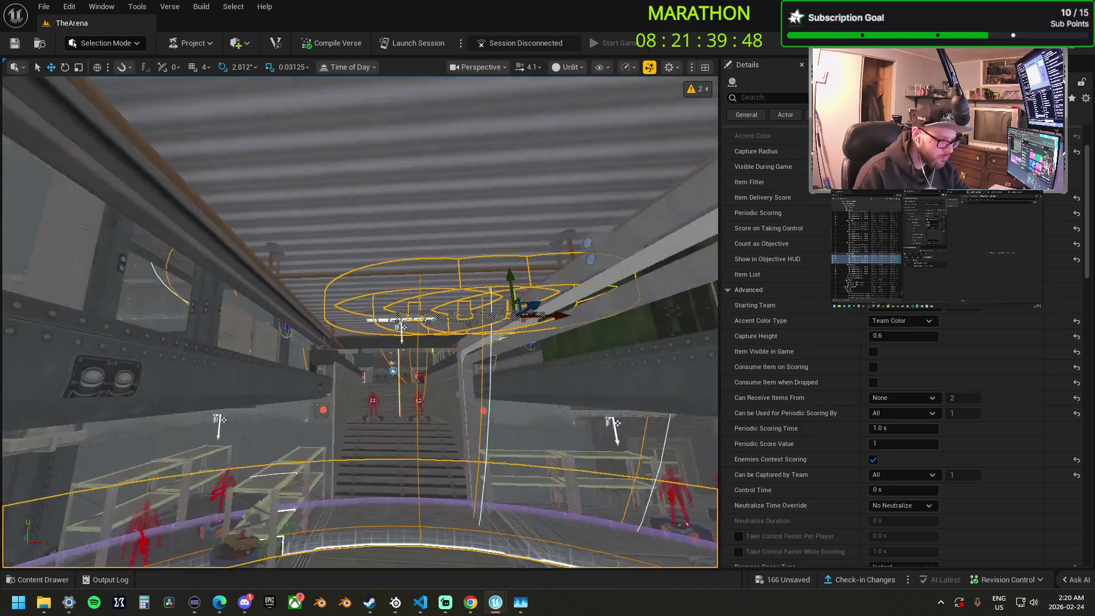
drag(402, 326, 359, 319)
click(440, 388)
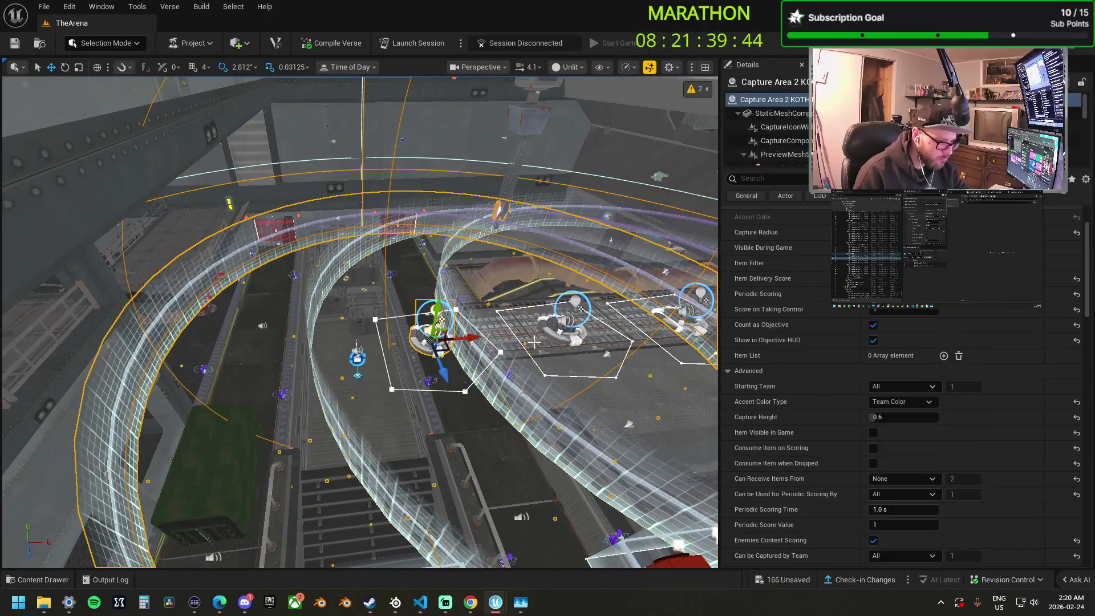
Frame Capture Area 2 KOTH and orbit to look down on it.
key(f)
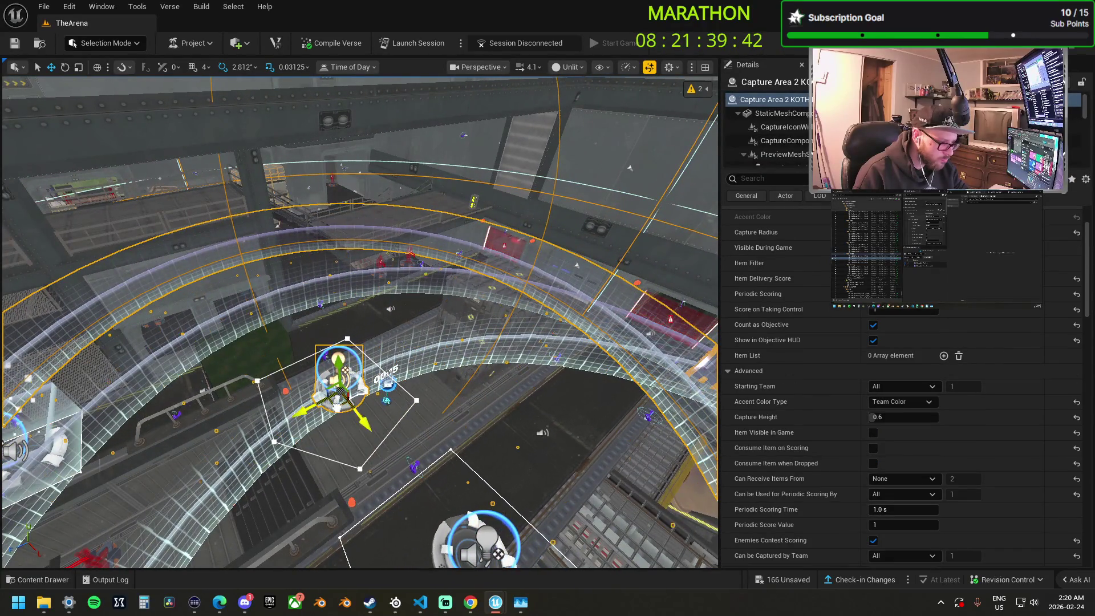
key(f)
drag(360, 319, 325, 319)
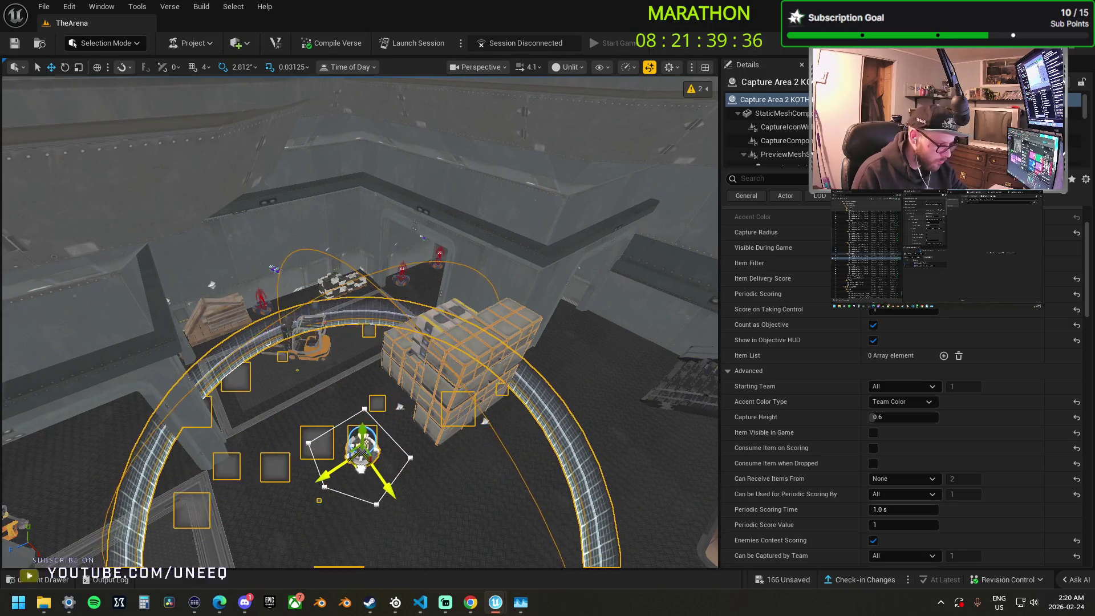
mouse_move(325, 319)
mouse_down()
mouse_move(279, 251)
mouse_move(378, 421)
mouse_move(445, 347)
mouse_move(439, 325)
mouse_move(440, 348)
mouse_move(362, 286)
mouse_move(331, 308)
mouse_move(288, 279)
mouse_up()
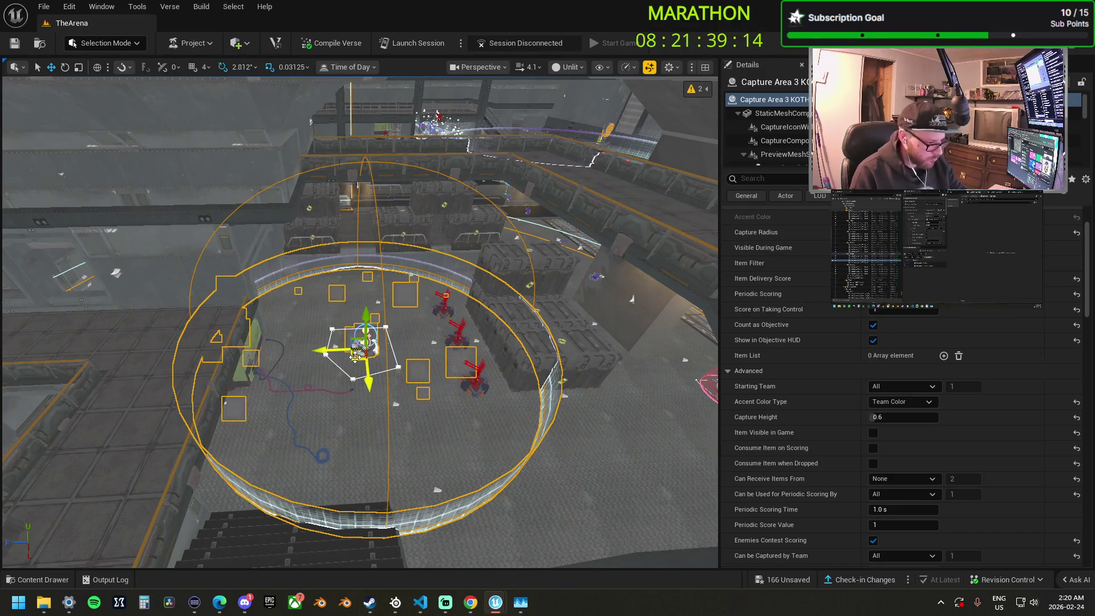
Fly across the arena to the domination zones and select the middle and right ones.
mouse_move(404, 335)
mouse_down()
mouse_move(379, 319)
mouse_move(408, 355)
mouse_move(569, 274)
mouse_up()
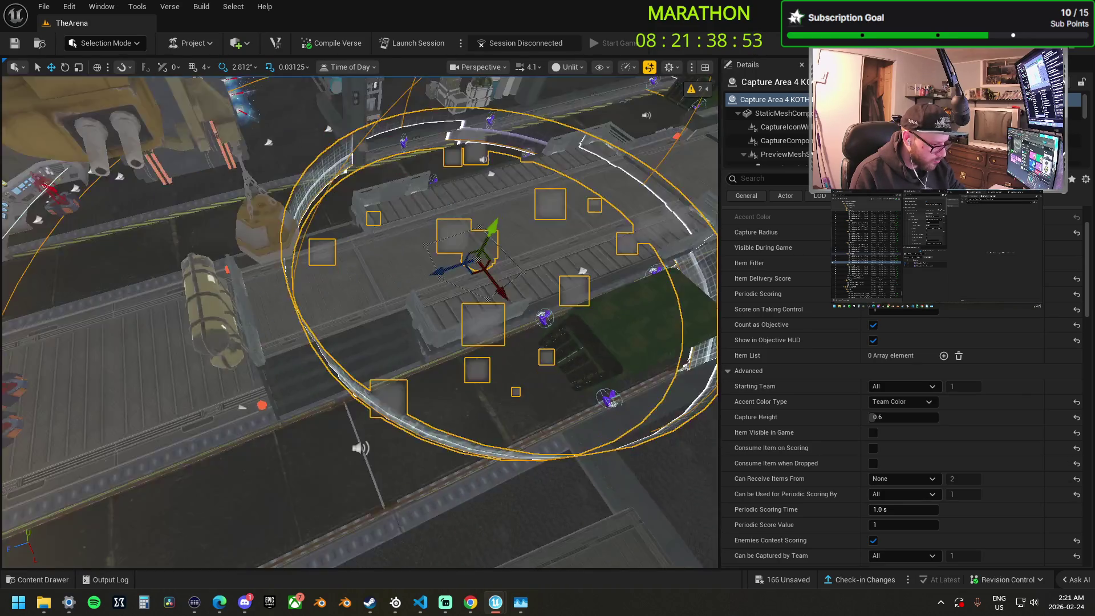
drag(403, 390, 403, 390)
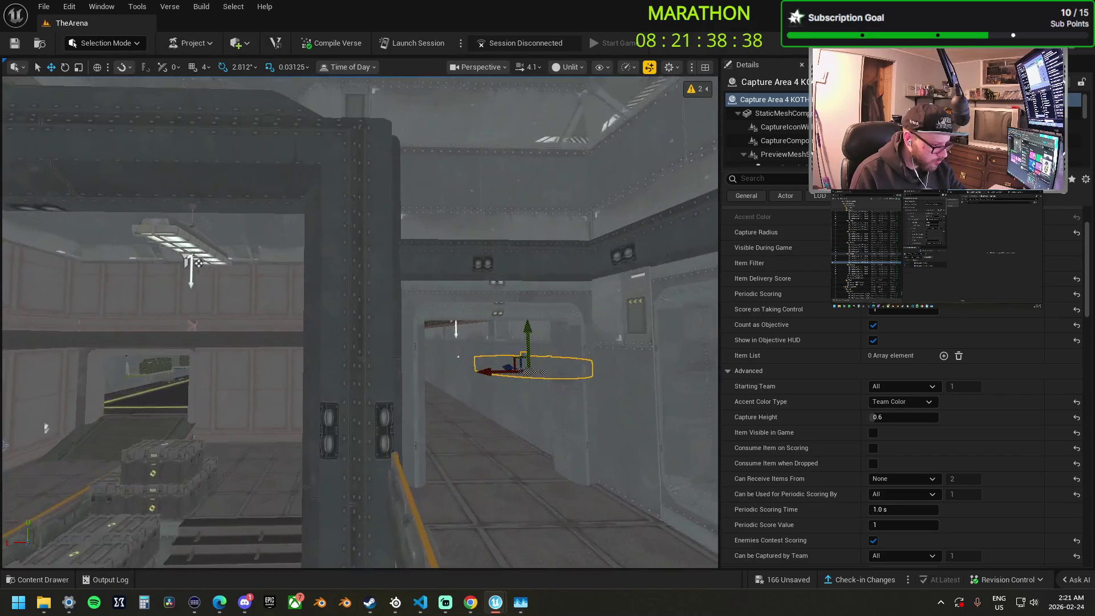
drag(197, 262, 196, 263)
ctrl+click(495, 337)
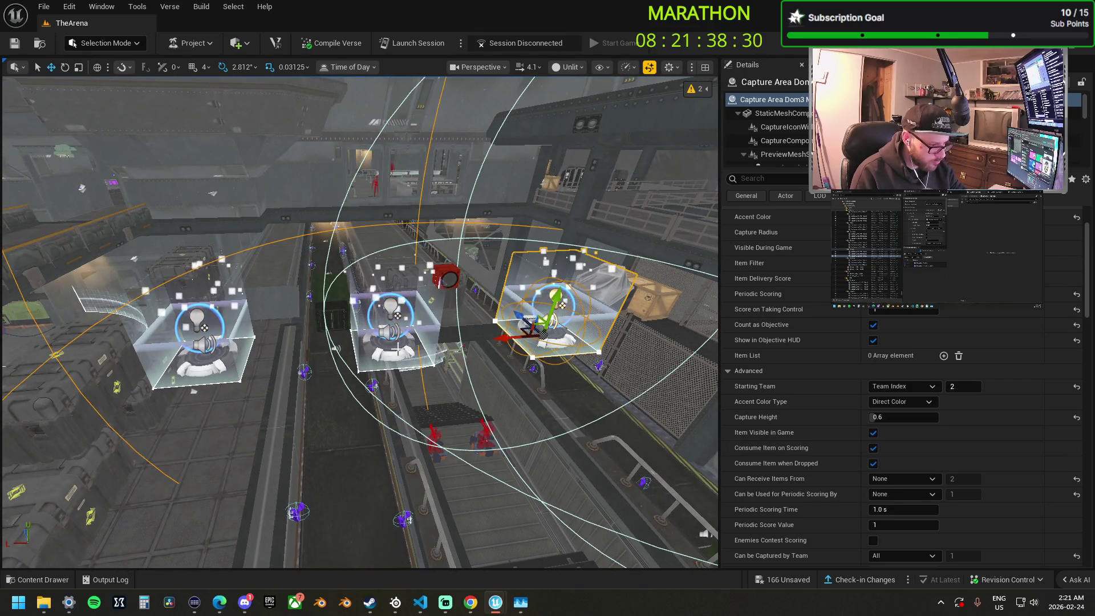
Toggle Use Spline Shape for Boundary on all three Dom capture areas, then frame Dom1.
ctrl+click(235, 360)
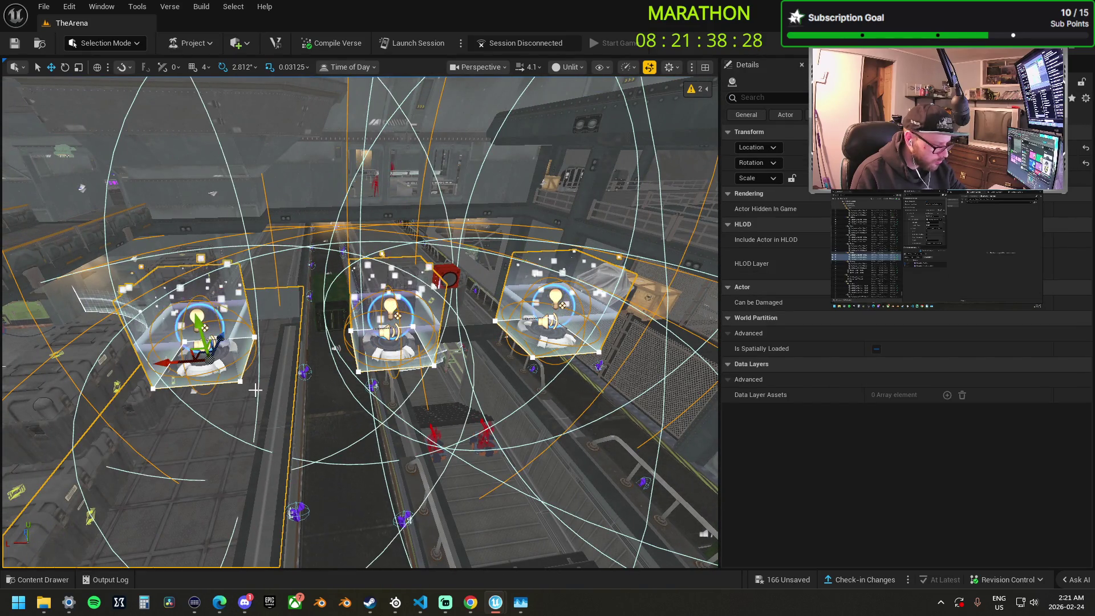
text(spline)
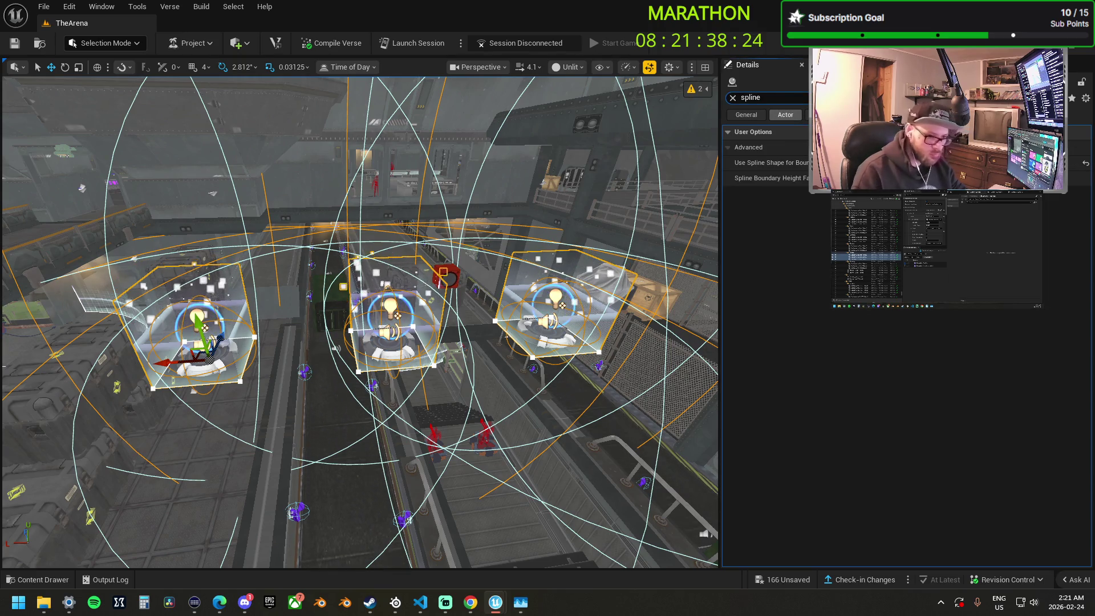
click(913, 163)
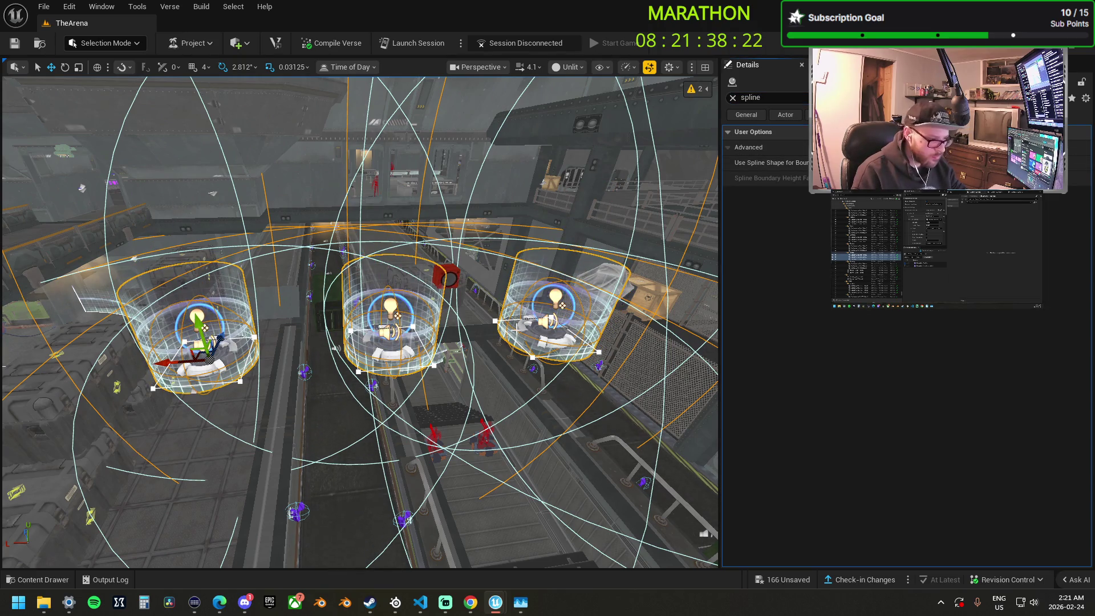
click(733, 98)
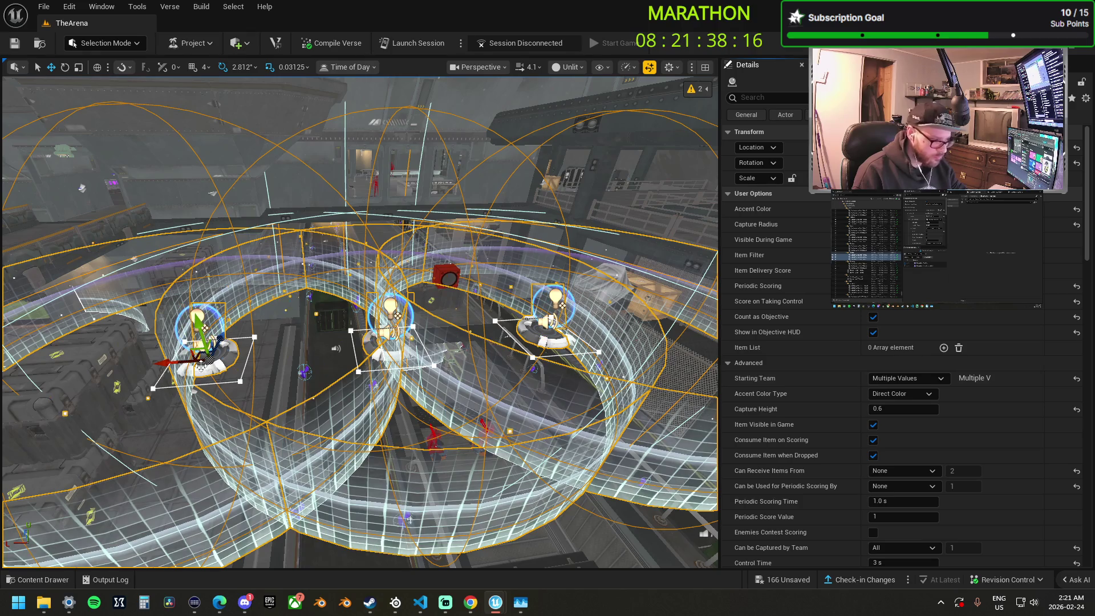
click(200, 336)
key(f)
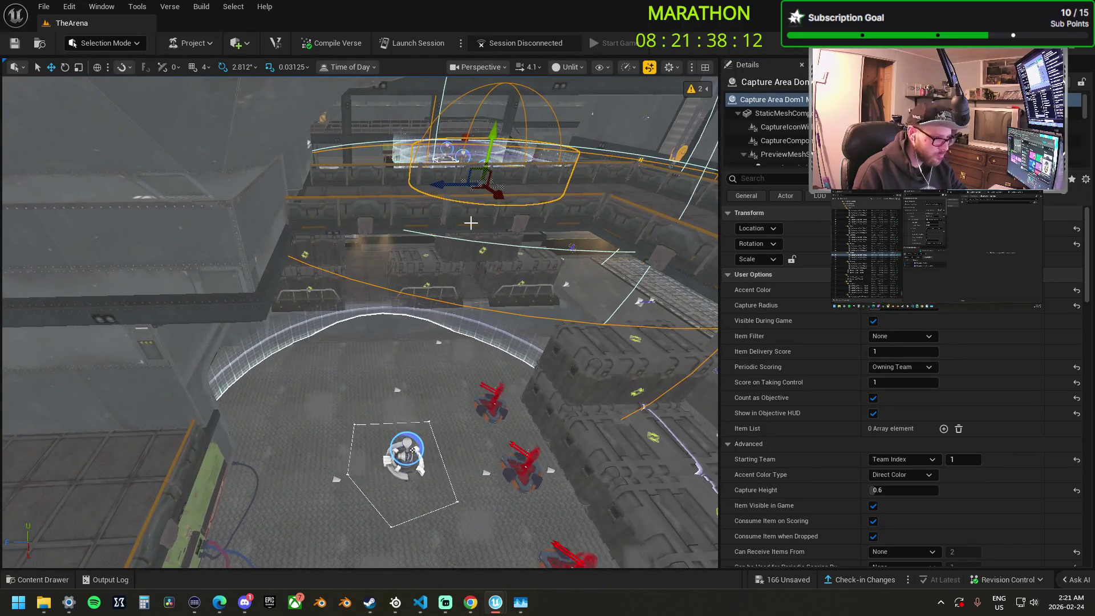
Select the Dom3 capture zone and inspect it up close over the dome.
mouse_move(475, 188)
mouse_down()
mouse_move(445, 336)
mouse_move(397, 359)
mouse_move(392, 348)
mouse_move(375, 405)
mouse_move(396, 486)
mouse_move(412, 497)
mouse_move(550, 349)
mouse_move(494, 444)
mouse_up()
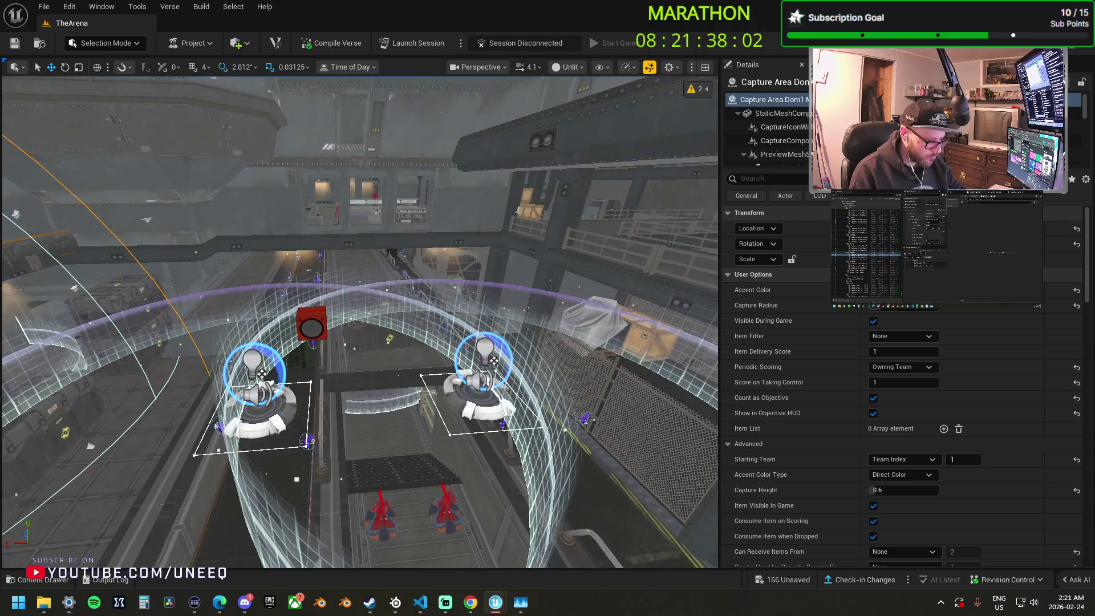
click(477, 399)
mouse_move(476, 399)
mouse_down()
mouse_move(407, 383)
mouse_move(456, 365)
mouse_move(472, 441)
mouse_move(351, 405)
mouse_up()
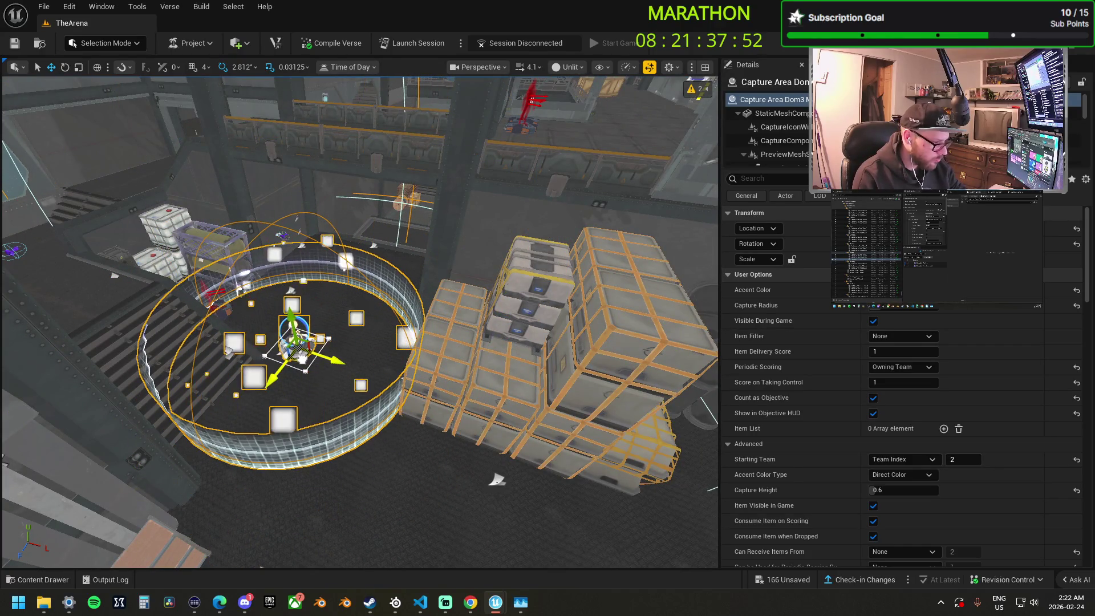
mouse_move(351, 404)
mouse_down()
mouse_move(377, 399)
mouse_move(353, 391)
mouse_move(348, 408)
mouse_up()
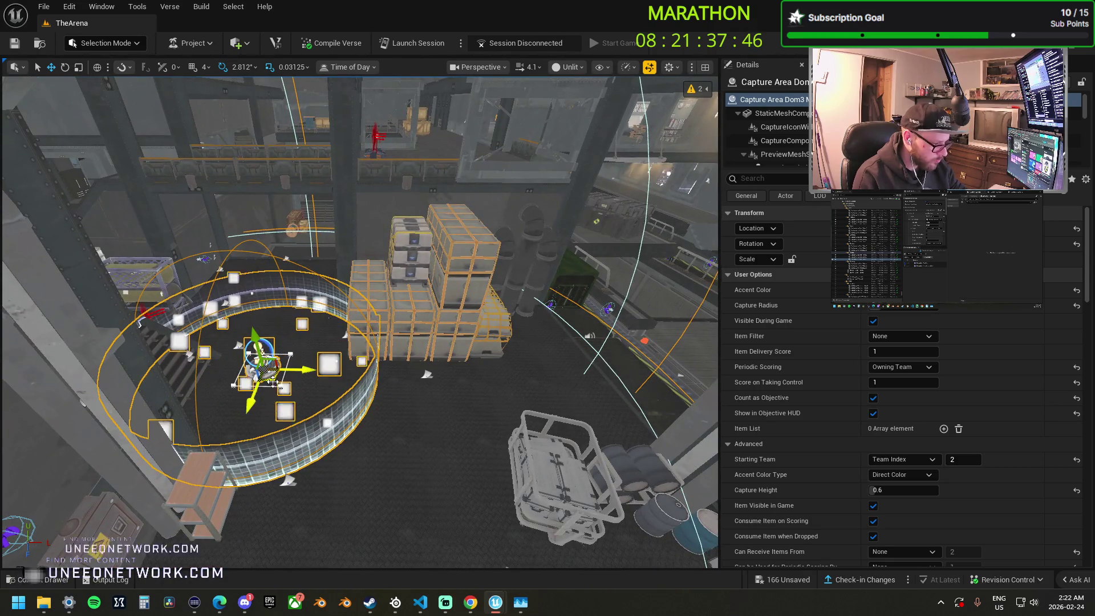
mouse_move(272, 381)
mouse_down()
mouse_move(268, 394)
mouse_move(277, 328)
mouse_up()
key(f)
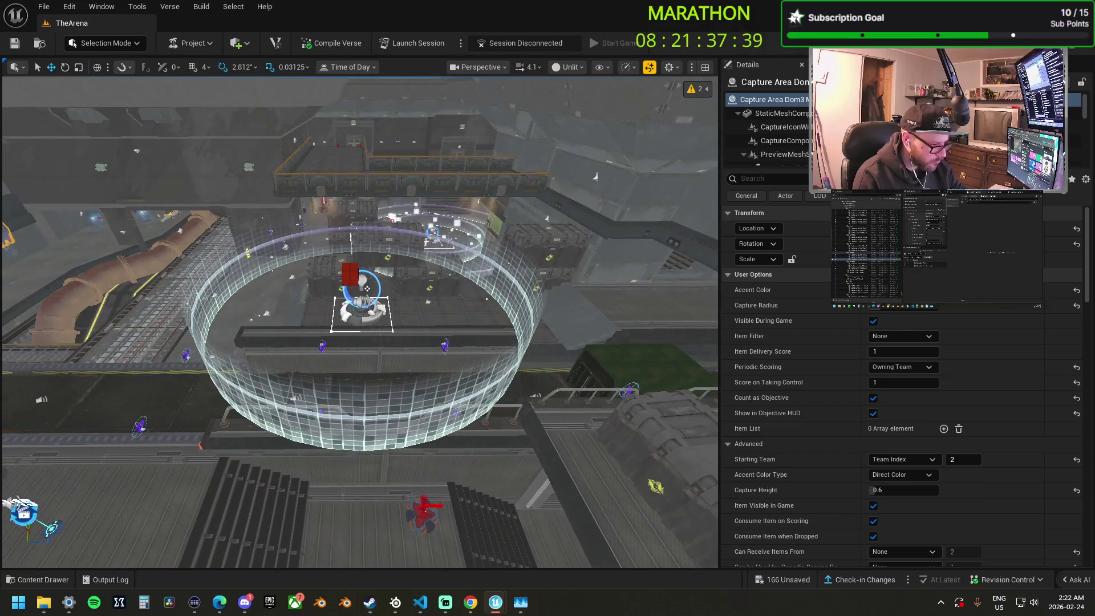
Frame the Dom2 capture zone over the console and nudge it slightly into place.
click(365, 313)
mouse_move(401, 313)
mouse_down()
mouse_move(394, 283)
mouse_move(230, 319)
mouse_up()
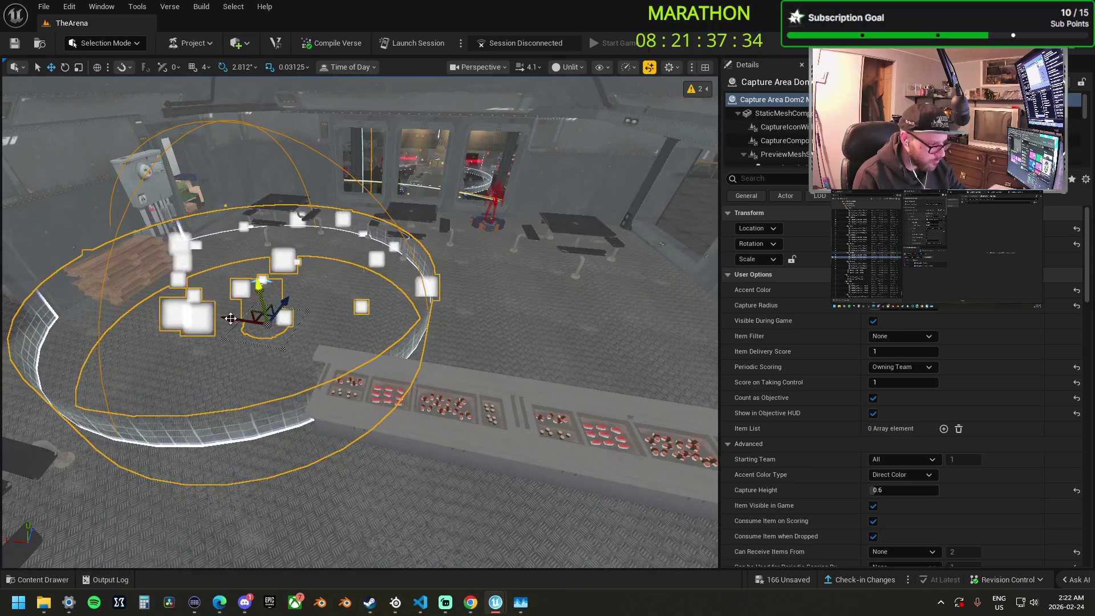
key(f)
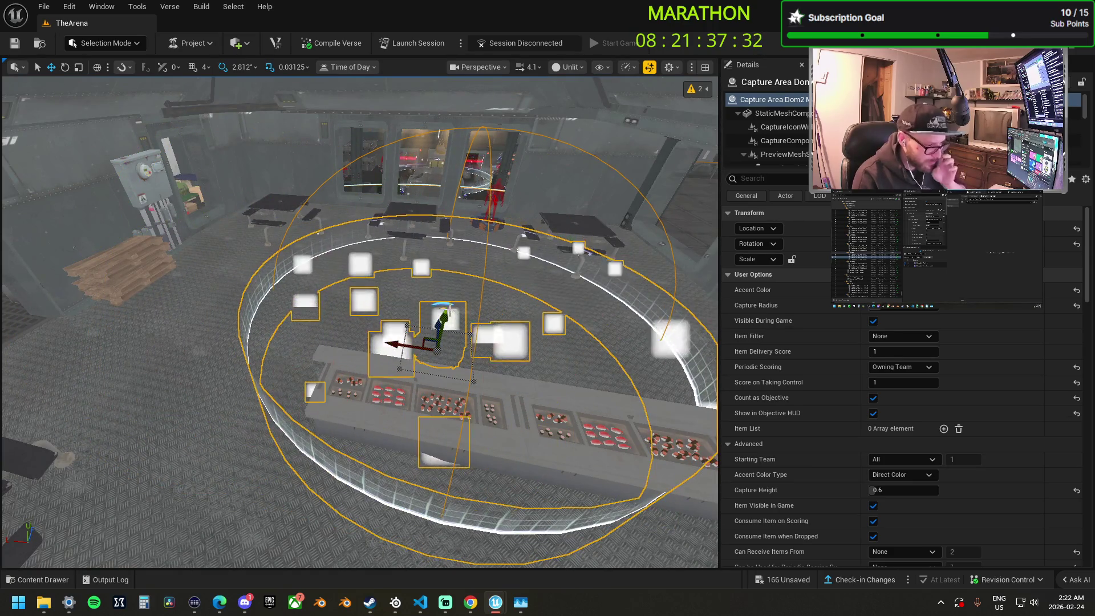
mouse_move(359, 320)
mouse_down()
mouse_move(359, 370)
mouse_move(359, 319)
mouse_up()
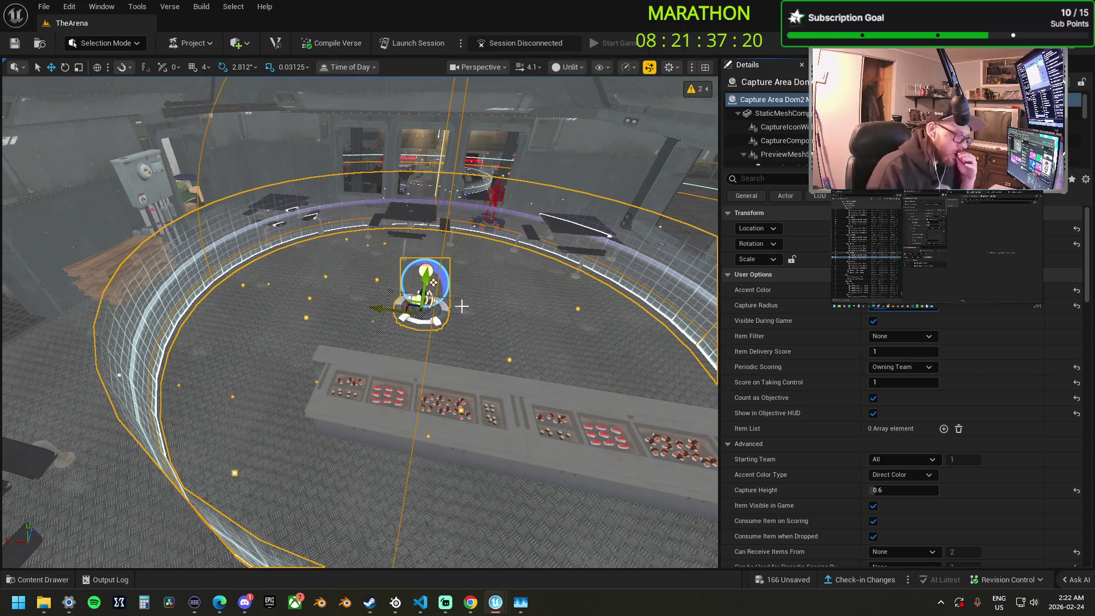
drag(399, 319, 342, 319)
drag(477, 313, 473, 336)
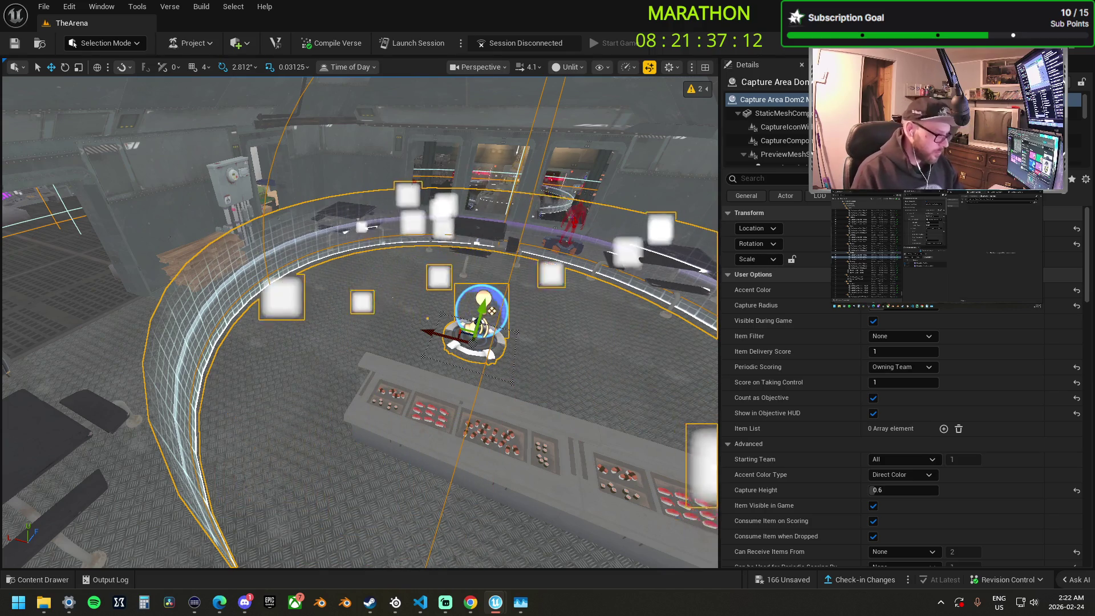
Select the cinematic sequence device on the 00:15 timer platform and jump to its linked timer.
key(s)
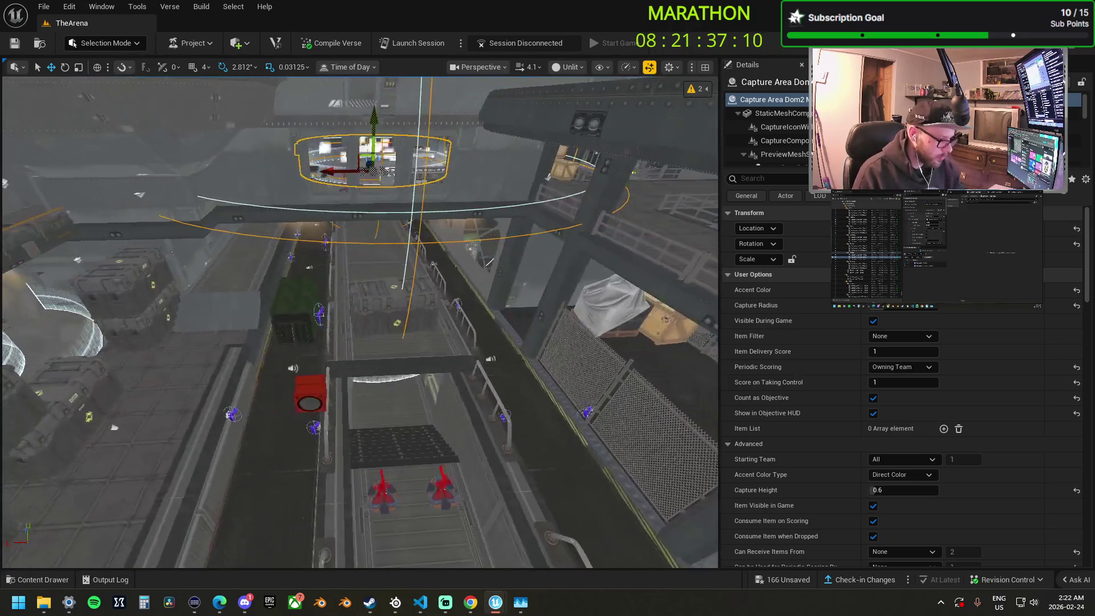
key(w)
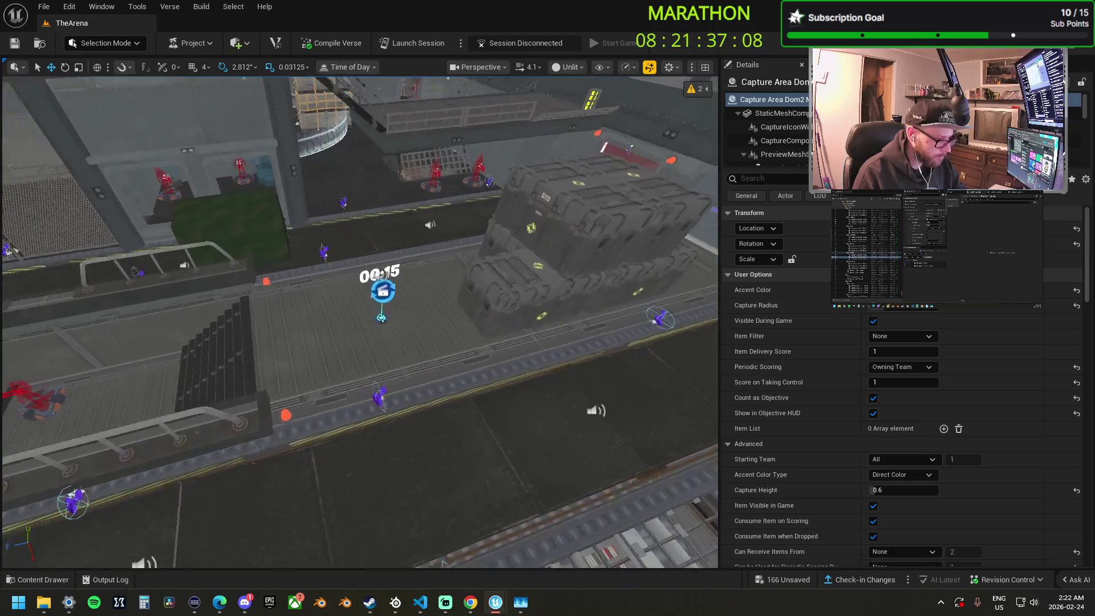
click(381, 286)
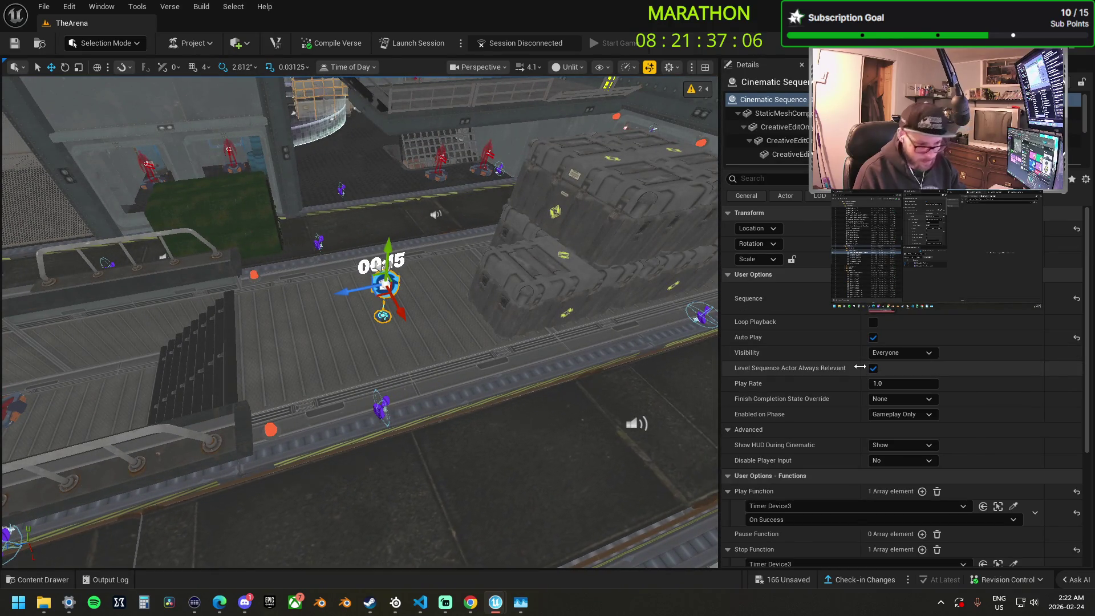
scroll(850, 368, down, 4)
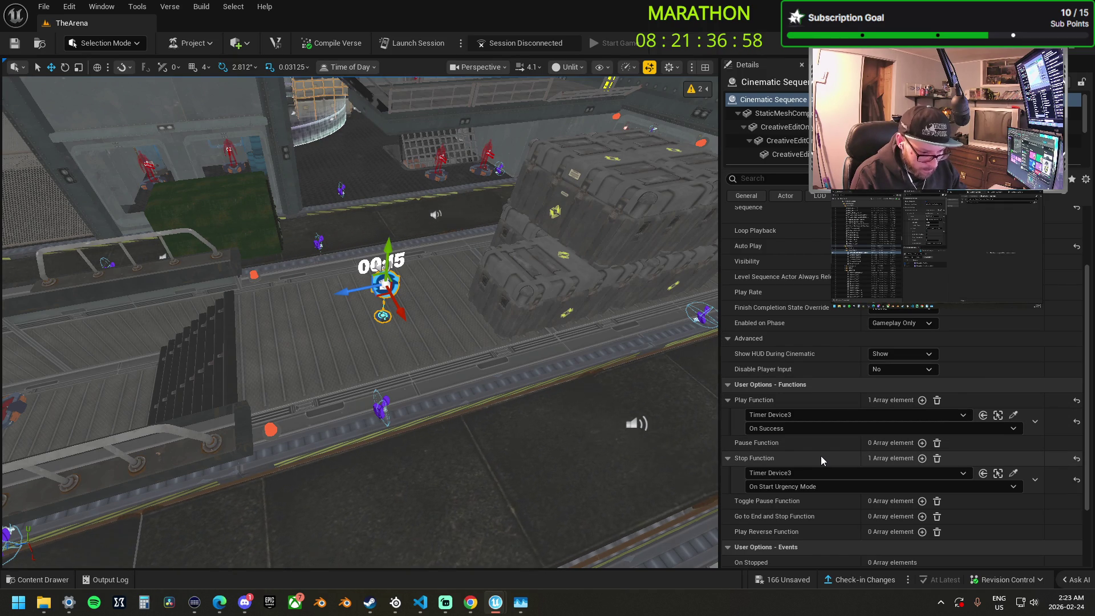
click(998, 415)
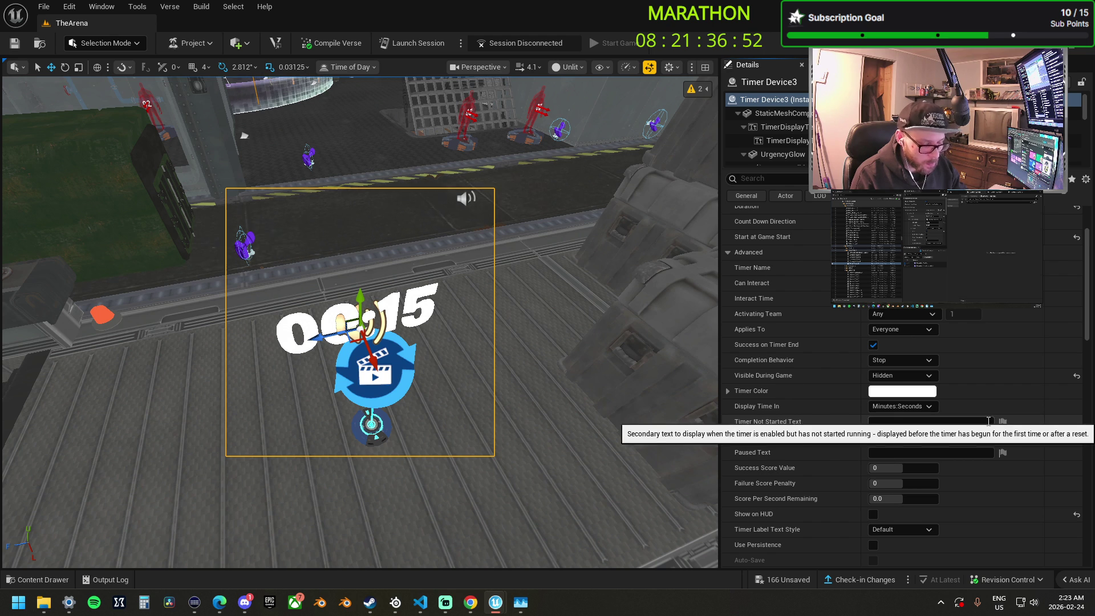
scroll(989, 420, down, 5)
scroll(987, 425, down, 9)
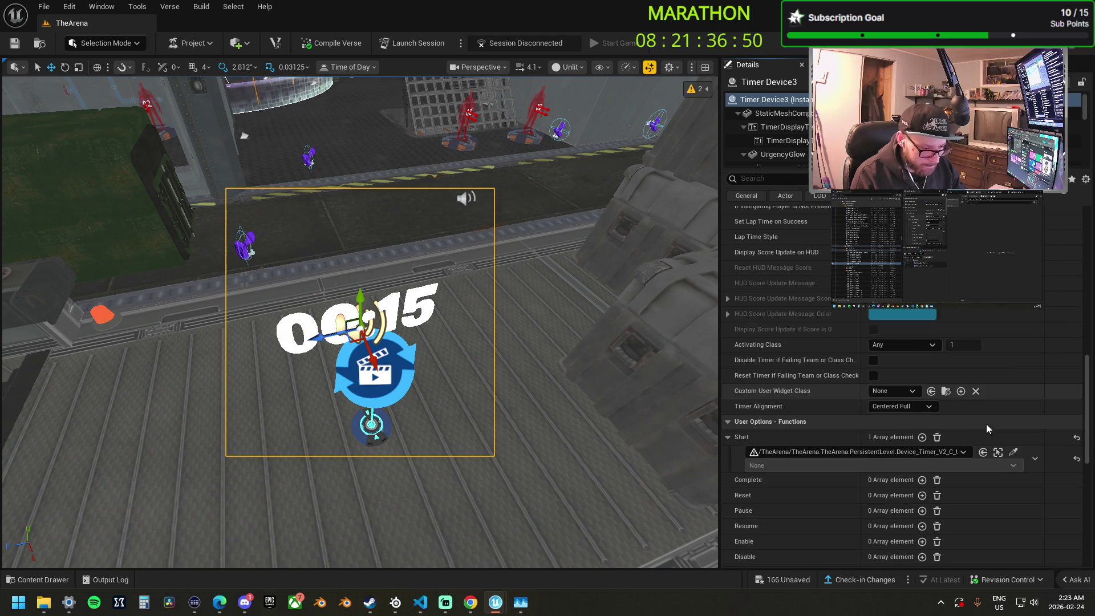
Target the cinematic sequence device and set completion state override to Force Restore State.
click(1013, 434)
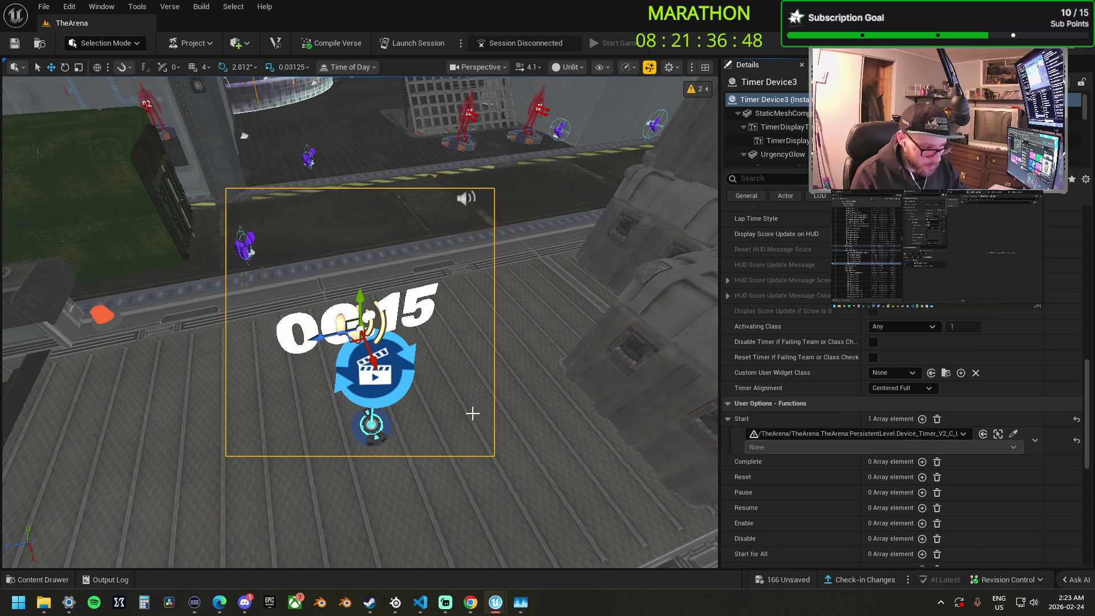
click(395, 374)
scroll(848, 422, up, 5)
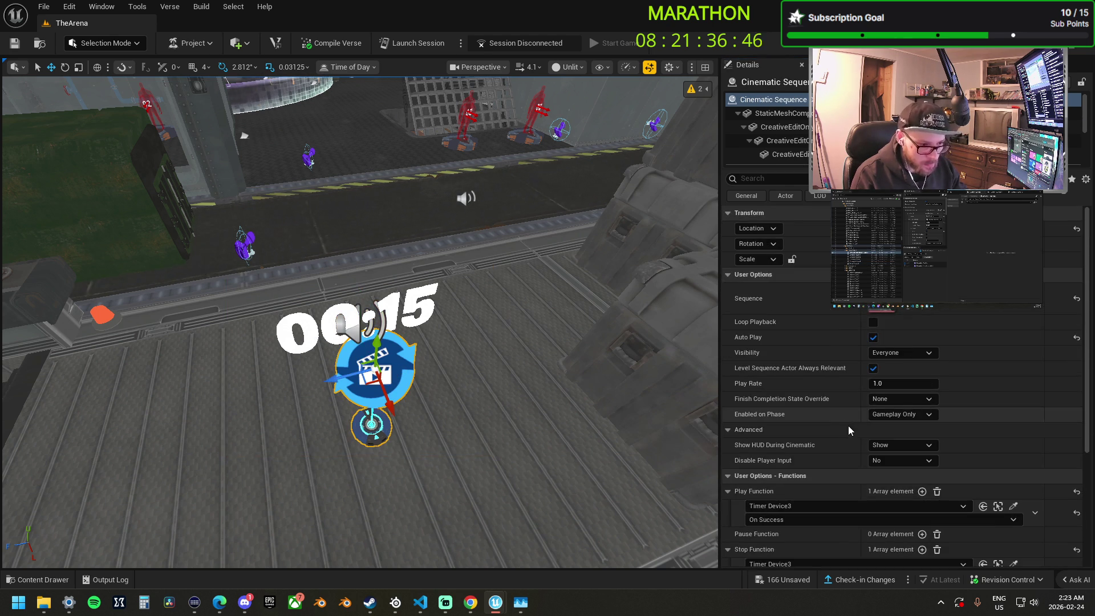
mouse_move(750, 341)
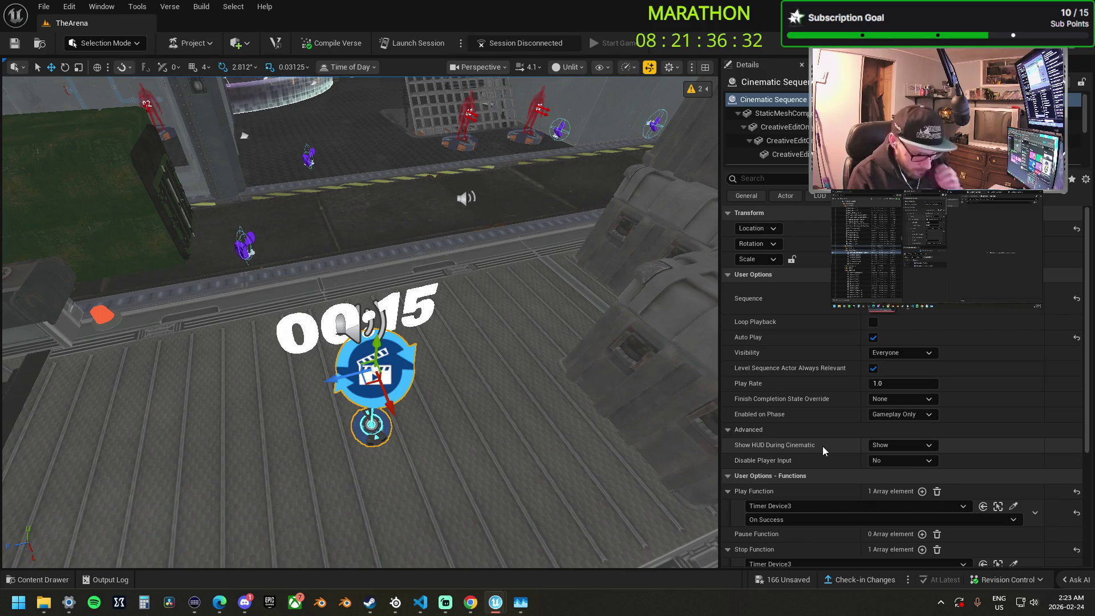
scroll(828, 435, down, 2)
scroll(837, 431, down, 3)
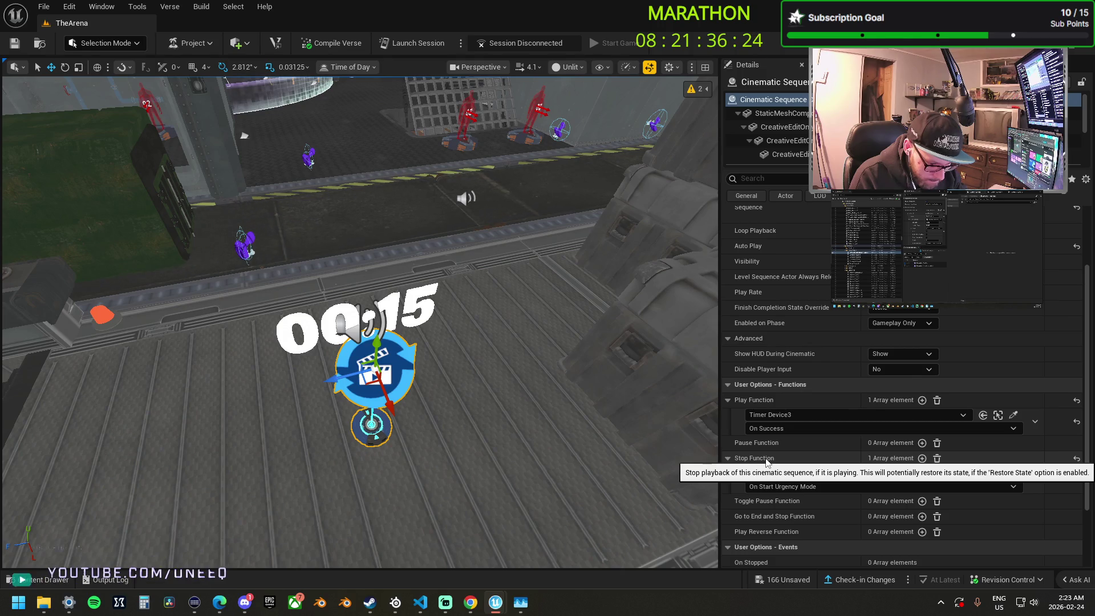
scroll(856, 422, up, 2)
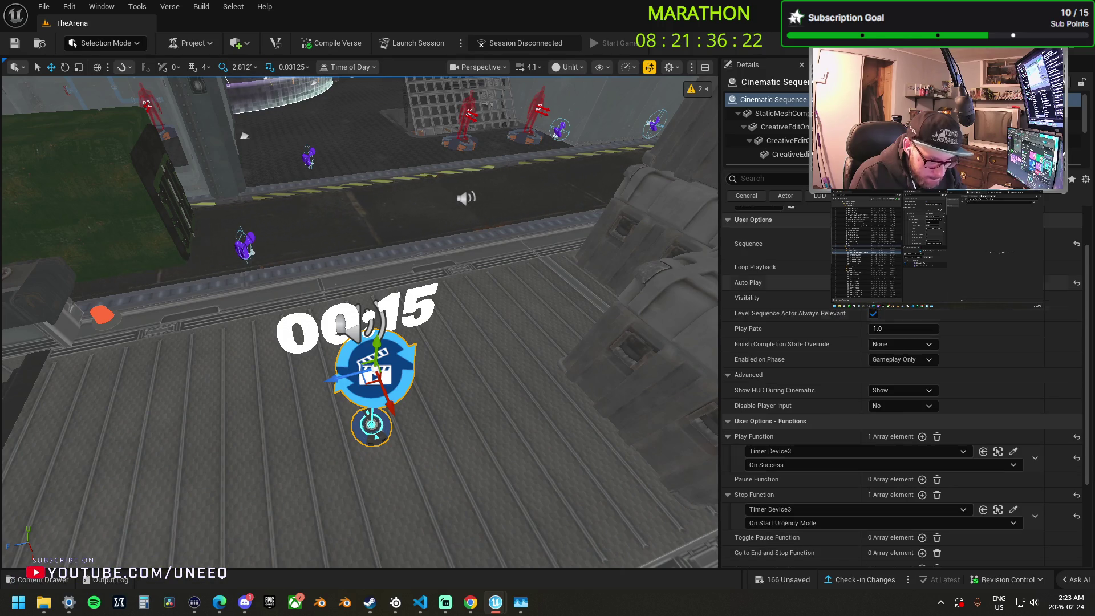
click(900, 346)
click(922, 378)
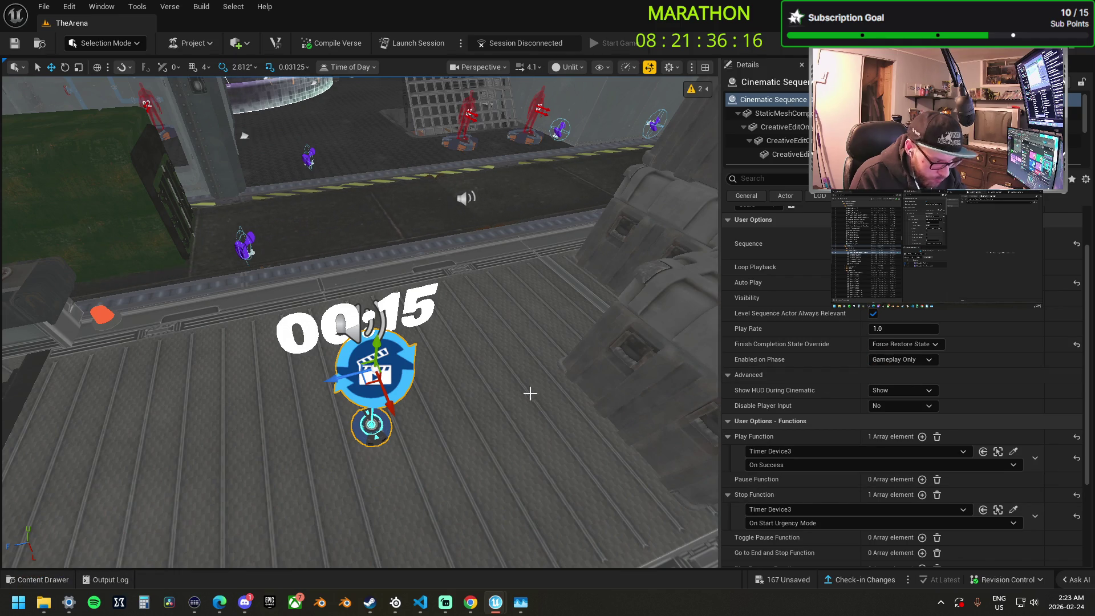
scroll(530, 388, down, 5)
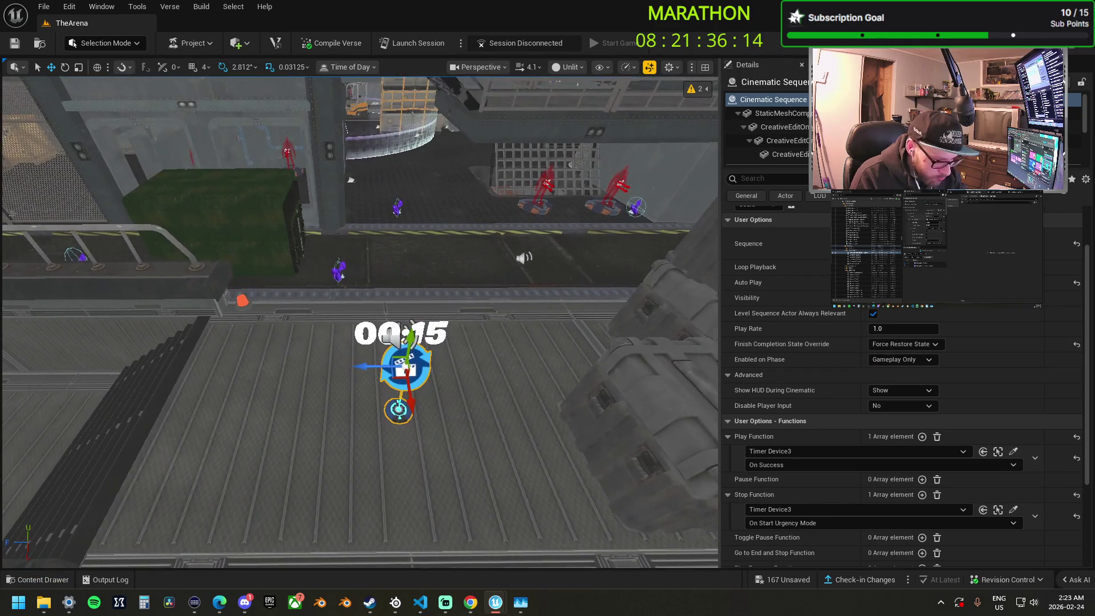
Select Timer Device3 to show its settings in the Details panel.
click(410, 340)
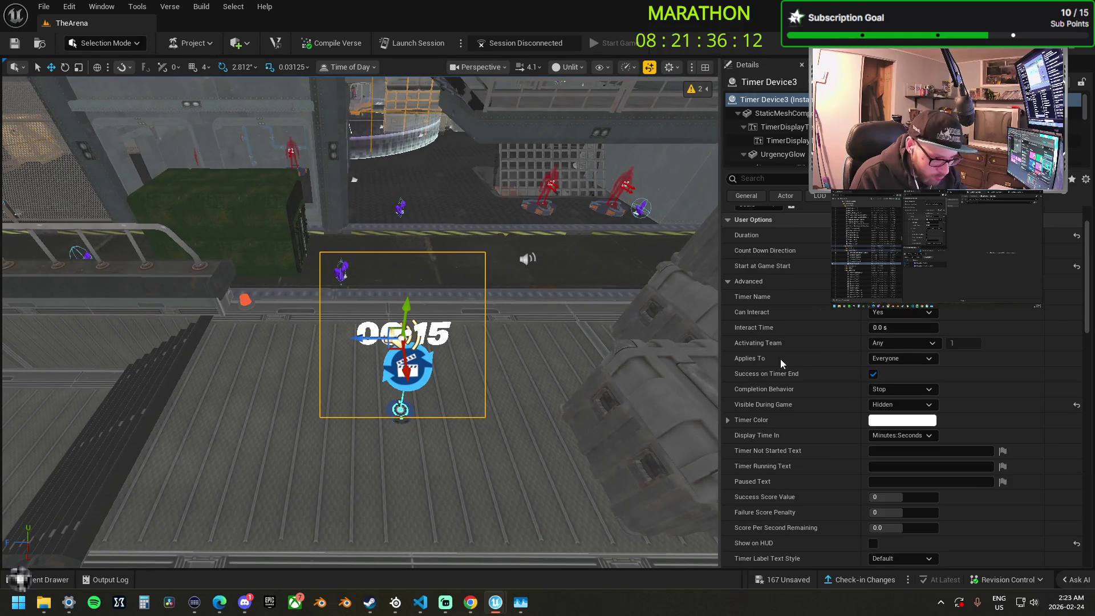
click(422, 358)
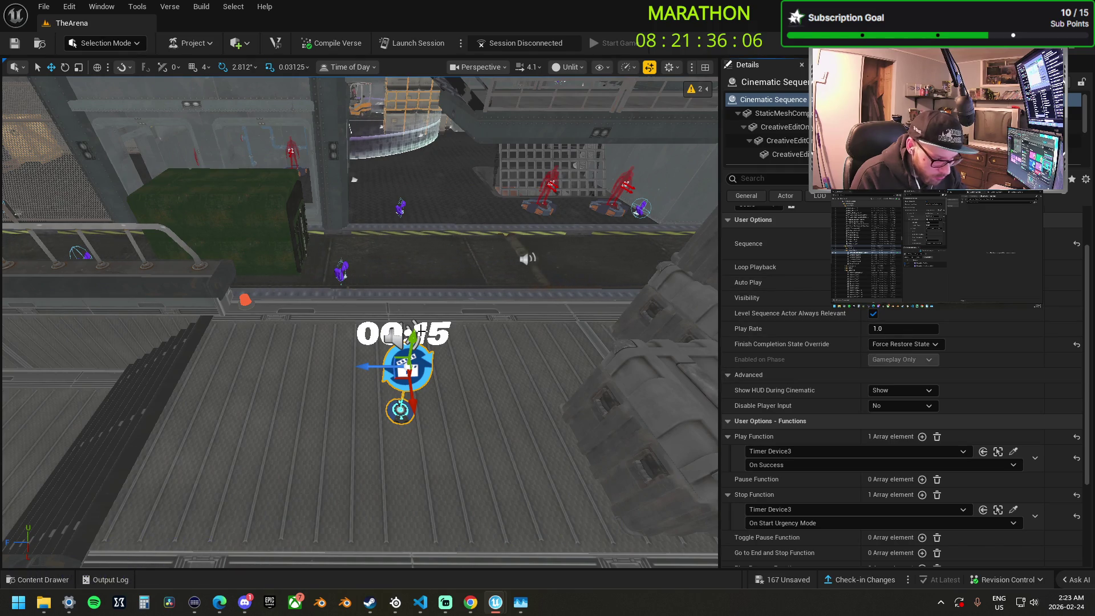
click(398, 332)
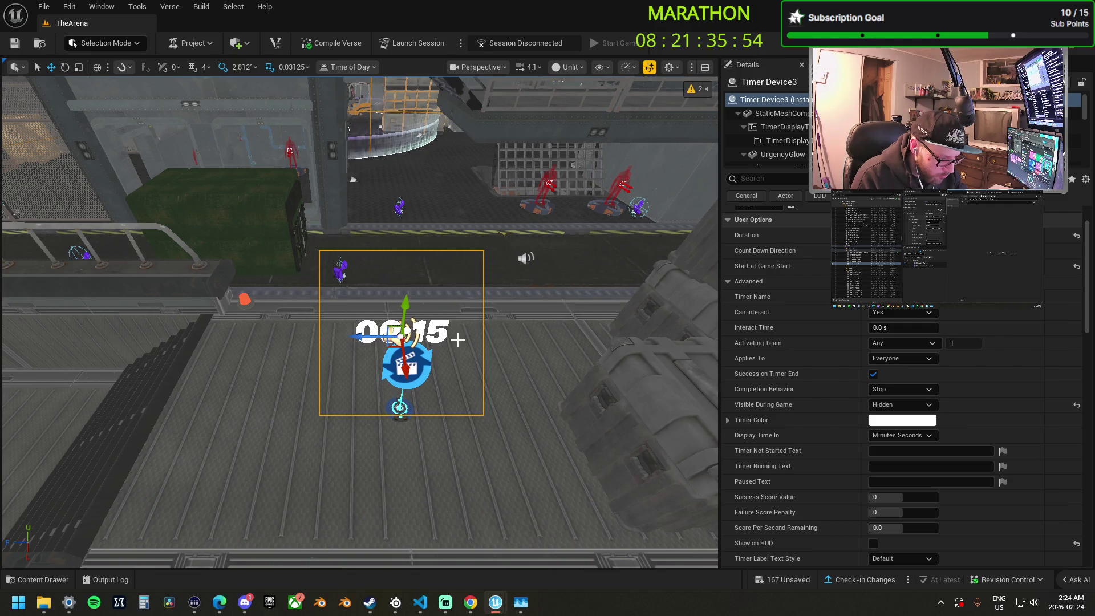
Delete Timer Device3 and select the Cinematic Sequence device.
key(Delete)
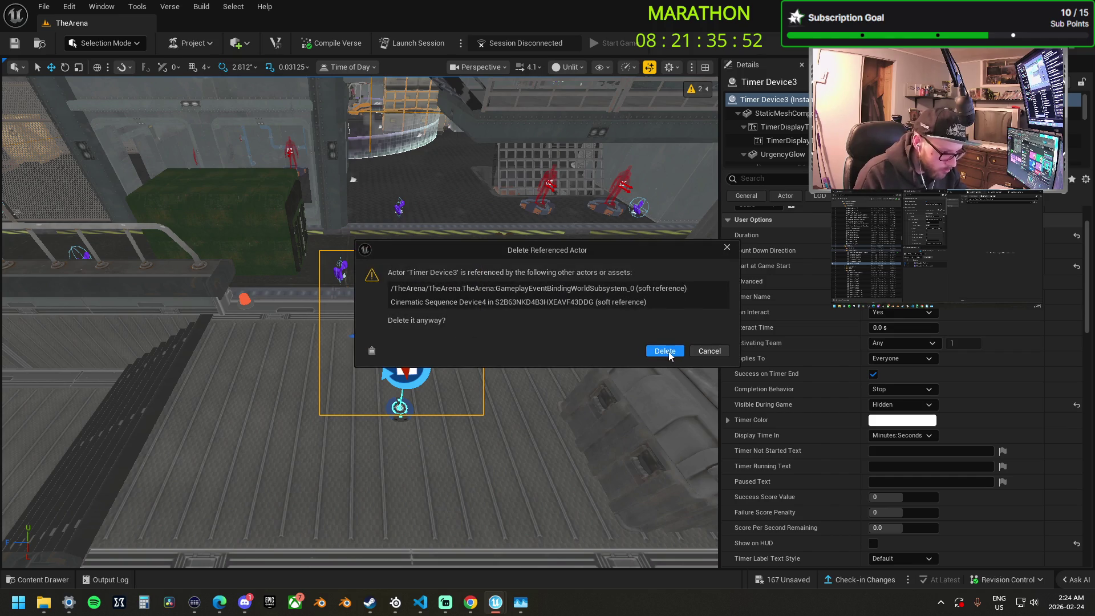
click(663, 354)
click(421, 364)
scroll(844, 422, down, 3)
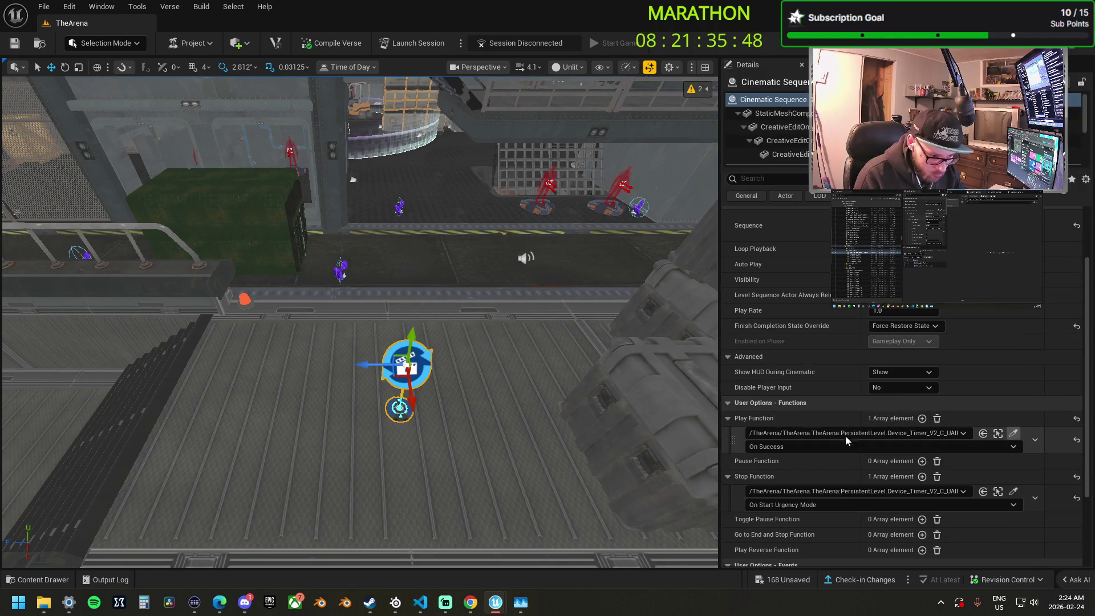
key(1)
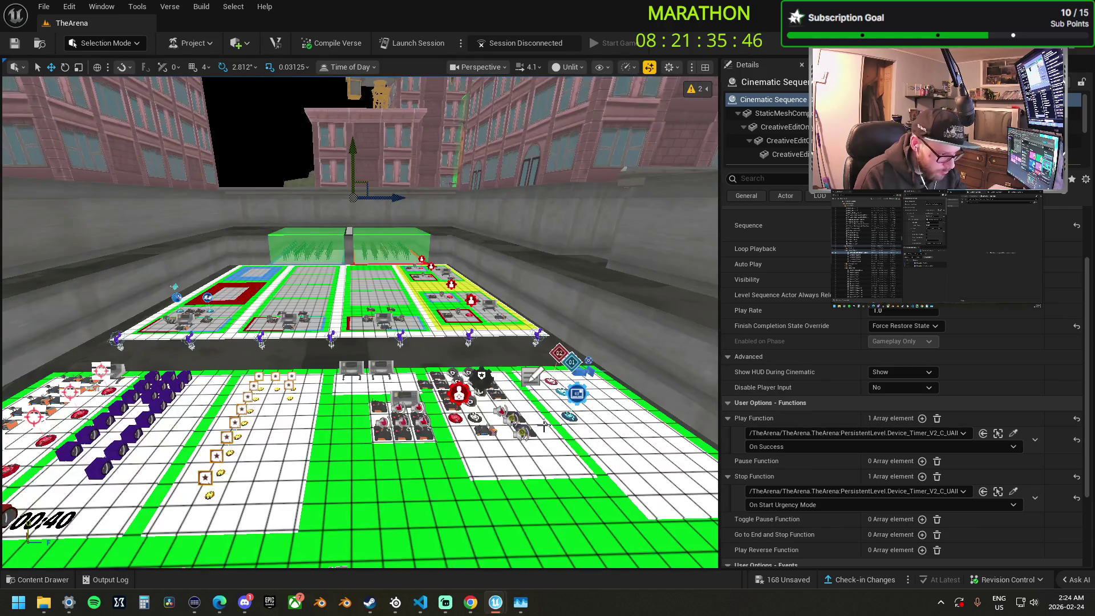
scroll(582, 437, up, 5)
scroll(582, 437, up, 3)
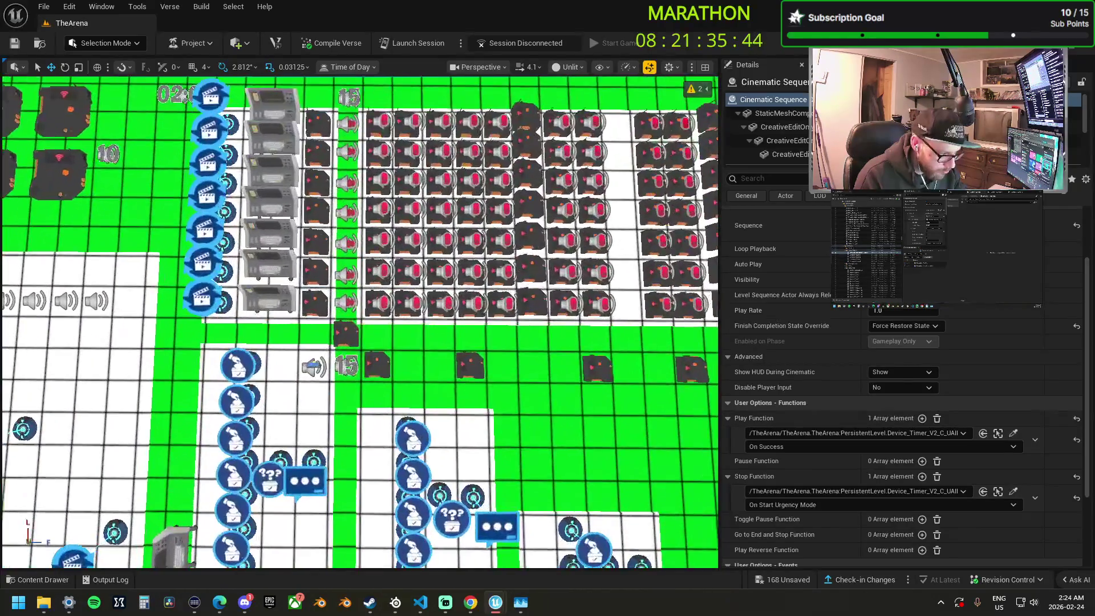
scroll(582, 437, down, 5)
scroll(360, 319, up, 5)
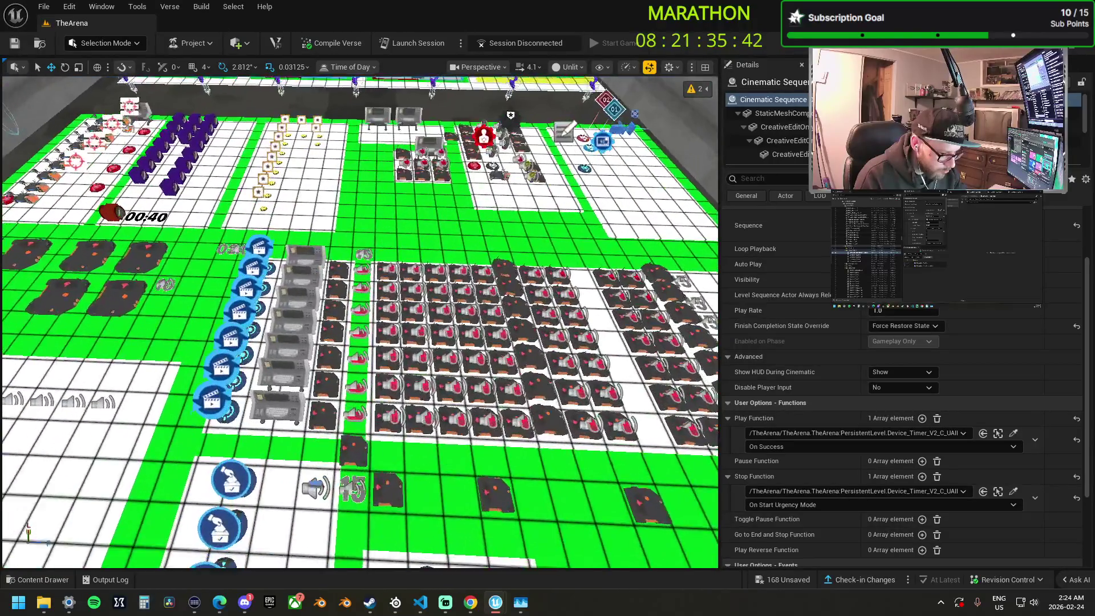
scroll(360, 320, down, 2)
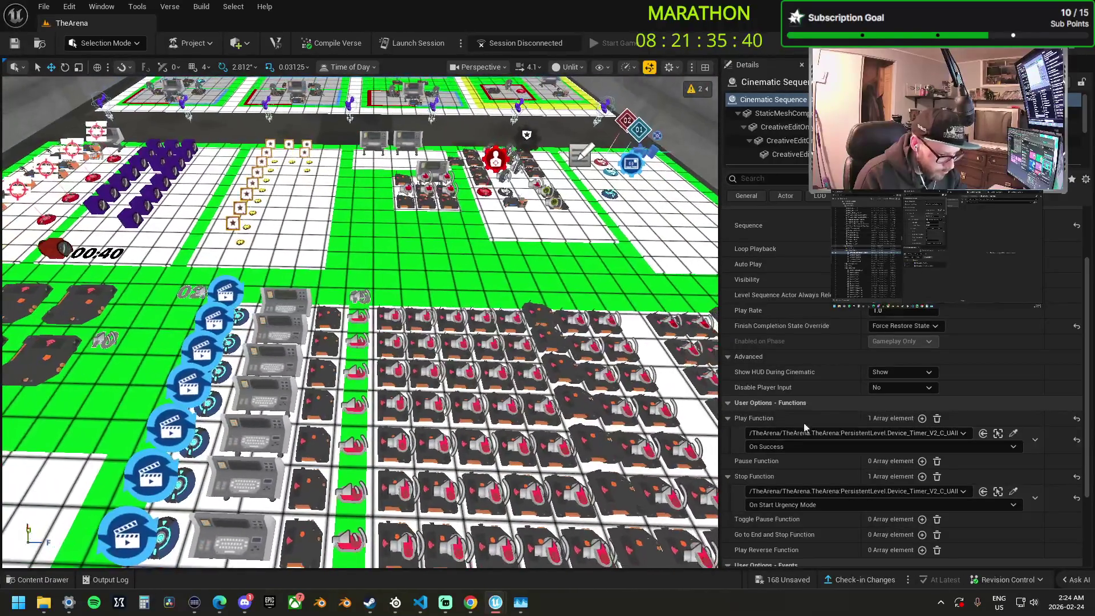
Set the sequence's Play Function to Trigger_Main_Map7 On Triggered.
click(1012, 435)
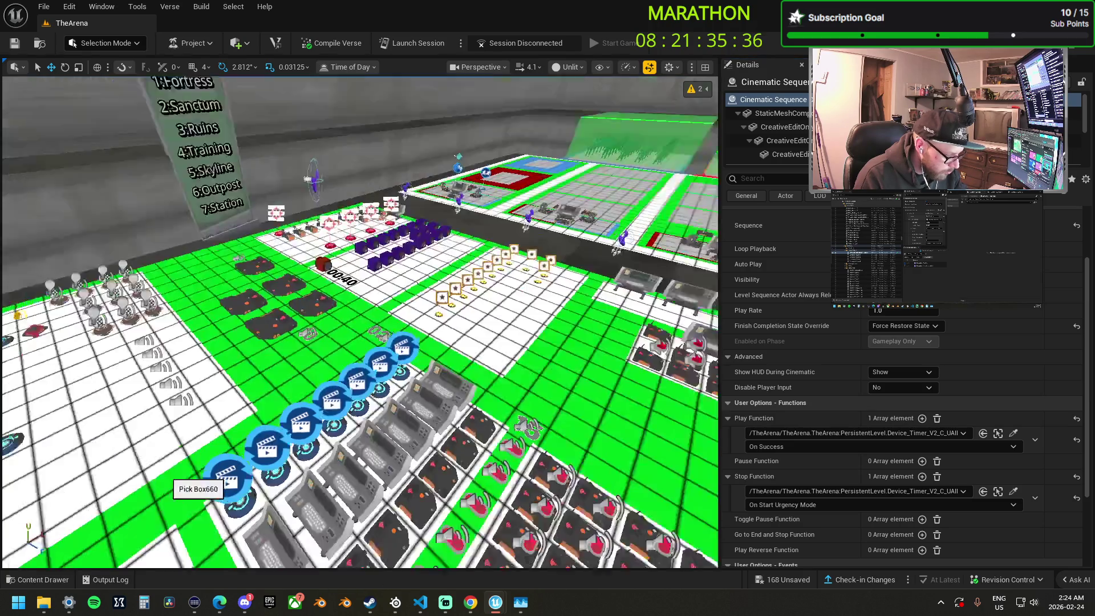
scroll(91, 522, up, 2)
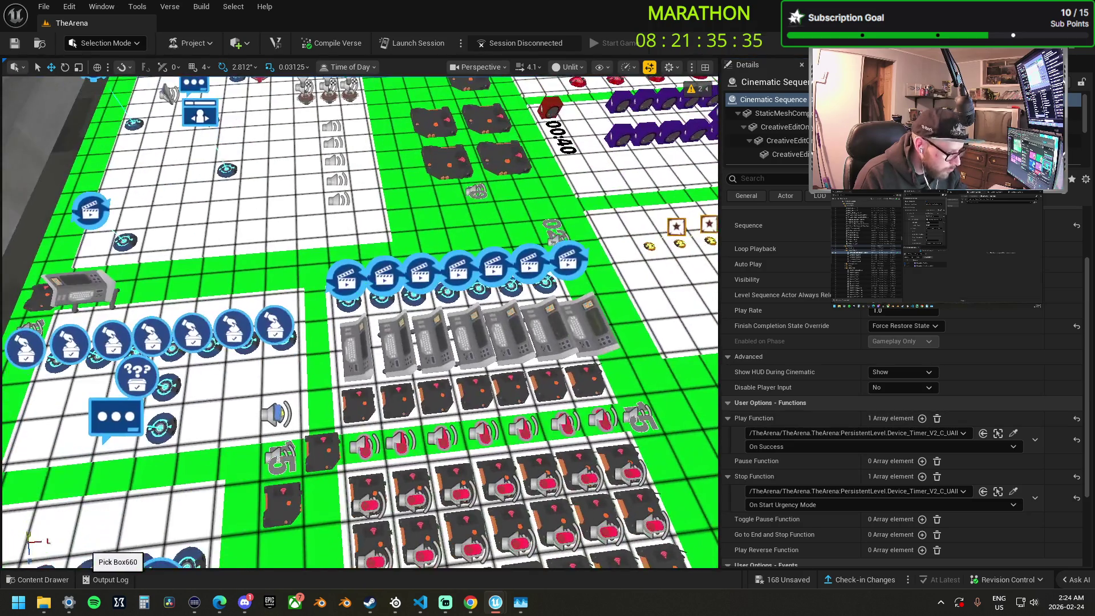
click(360, 408)
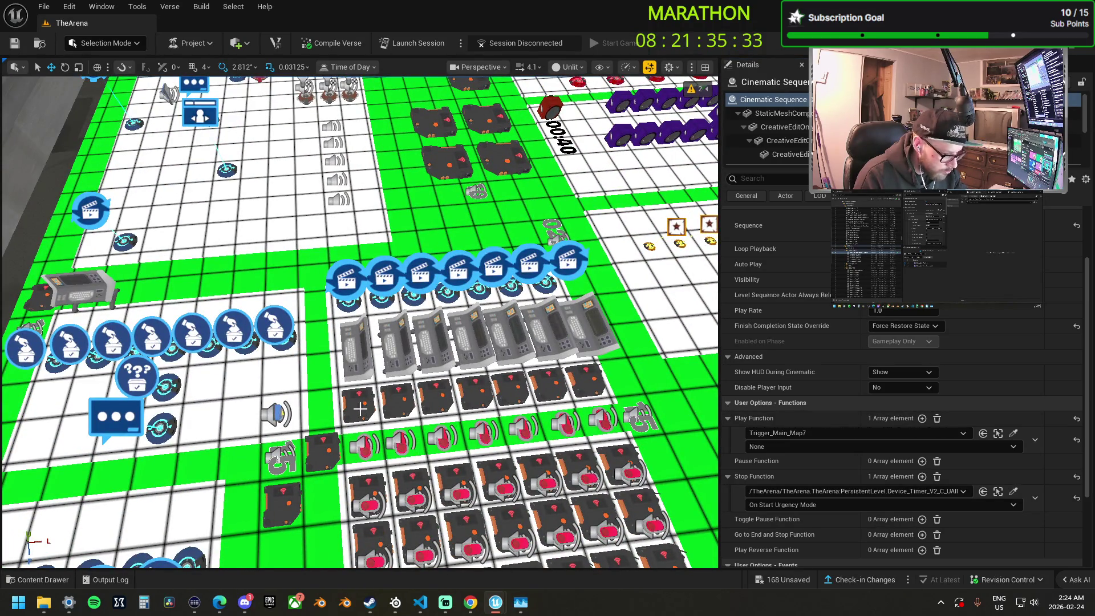
click(776, 447)
click(773, 469)
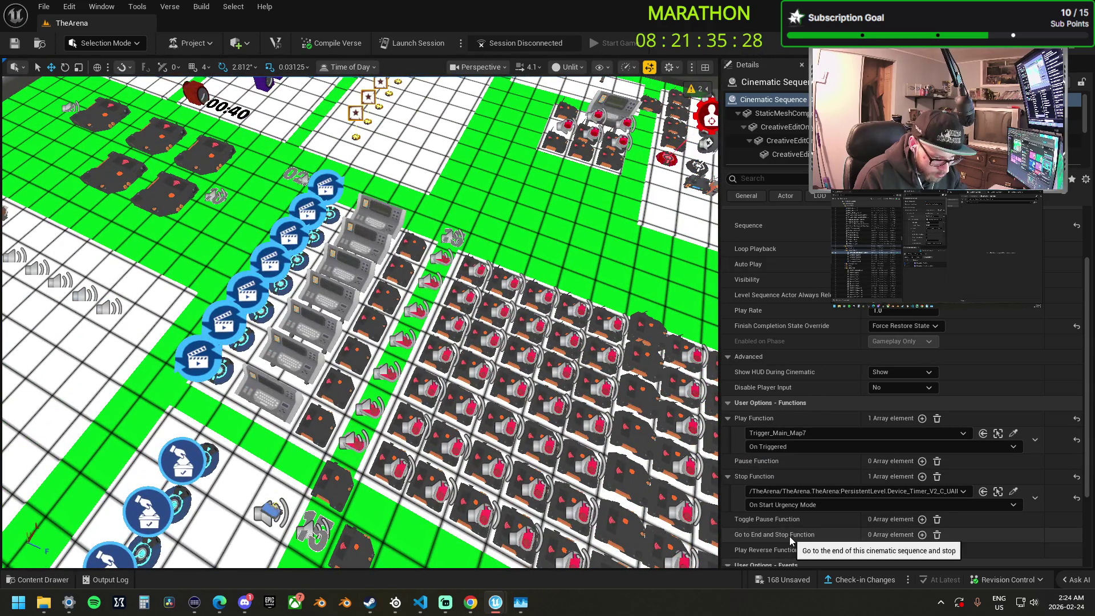
Set the sequence's Stop Function to Trigger_GAMERESET_MASTER On Triggered.
click(1014, 491)
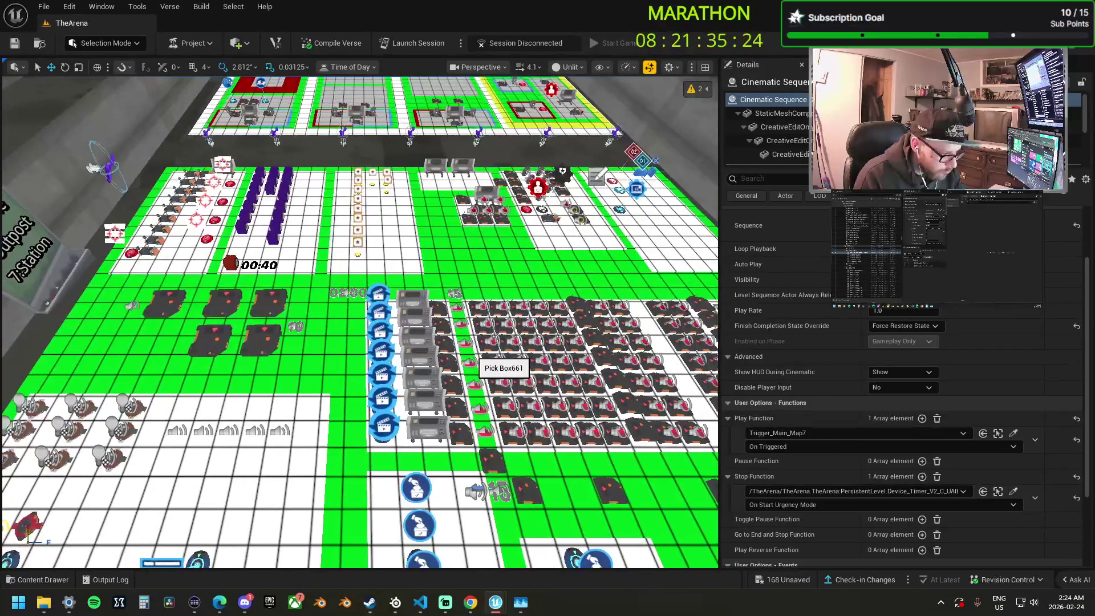
scroll(476, 361, up, 5)
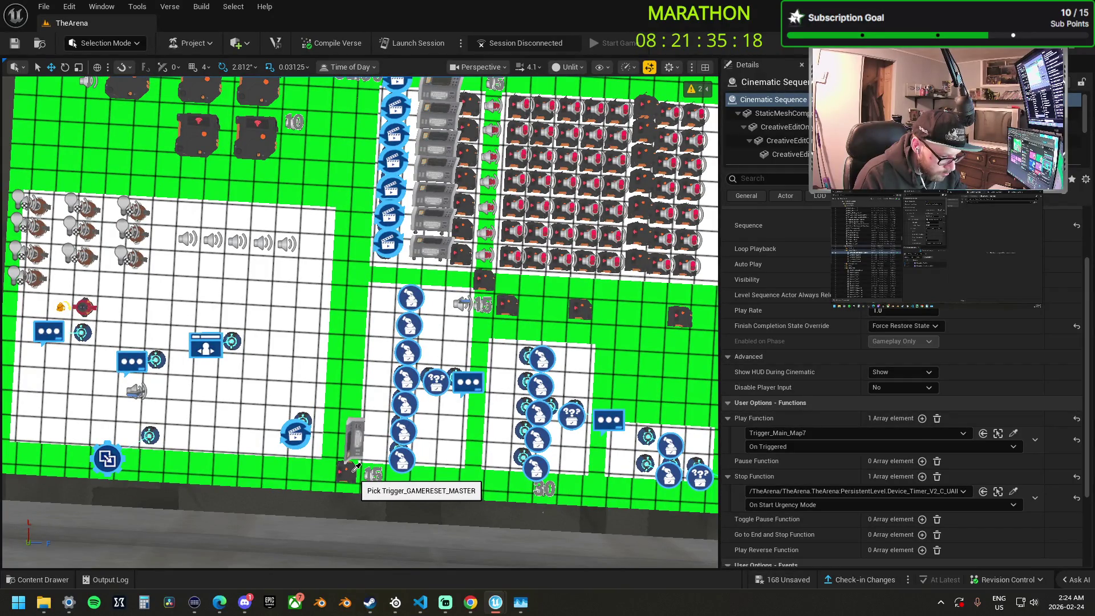
click(356, 467)
click(770, 505)
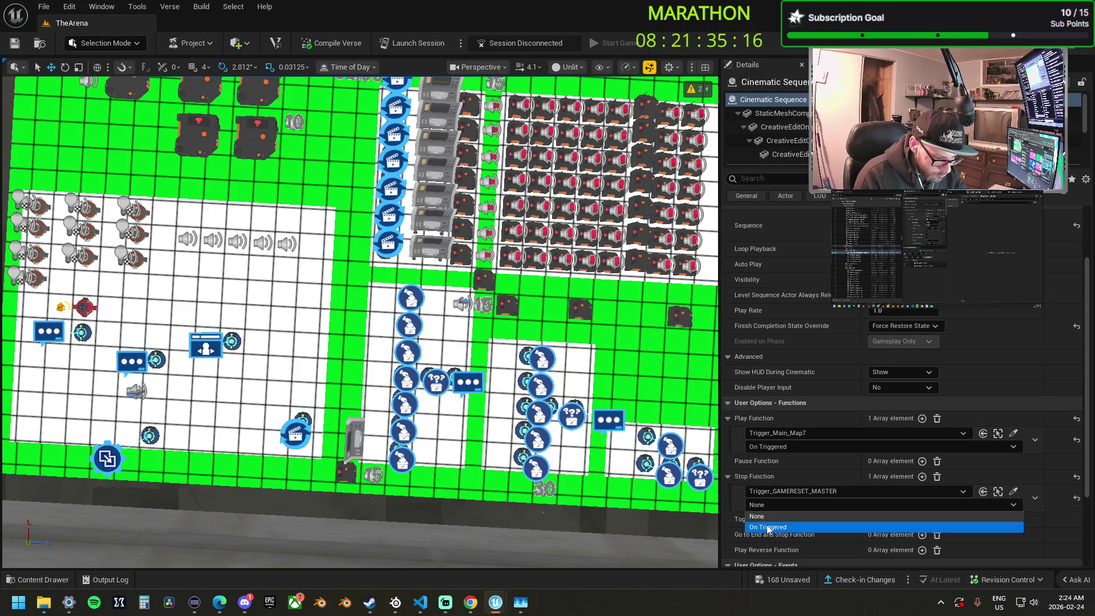
click(769, 527)
mouse_move(365, 320)
mouse_down()
mouse_move(365, 263)
mouse_move(347, 251)
mouse_move(348, 211)
mouse_up()
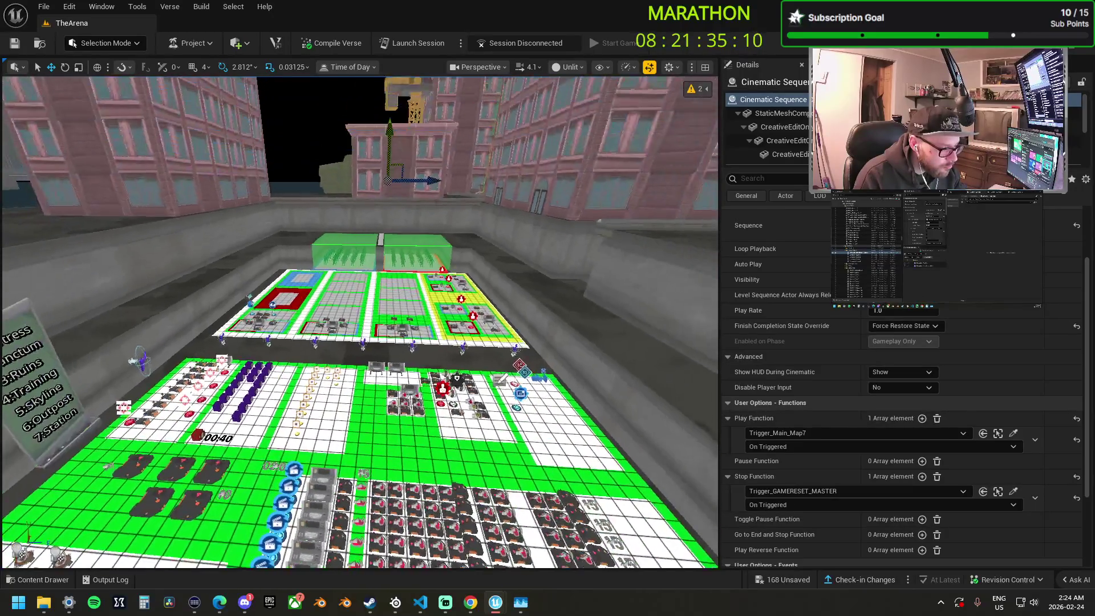
Shrink the grey floor tile beside the station and nudge it slightly right.
key(f)
mouse_move(445, 435)
mouse_down()
mouse_move(445, 377)
mouse_move(445, 445)
mouse_move(430, 354)
mouse_move(430, 400)
mouse_move(430, 377)
mouse_move(410, 377)
mouse_move(411, 400)
mouse_move(411, 365)
mouse_up()
click(337, 436)
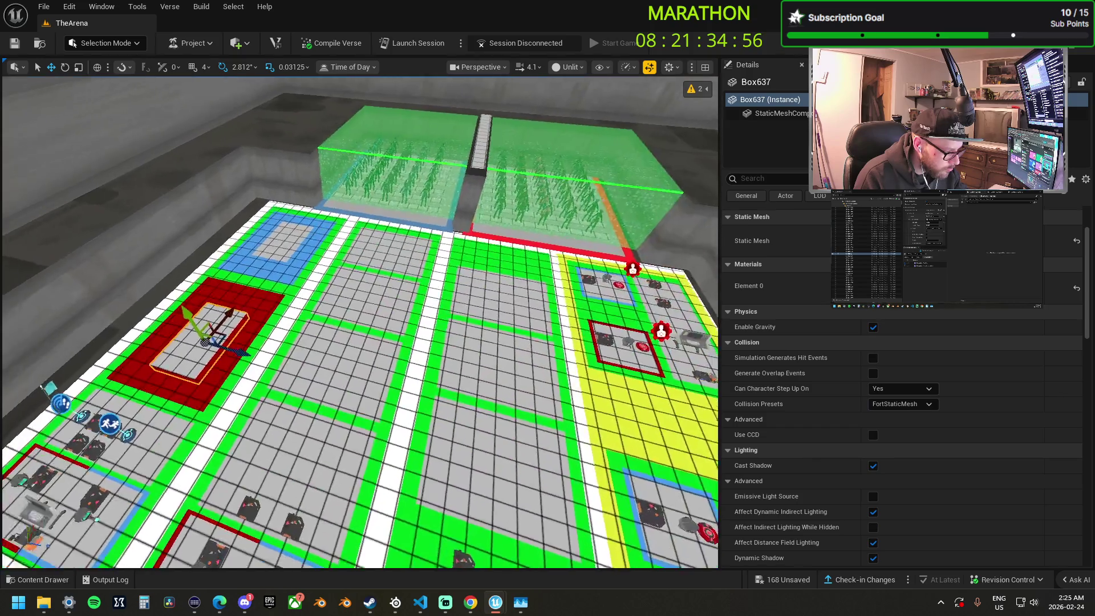
drag(339, 342, 339, 371)
click(339, 357)
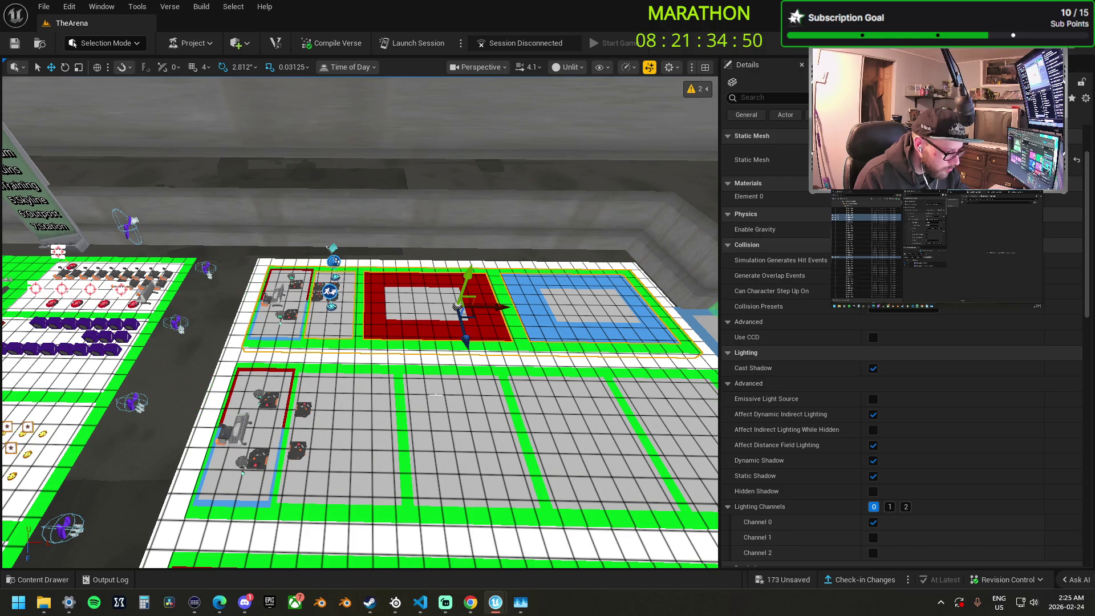
click(443, 408)
mouse_move(443, 408)
mouse_down()
mouse_move(427, 343)
mouse_move(371, 340)
mouse_up()
click(448, 333)
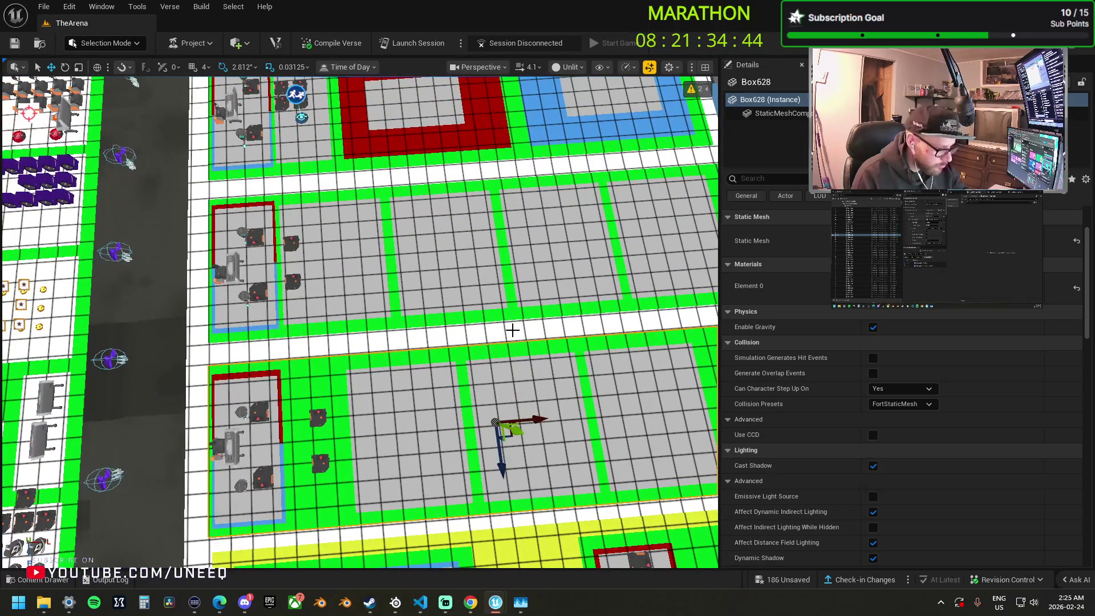
drag(539, 418, 251, 426)
key(w)
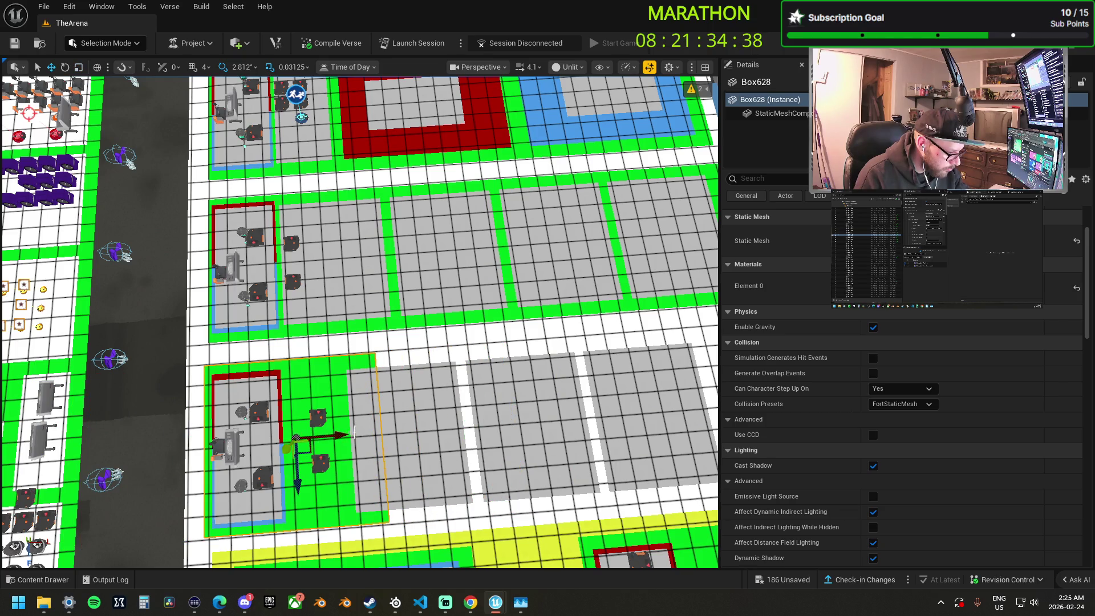
drag(337, 435, 342, 436)
Slide the neighbouring grey tile beside the station and narrow the wider tile.
click(356, 428)
drag(444, 427, 345, 433)
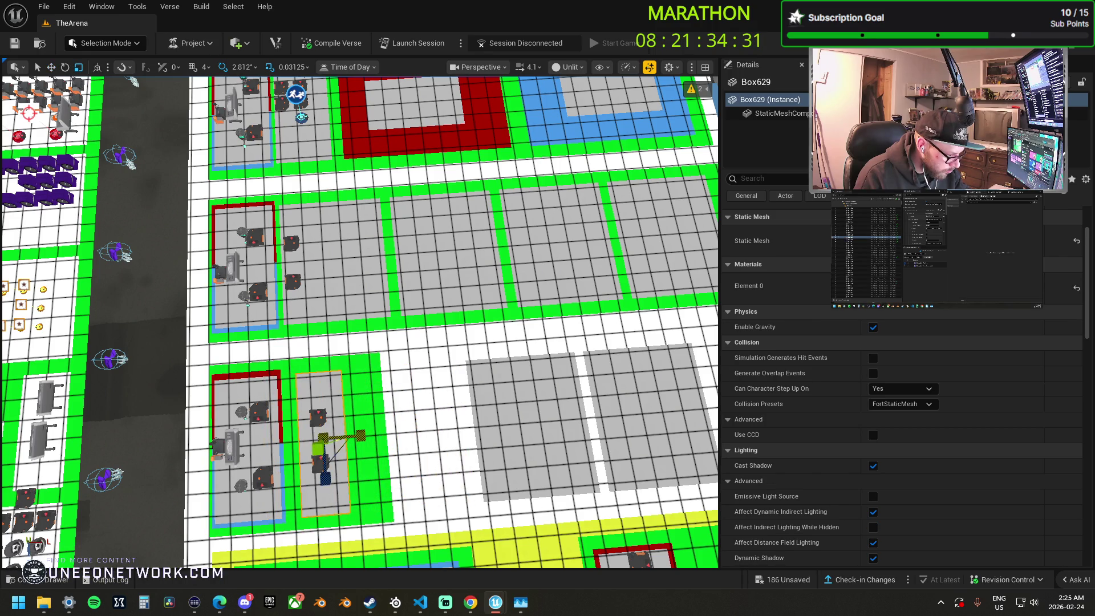
click(368, 433)
drag(340, 436, 323, 428)
key(w)
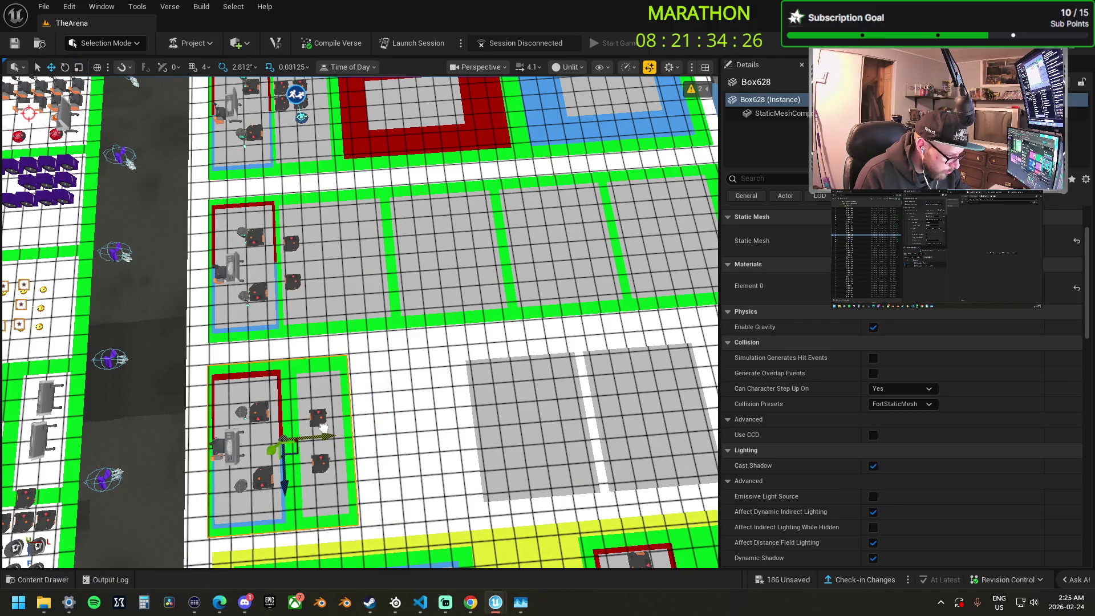
Delete the six grey tiles in the upper row and lower right.
click(355, 300)
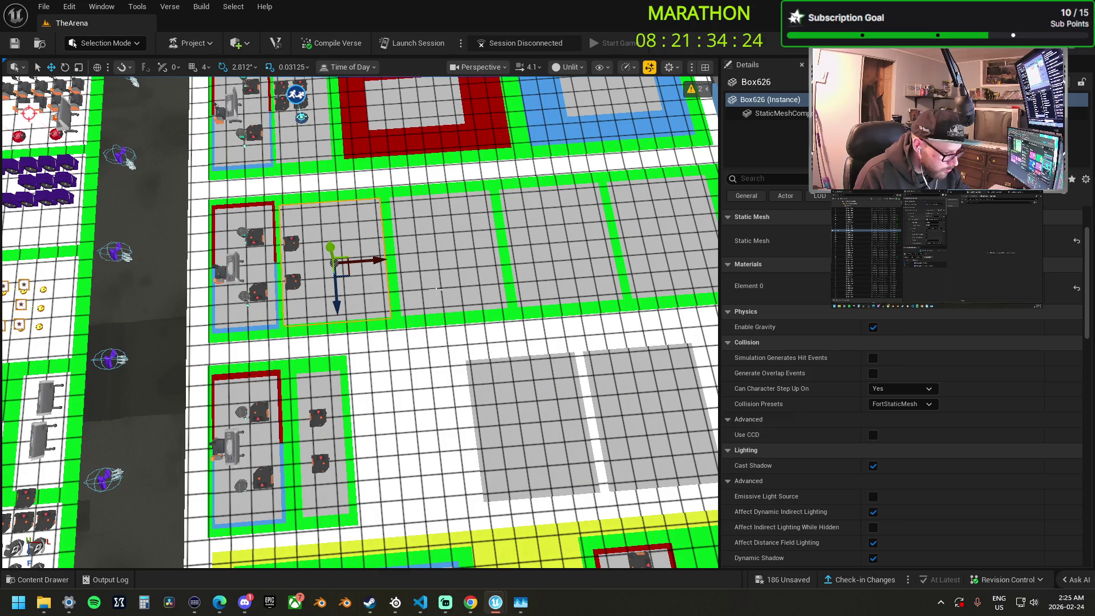
ctrl+click(462, 294)
ctrl+click(565, 268)
ctrl+click(652, 275)
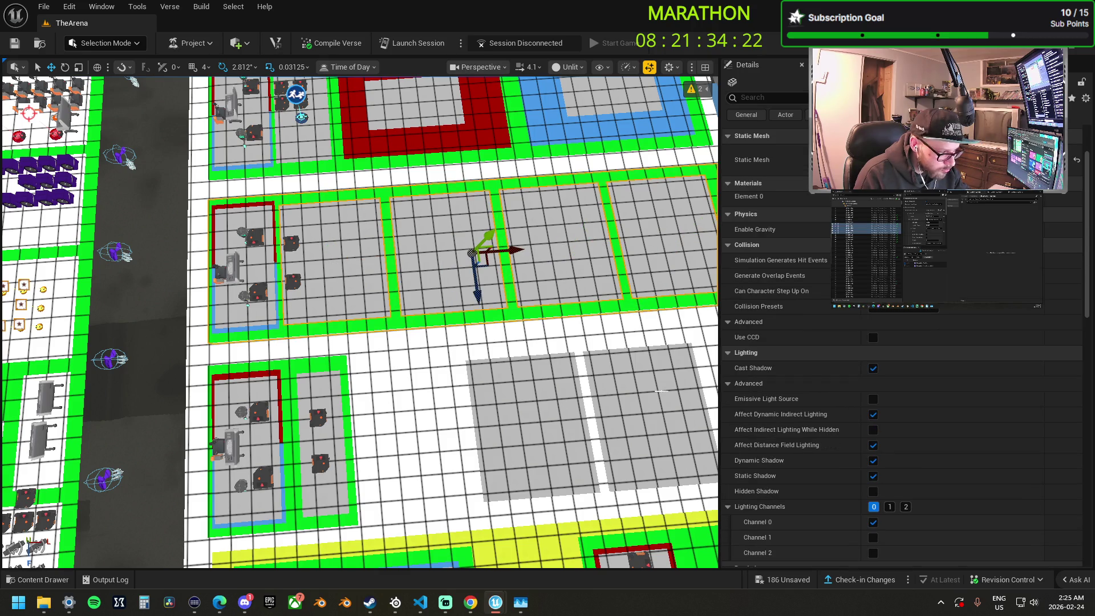
ctrl+click(661, 433)
ctrl+click(530, 437)
drag(530, 437, 501, 405)
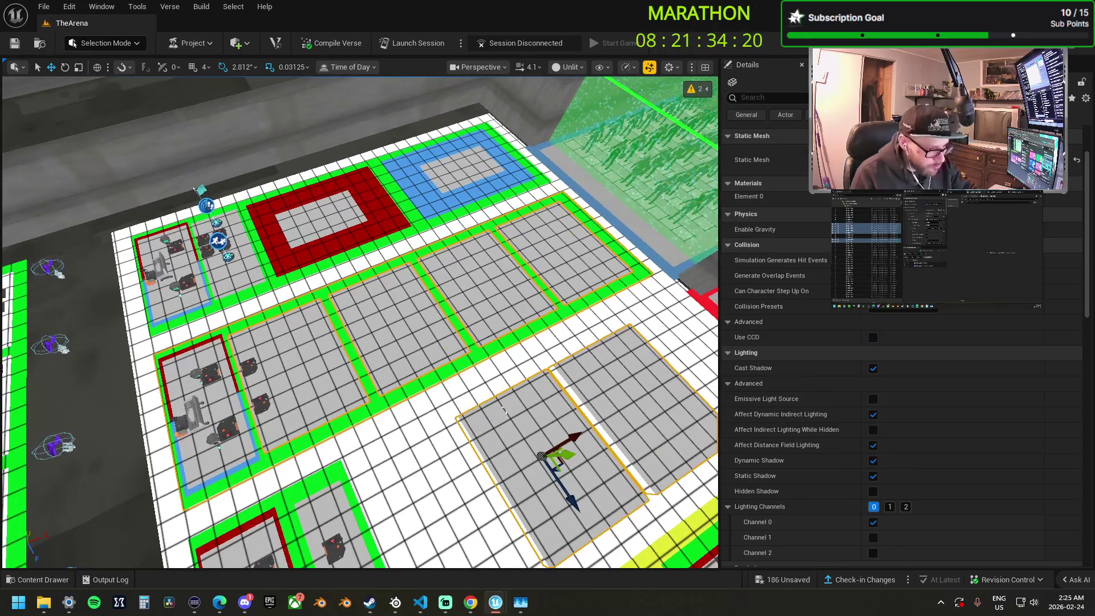
key(Delete)
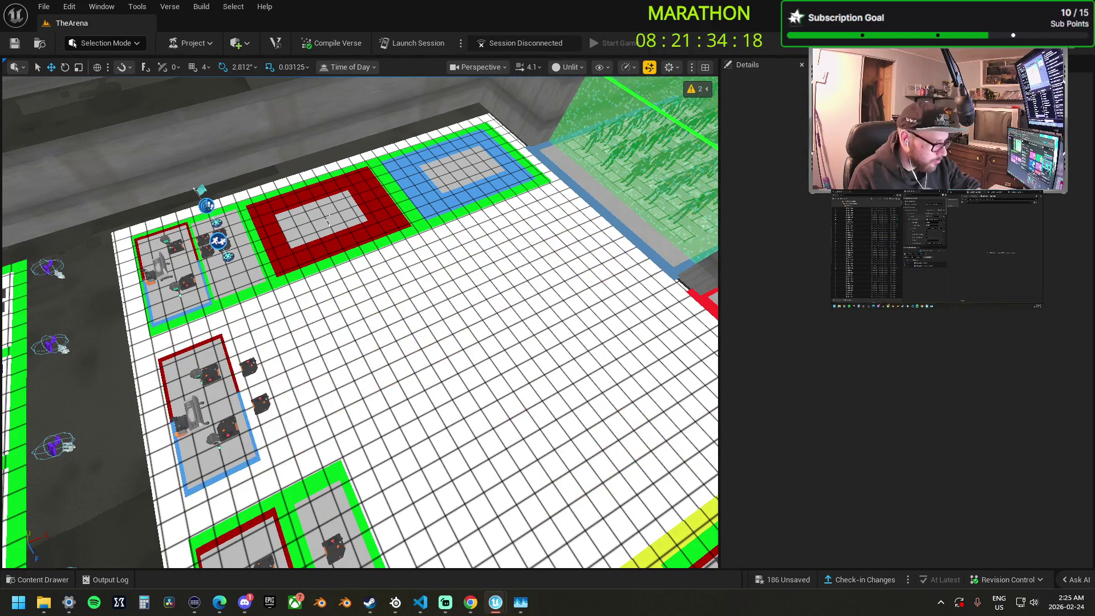
Delete the grey box, the red square plate, and the blue and green plates.
click(330, 220)
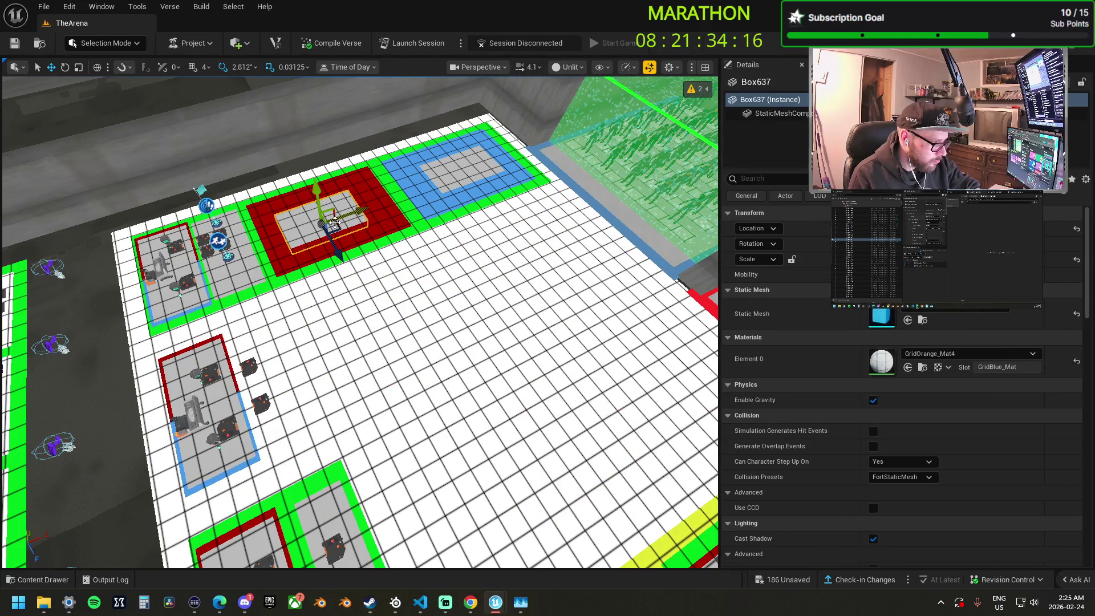
key(Delete)
click(334, 221)
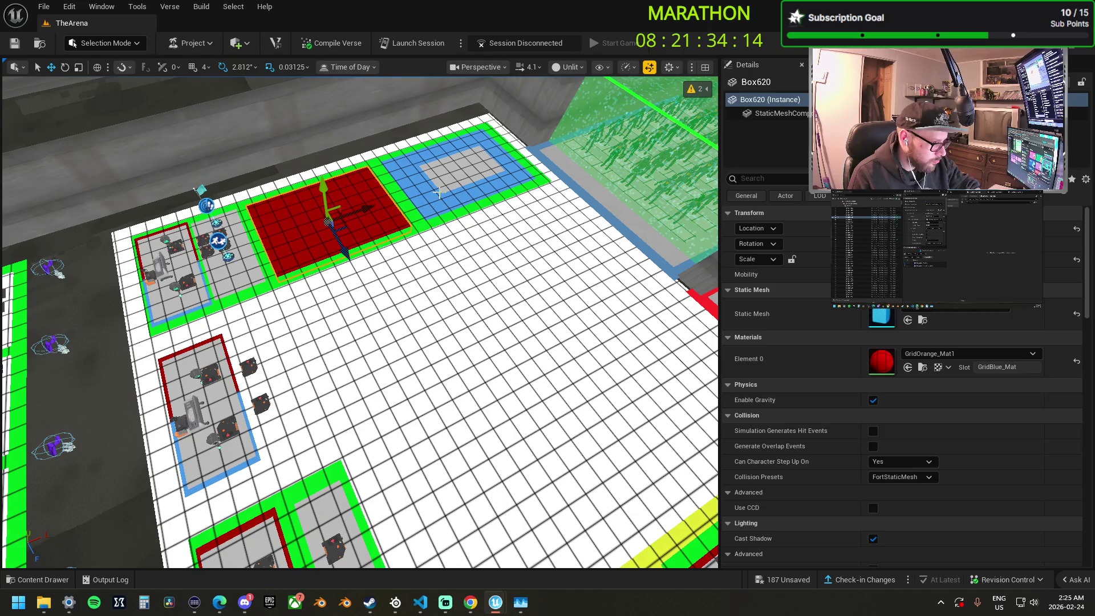
ctrl+click(453, 174)
ctrl+click(408, 205)
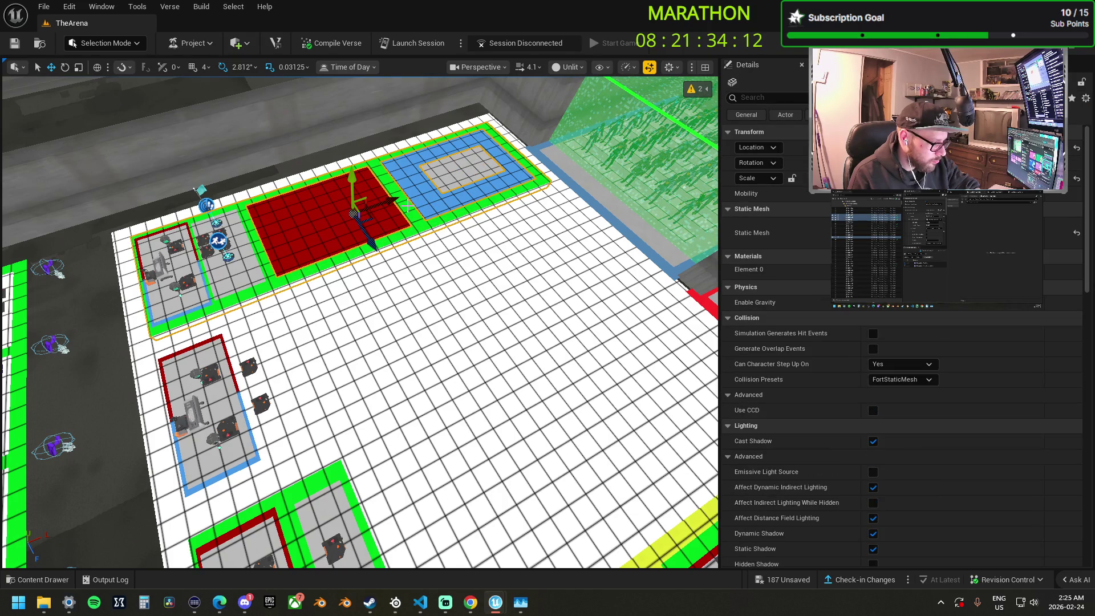
key(Delete)
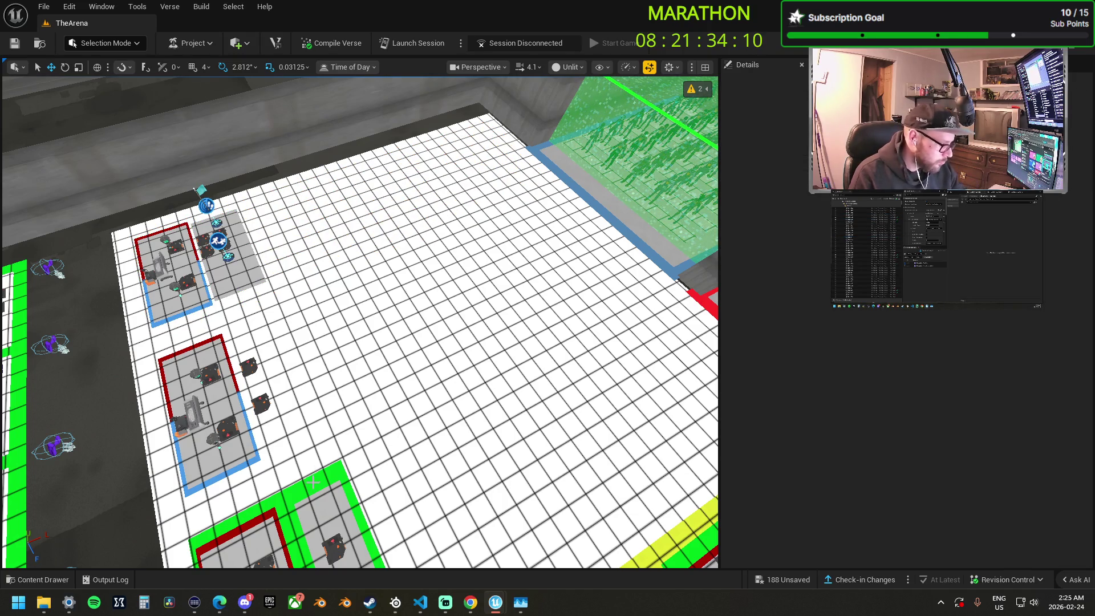
Alt-drag a copy of green plate Box630 beside the top station.
click(341, 427)
key(1)
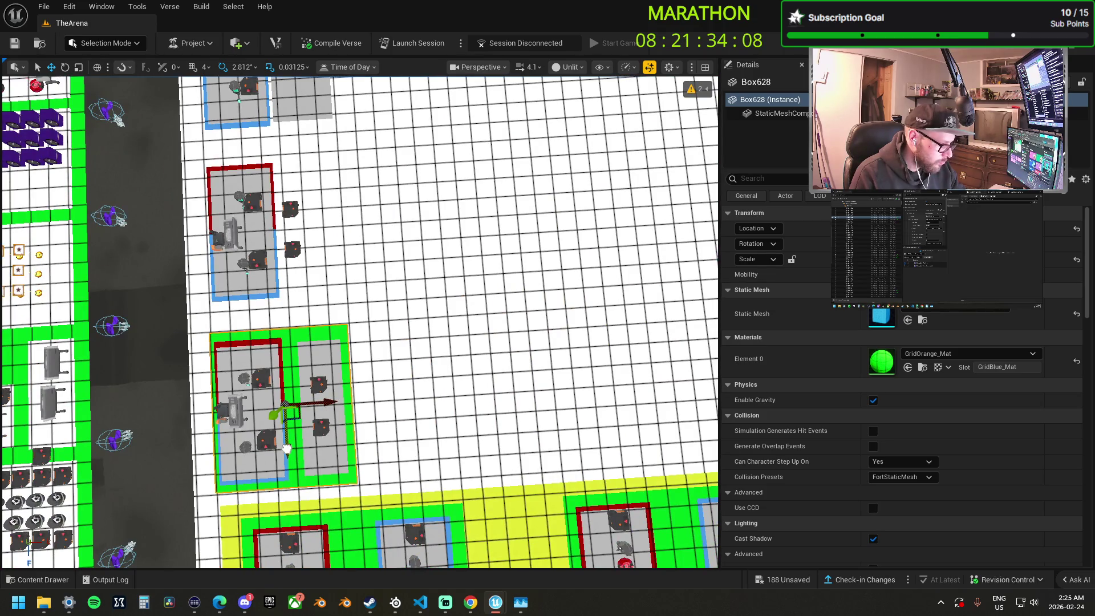
click(286, 433)
drag(287, 433, 269, 275)
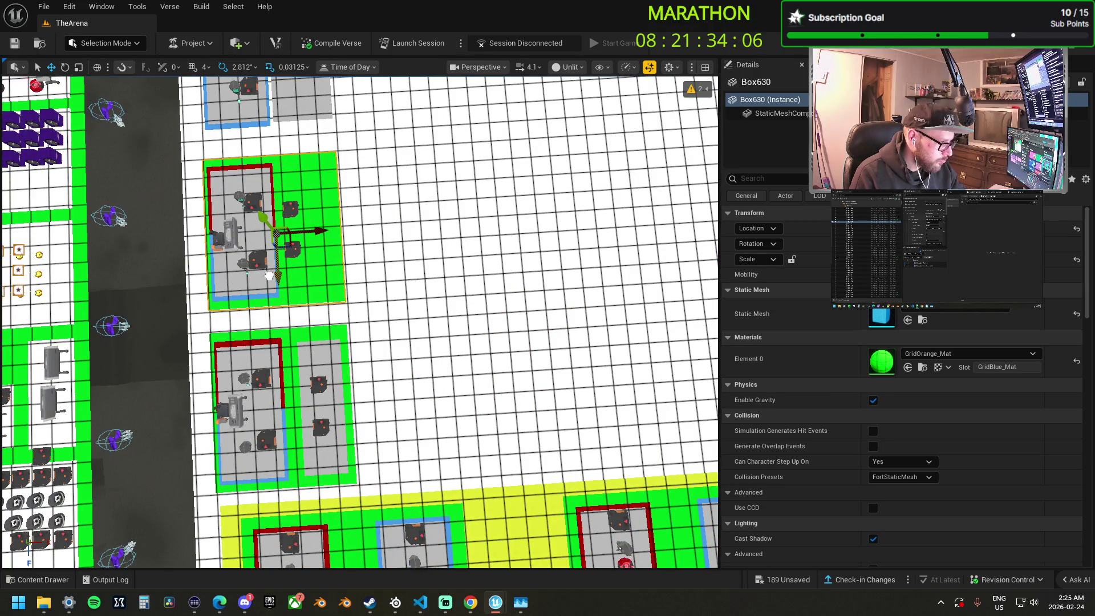
key(2)
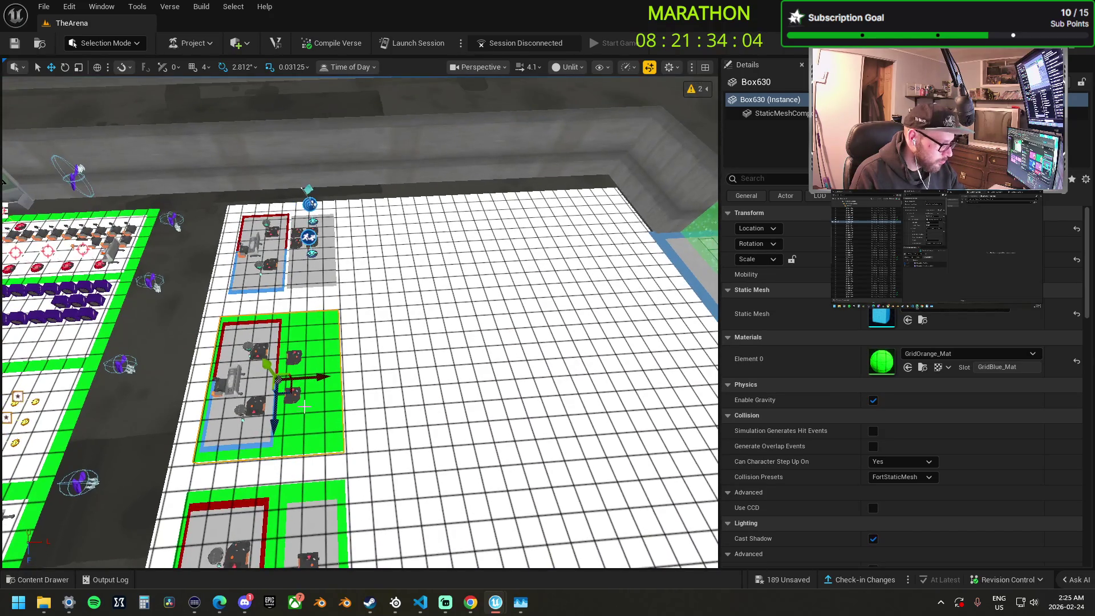
mouse_move(276, 423)
mouse_down()
mouse_move(270, 279)
mouse_move(313, 251)
mouse_up()
key(r)
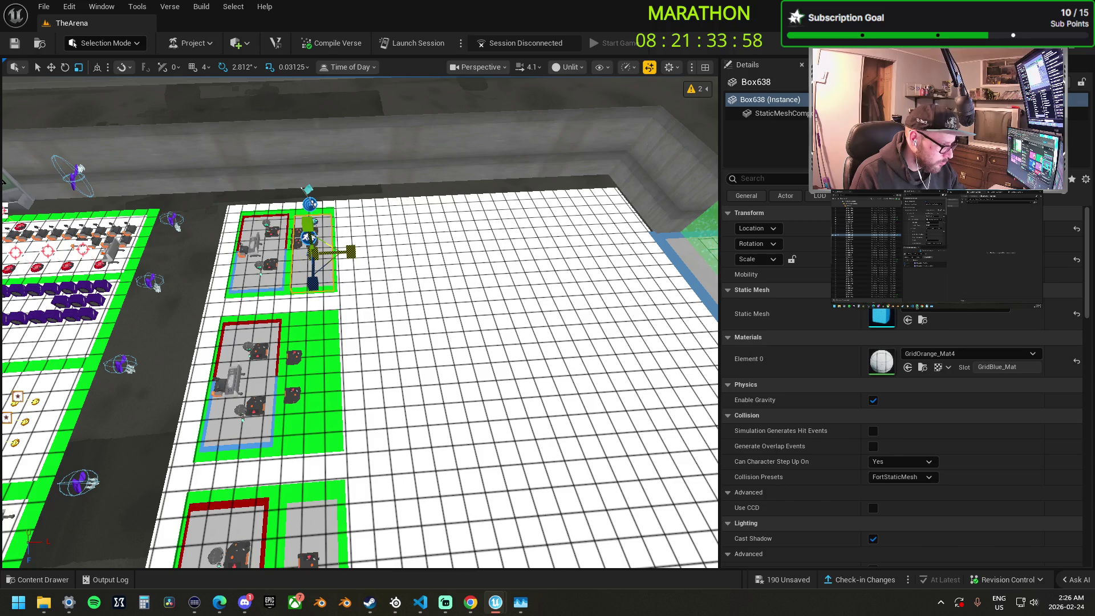
Move the station's two trigger pads lower on the grey pad.
key(w)
key(f)
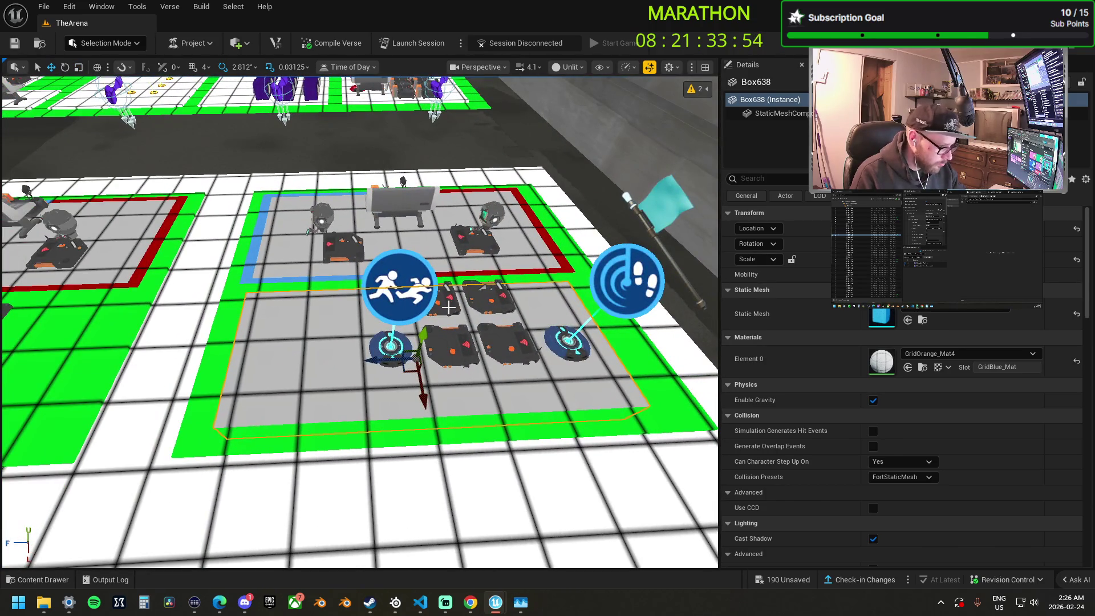
click(457, 302)
ctrl+click(482, 301)
drag(496, 322, 467, 404)
click(479, 355)
ctrl+click(467, 354)
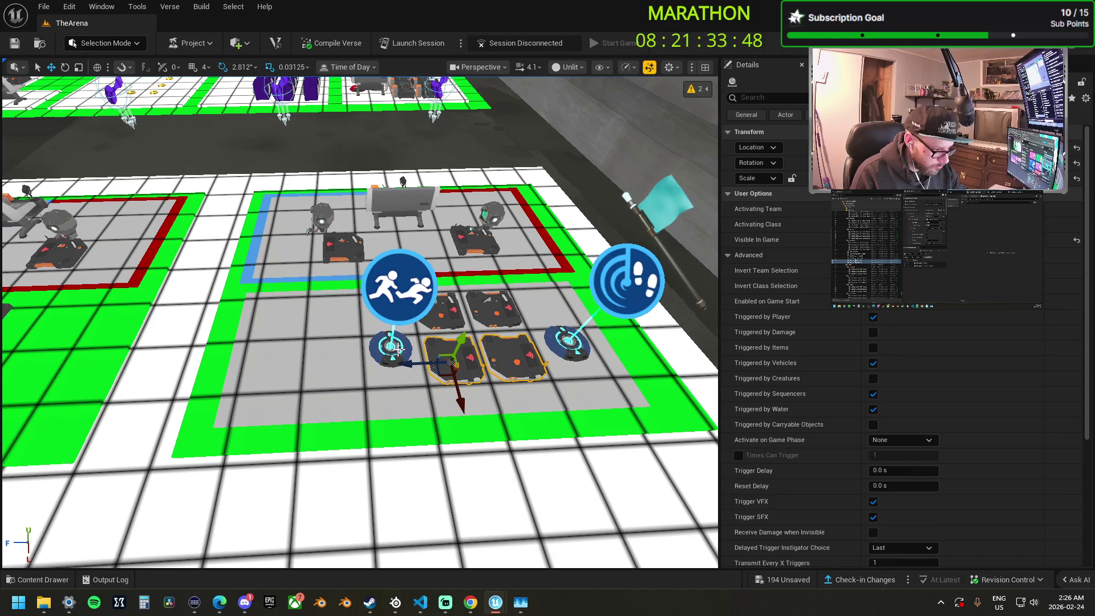
Move the Player Movement device lower and the flag Player Marker to the row's left end.
click(395, 358)
drag(404, 319, 449, 341)
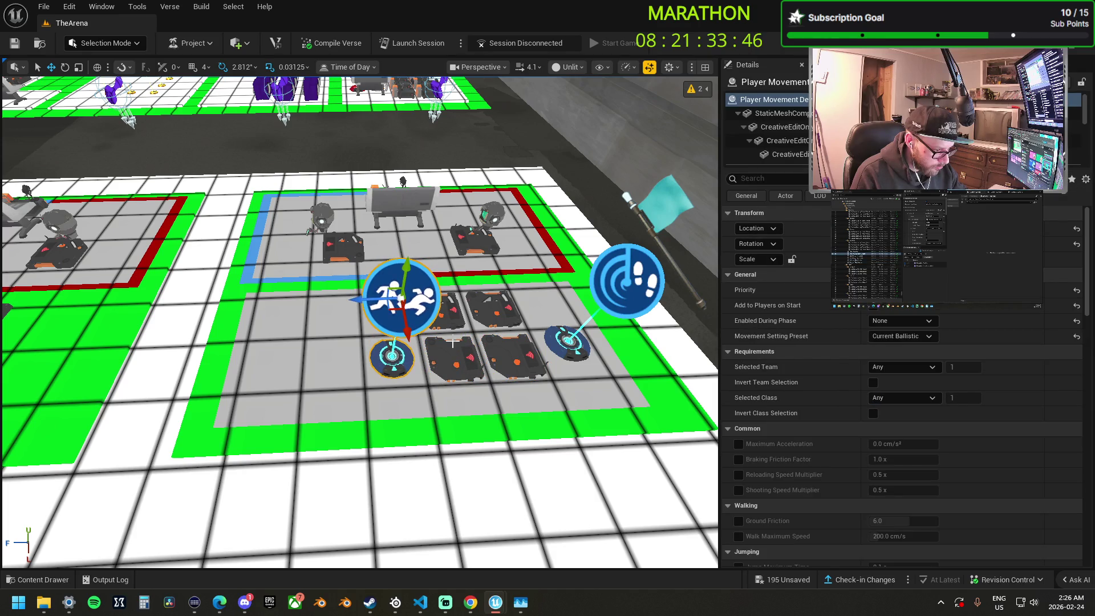
click(577, 339)
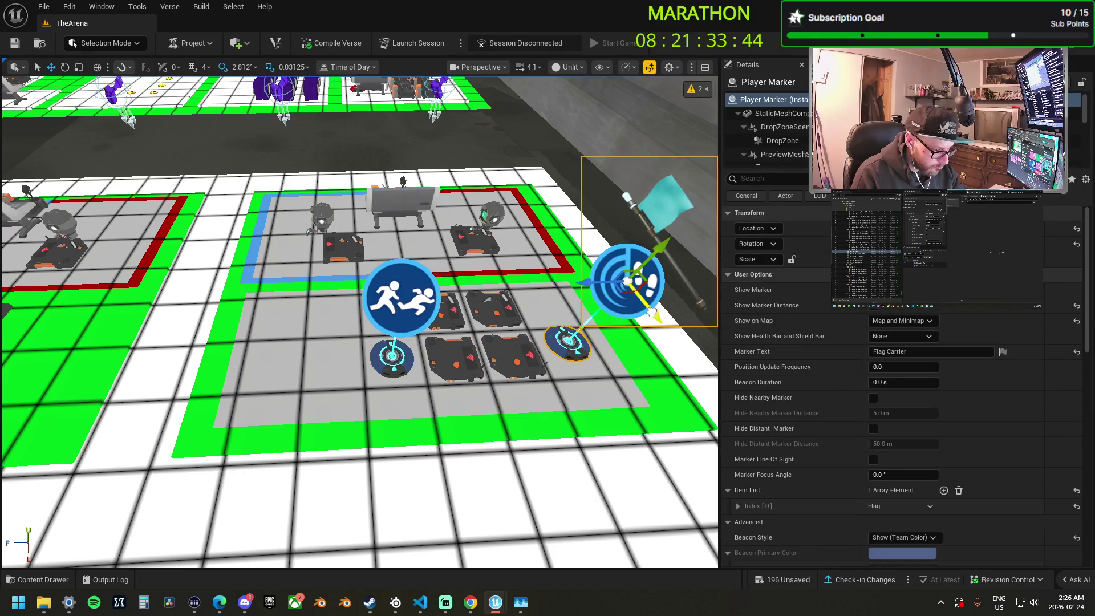
mouse_move(590, 294)
mouse_down()
mouse_move(300, 328)
mouse_move(319, 333)
mouse_up()
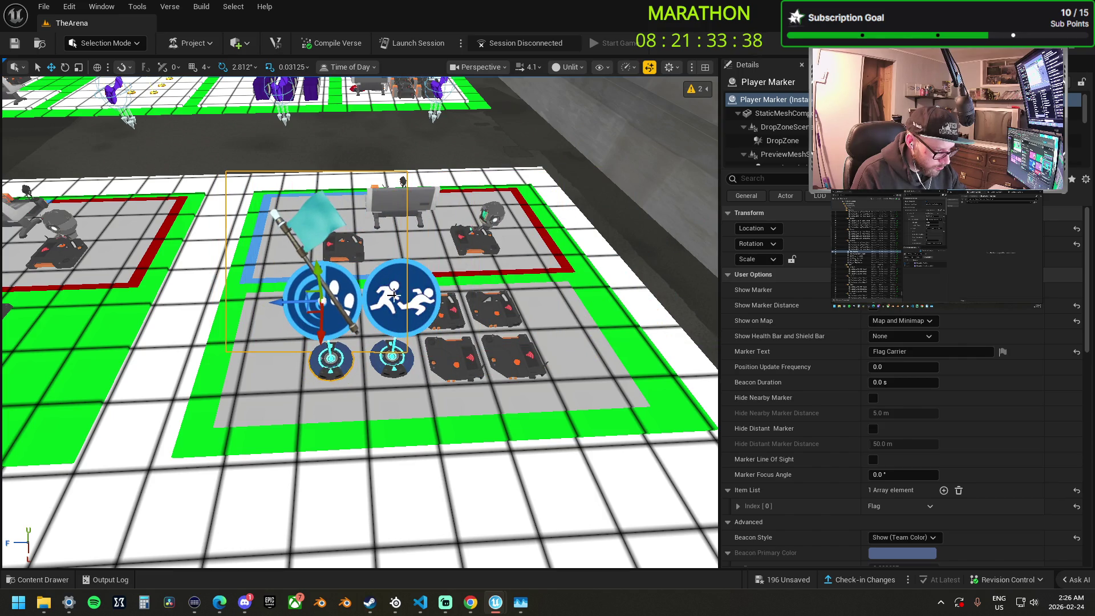
drag(390, 293, 434, 297)
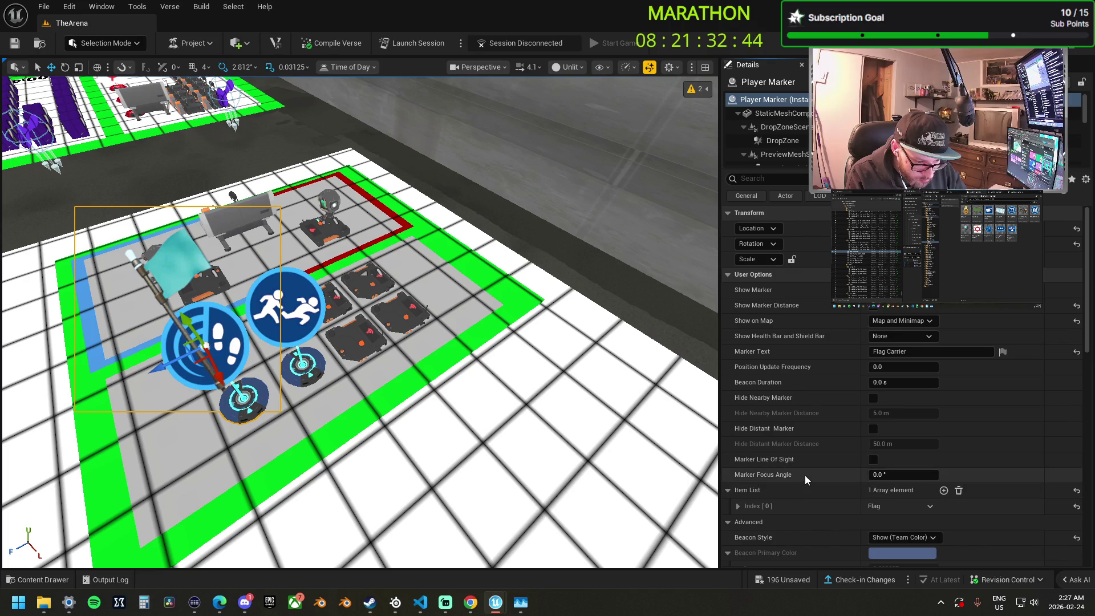
scroll(805, 475, down, 2)
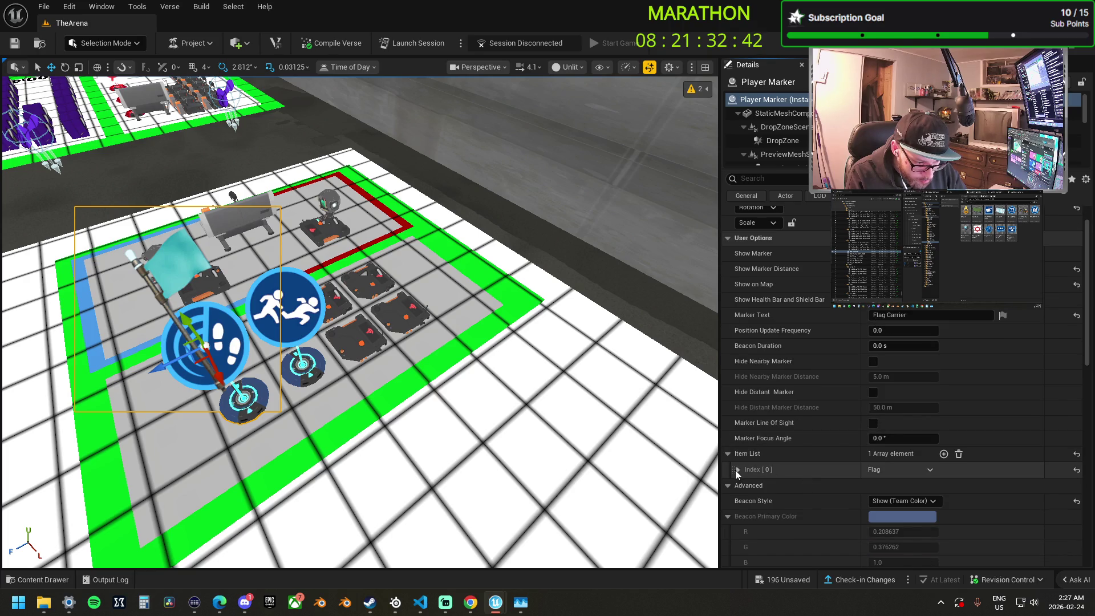
scroll(738, 470, down, 4)
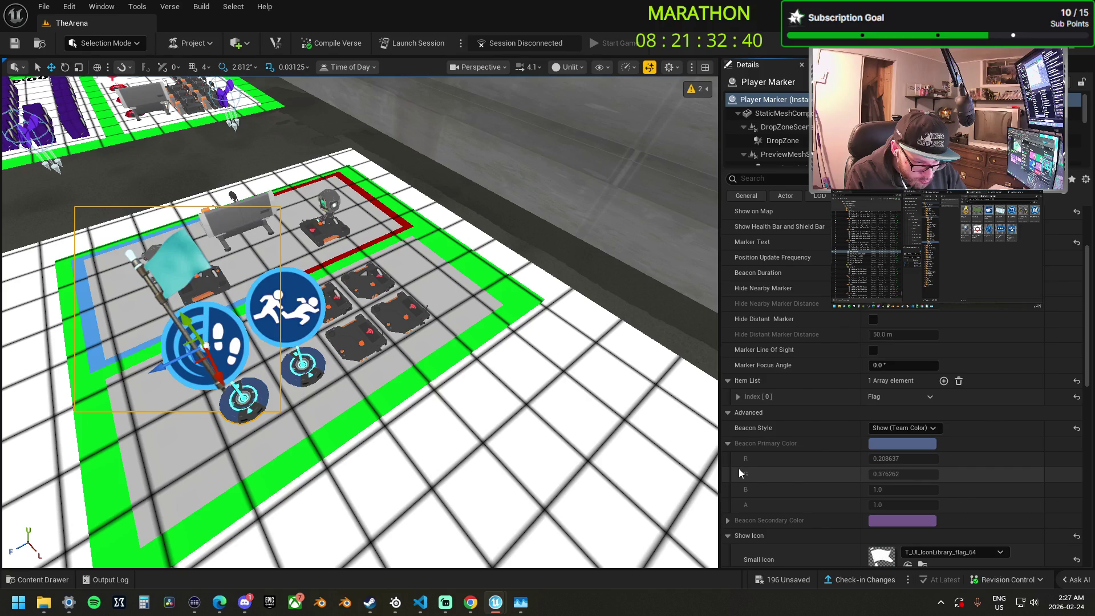
scroll(803, 433, down, 7)
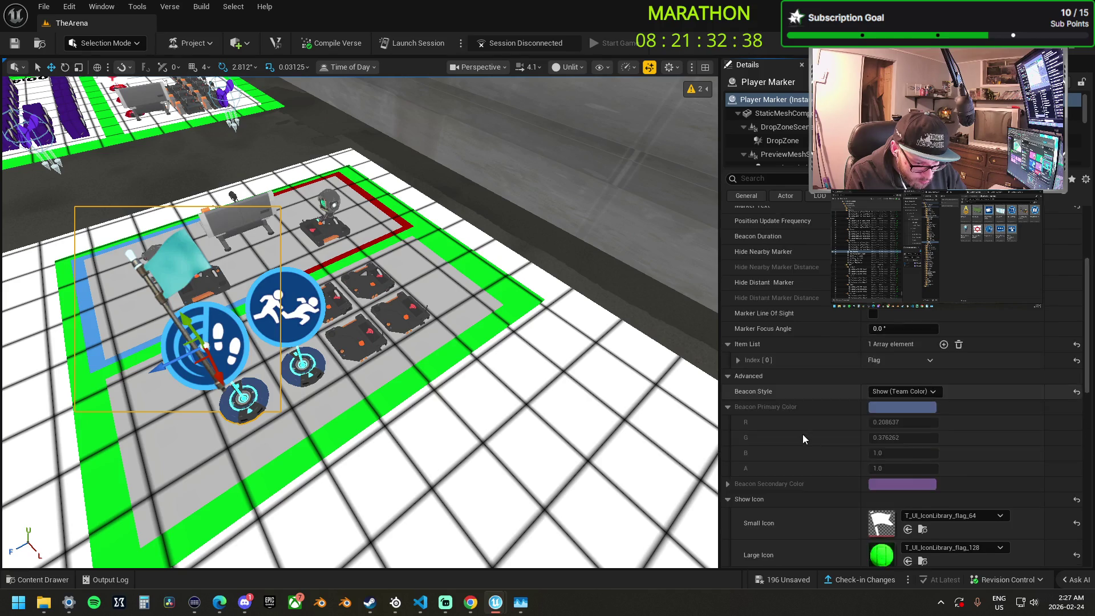
scroll(803, 435, down, 1)
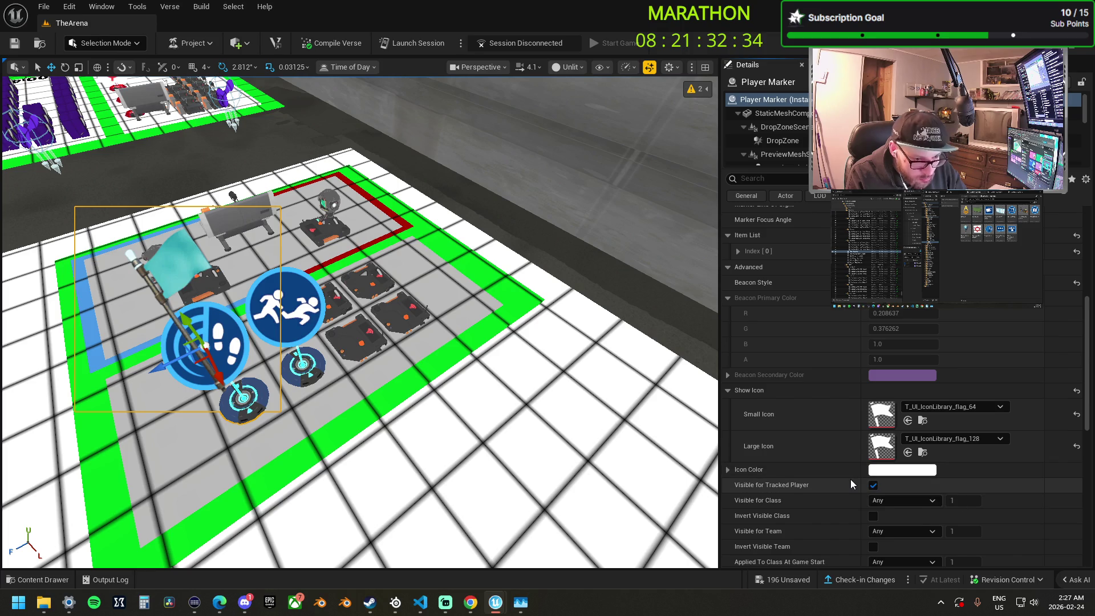
scroll(851, 479, down, 9)
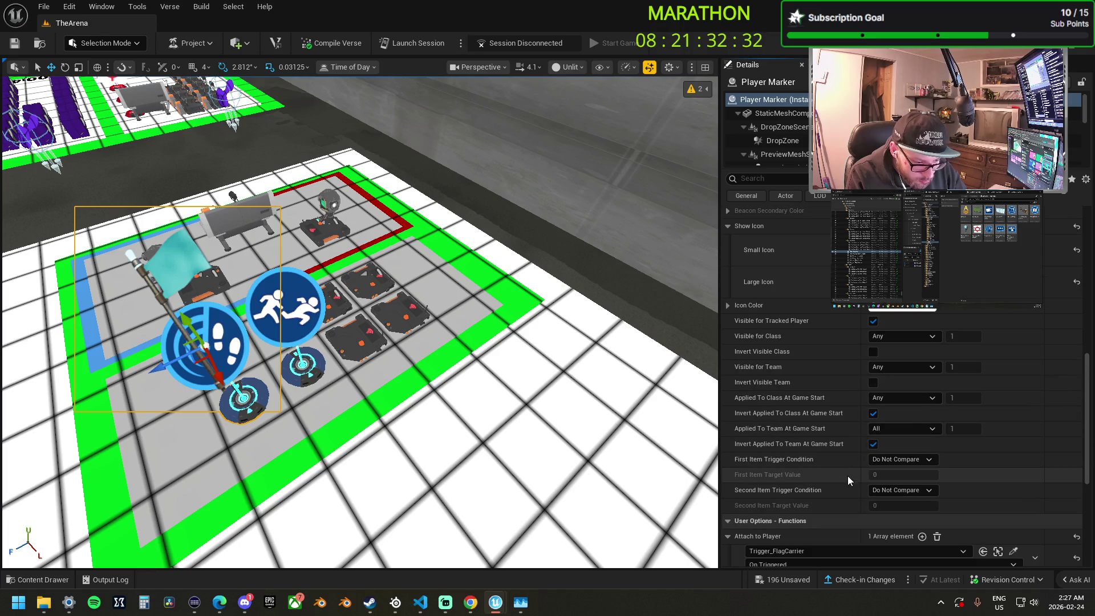
scroll(799, 427, down, 3)
scroll(813, 429, up, 16)
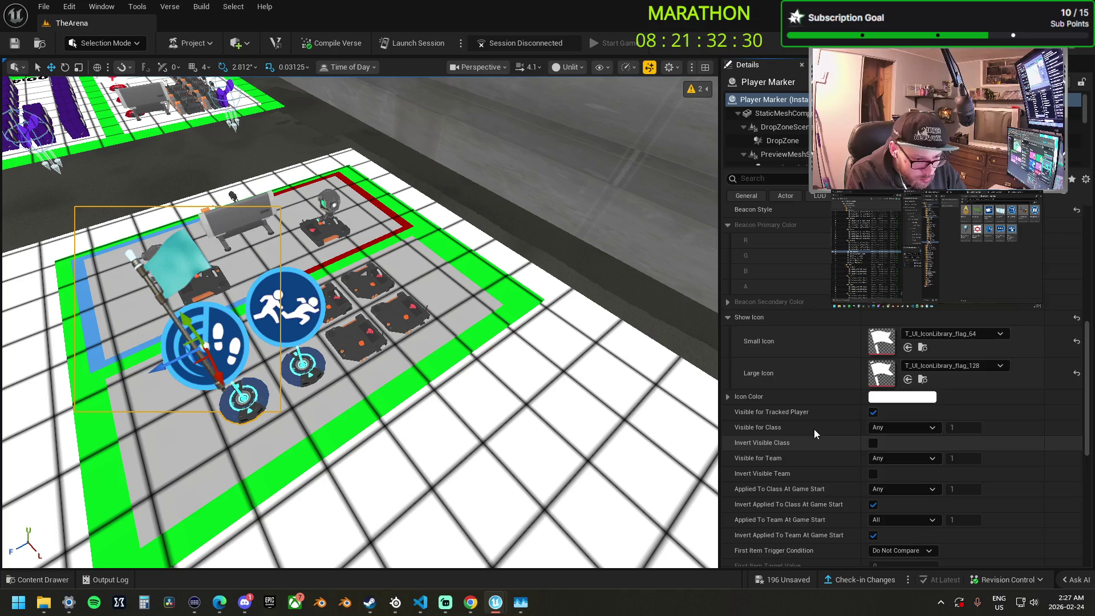
scroll(891, 308, up, 5)
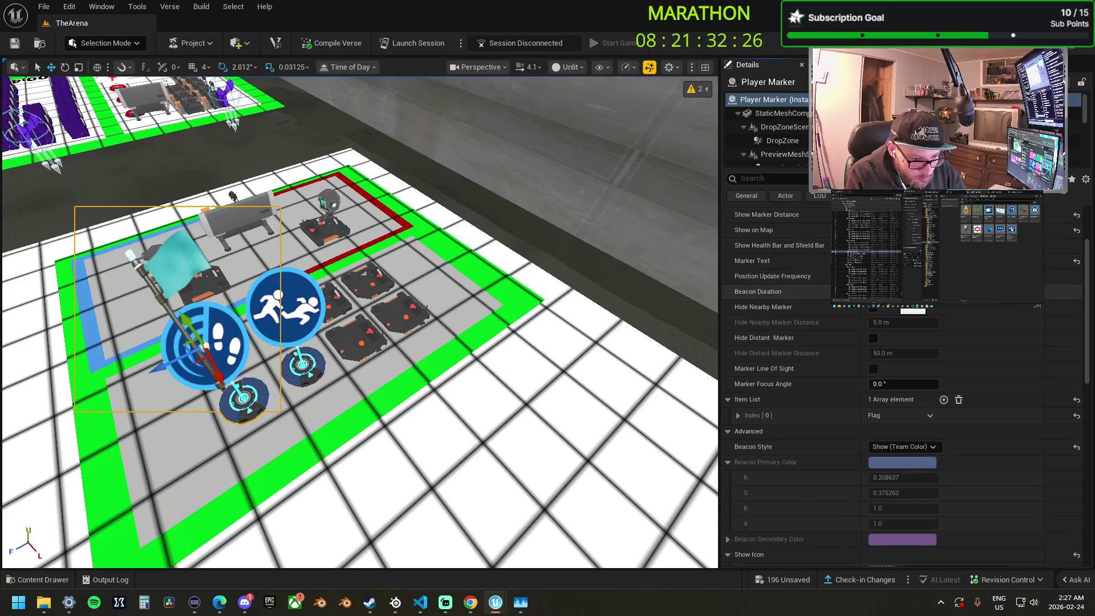
mouse_move(771, 294)
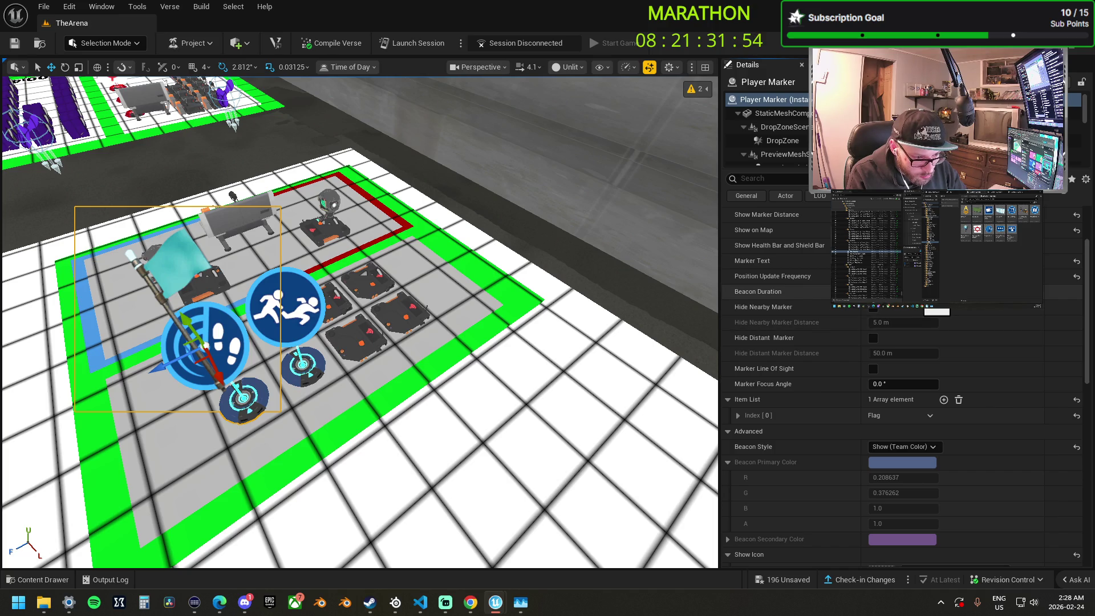
scroll(895, 378, down, 15)
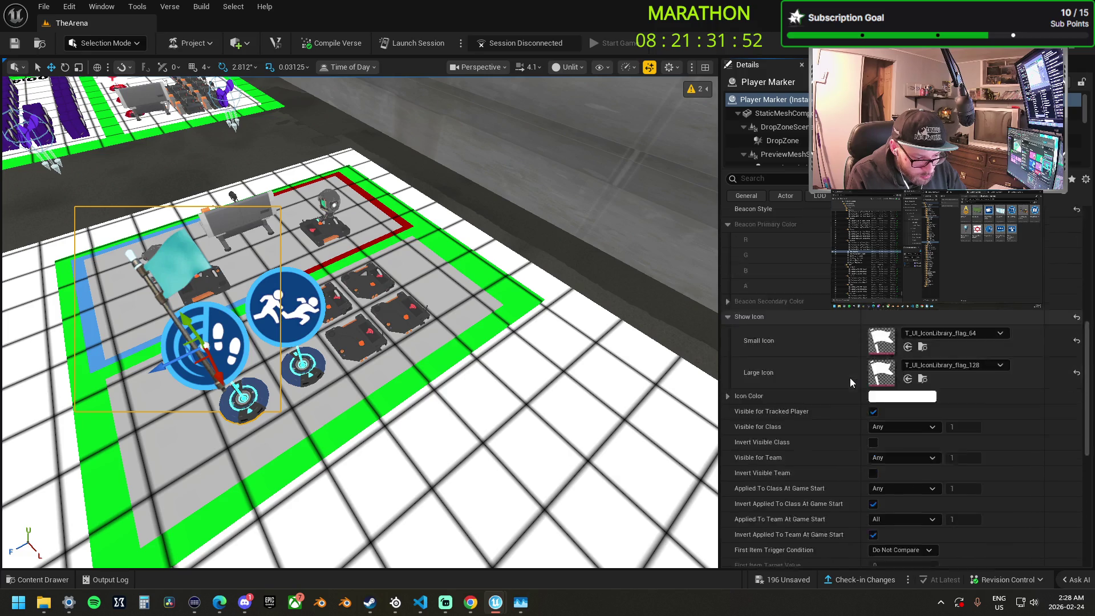
scroll(762, 470, down, 3)
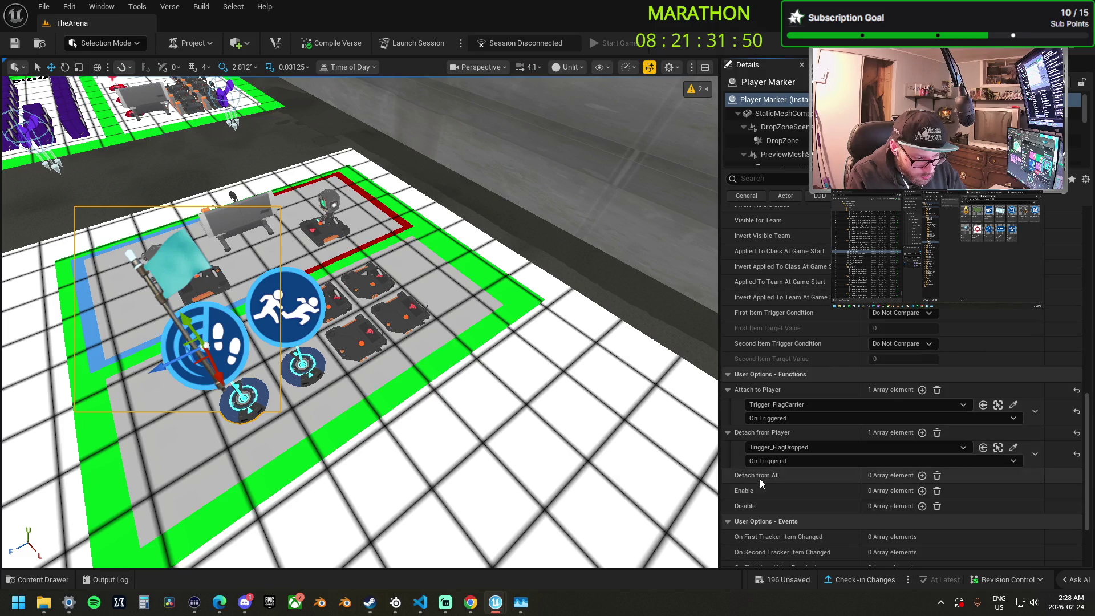
drag(365, 285, 337, 371)
Set First Item Trigger Condition to Equal To, target value 1, and expand the Flag item entry.
click(901, 313)
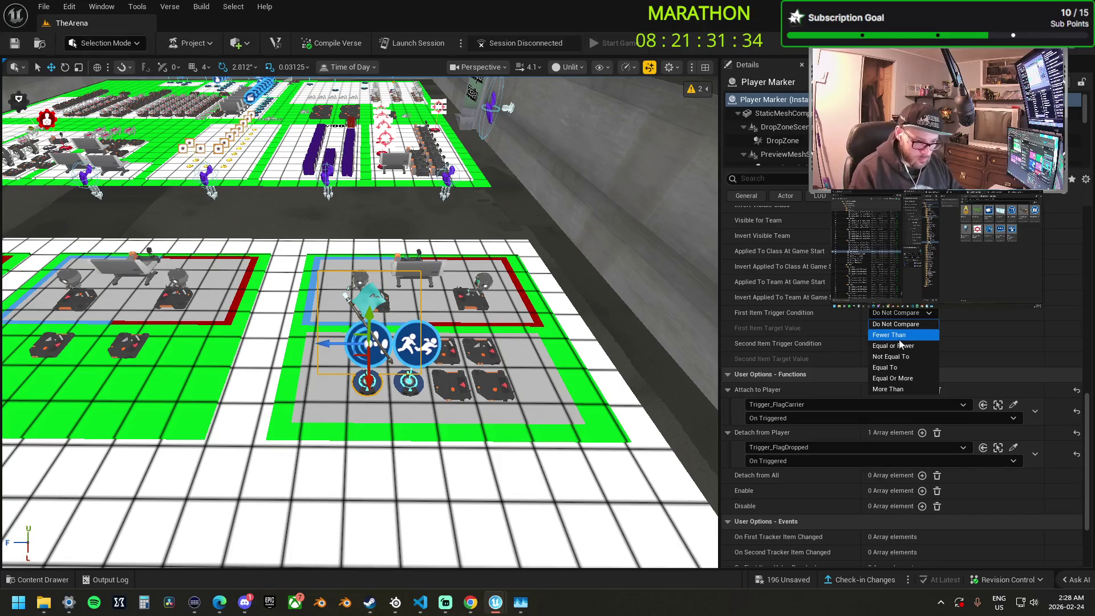
click(965, 339)
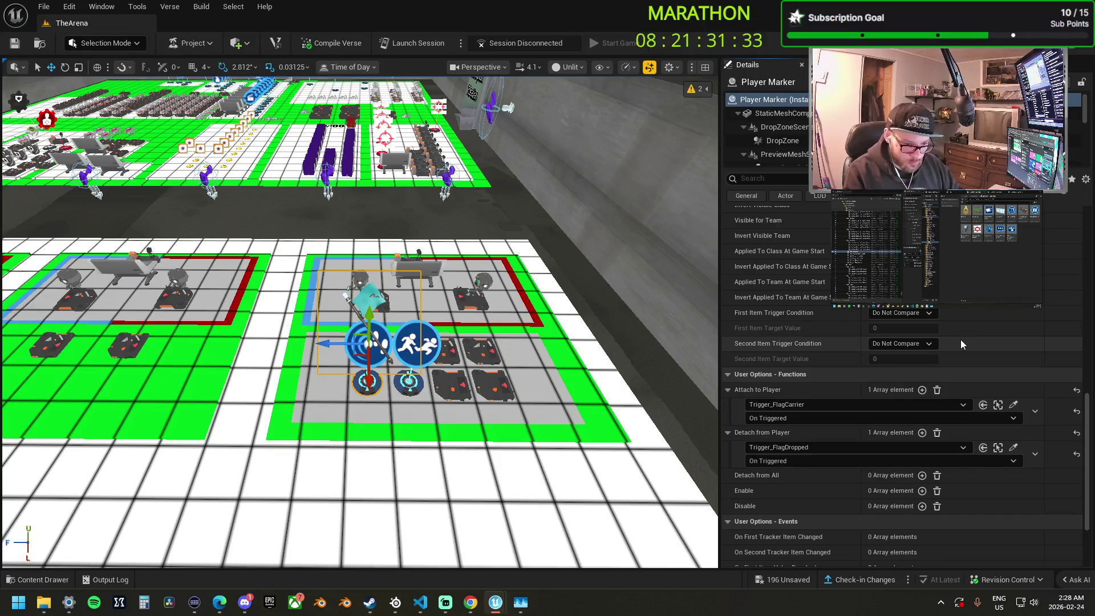
click(909, 315)
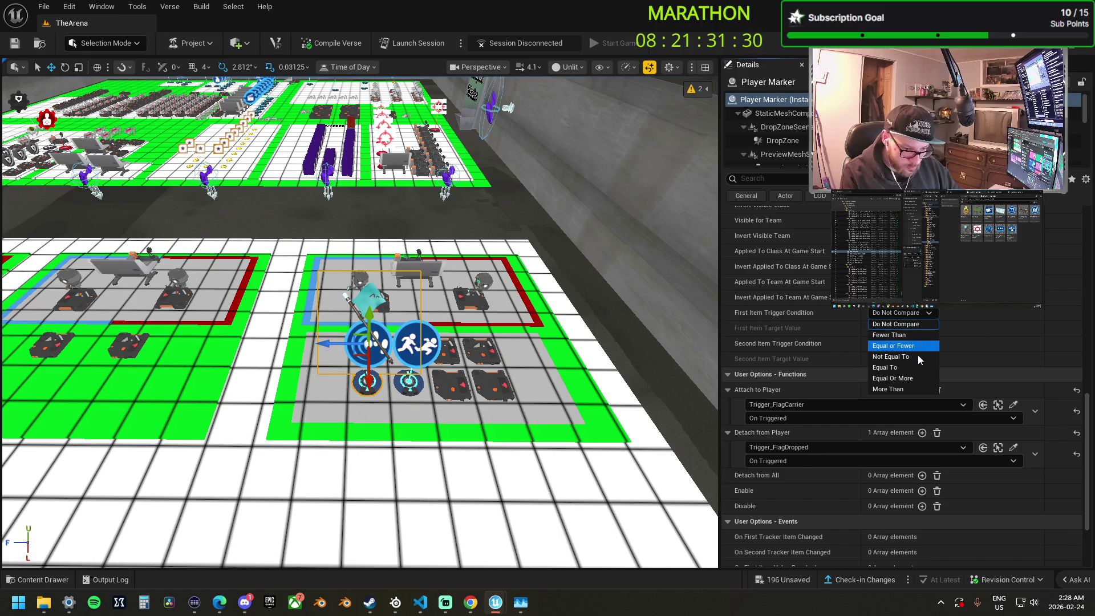
click(924, 372)
click(904, 330)
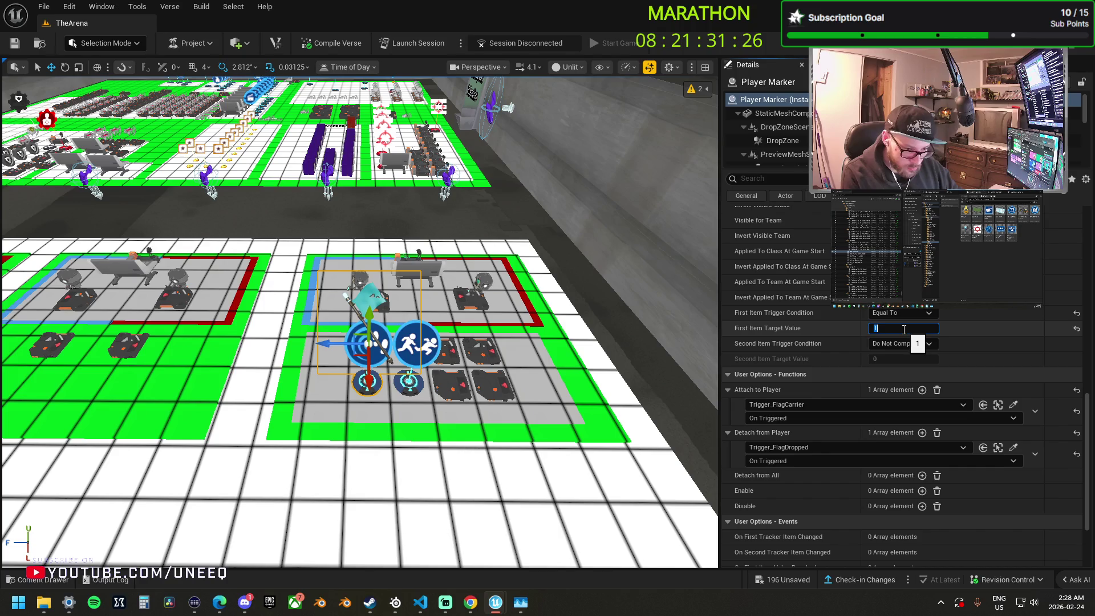
scroll(964, 325, up, 7)
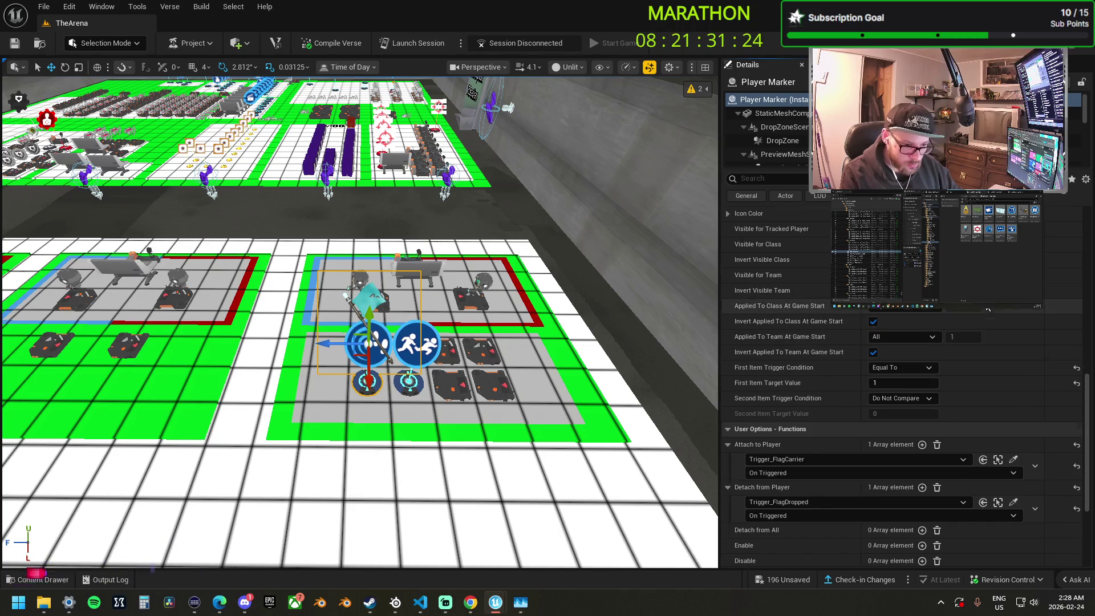
scroll(988, 309, up, 8)
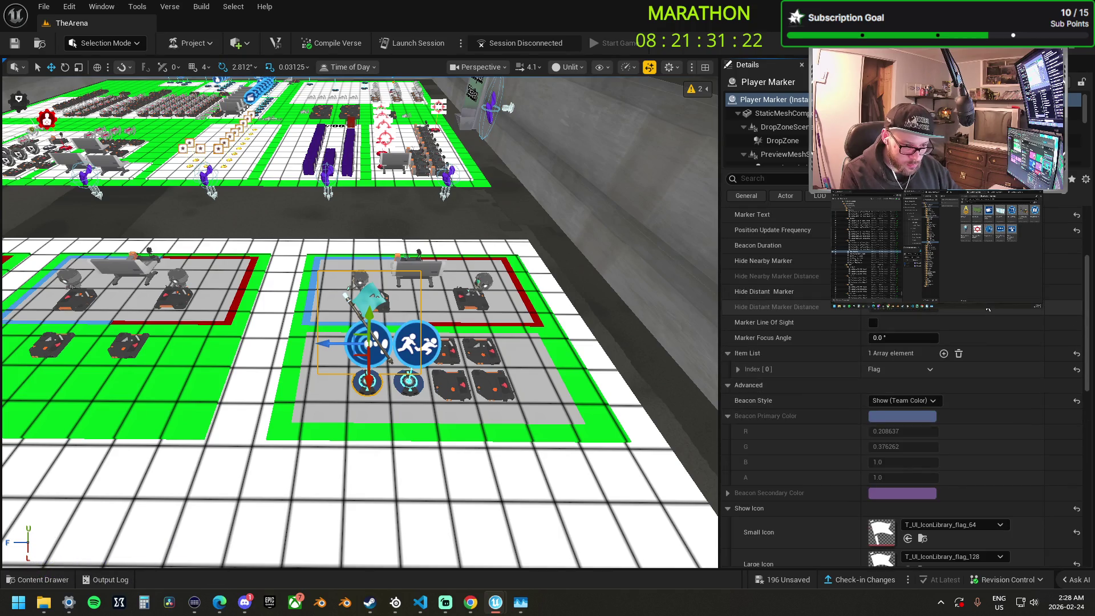
click(738, 369)
scroll(812, 336, up, 5)
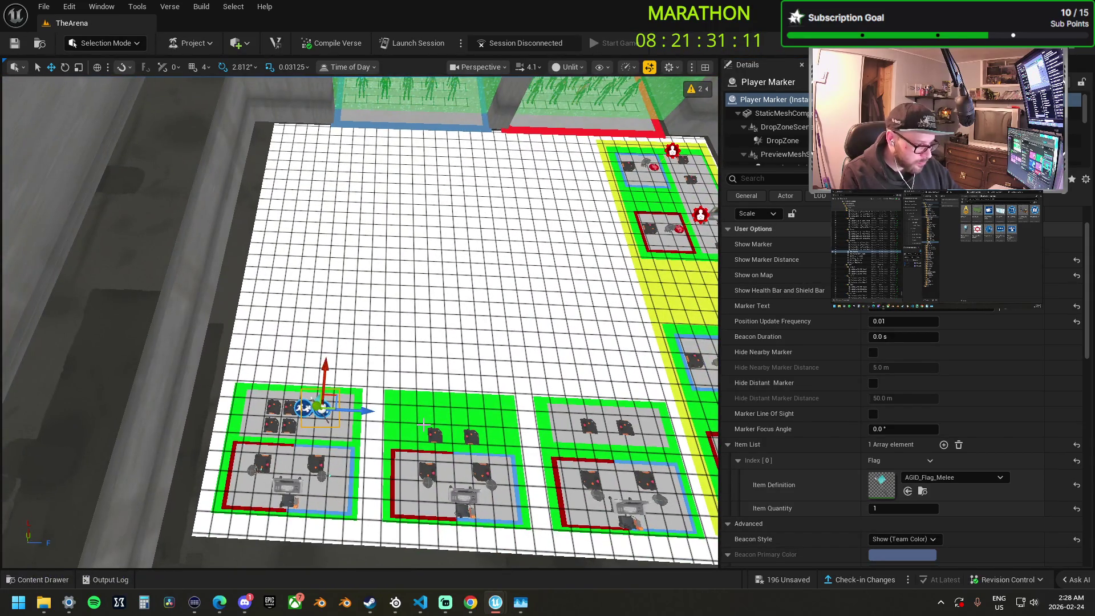
Duplicate Box630 beside the next station, give it GridOrange_Mat1, and copy it rightward.
click(445, 410)
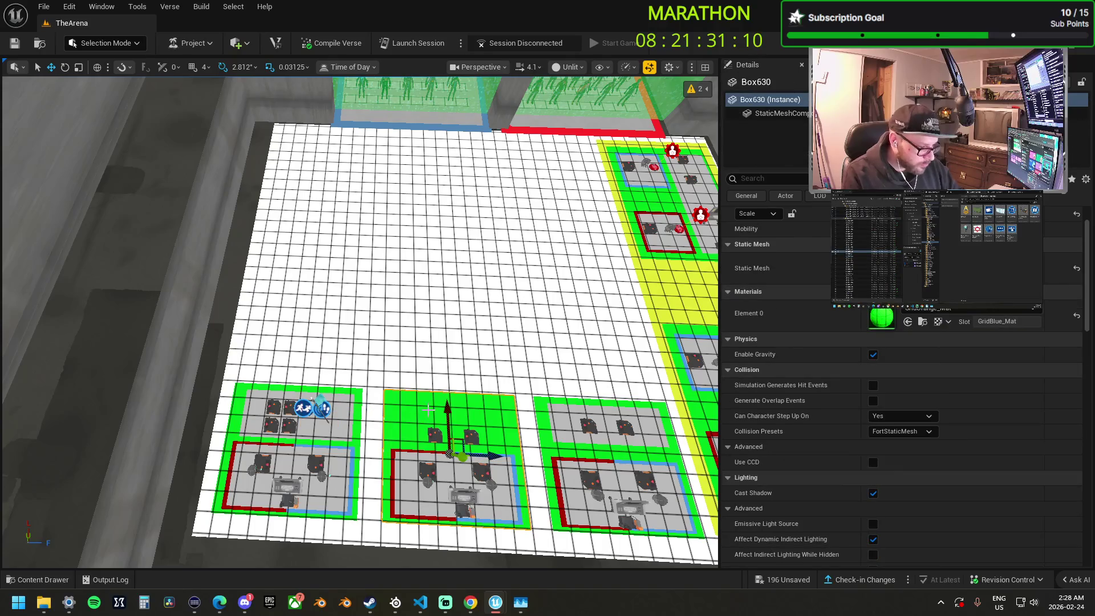
mouse_move(445, 410)
mouse_down()
mouse_move(449, 295)
mouse_move(465, 285)
mouse_move(481, 295)
mouse_move(351, 277)
mouse_move(373, 291)
mouse_move(380, 283)
mouse_move(354, 293)
mouse_up()
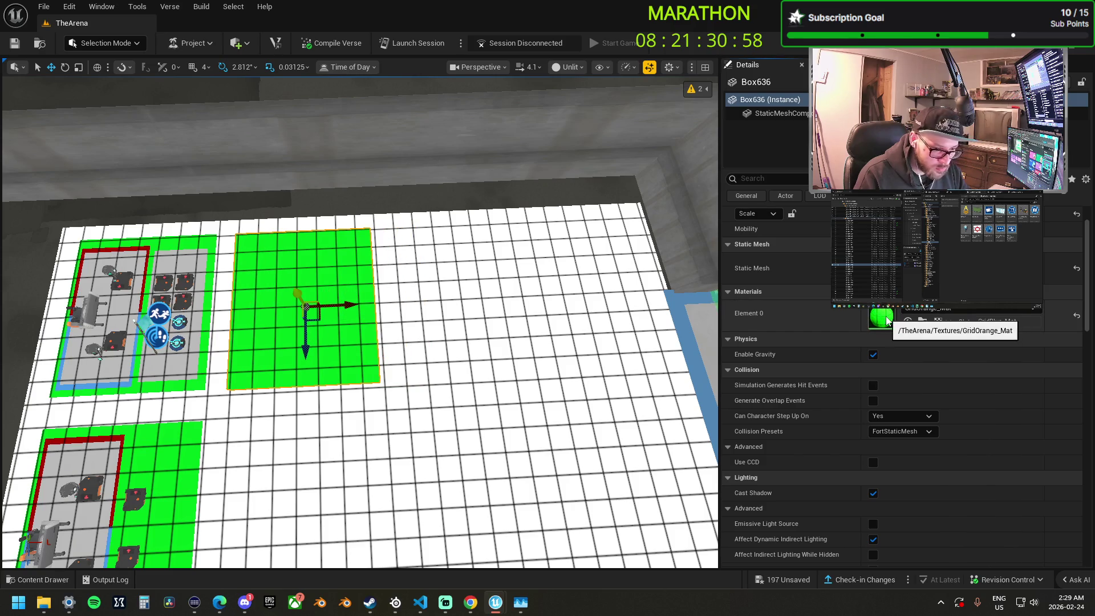
click(932, 311)
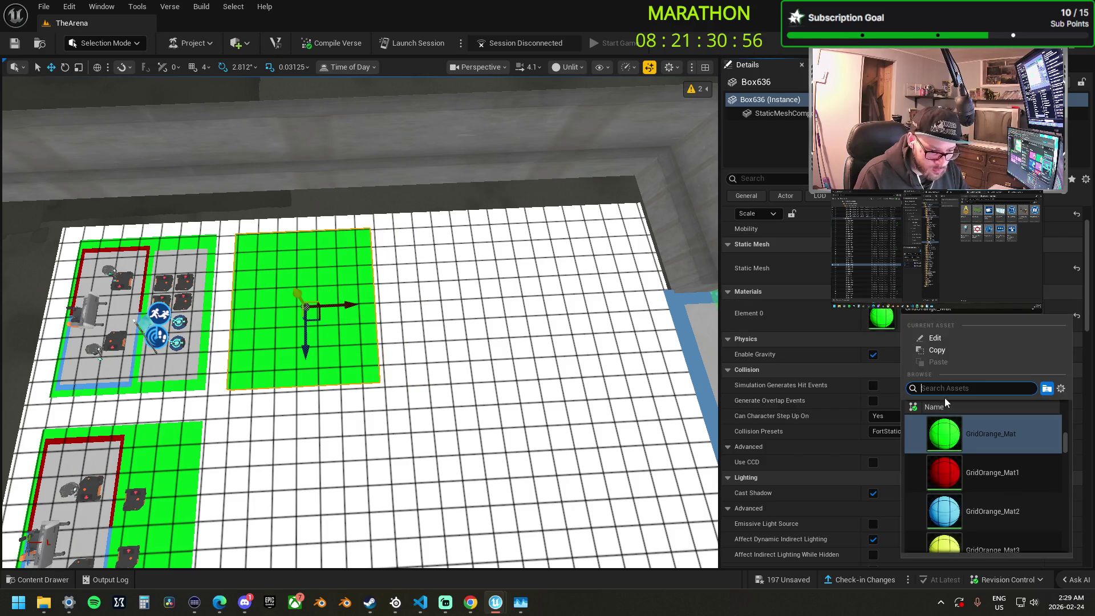
scroll(982, 467, up, 3)
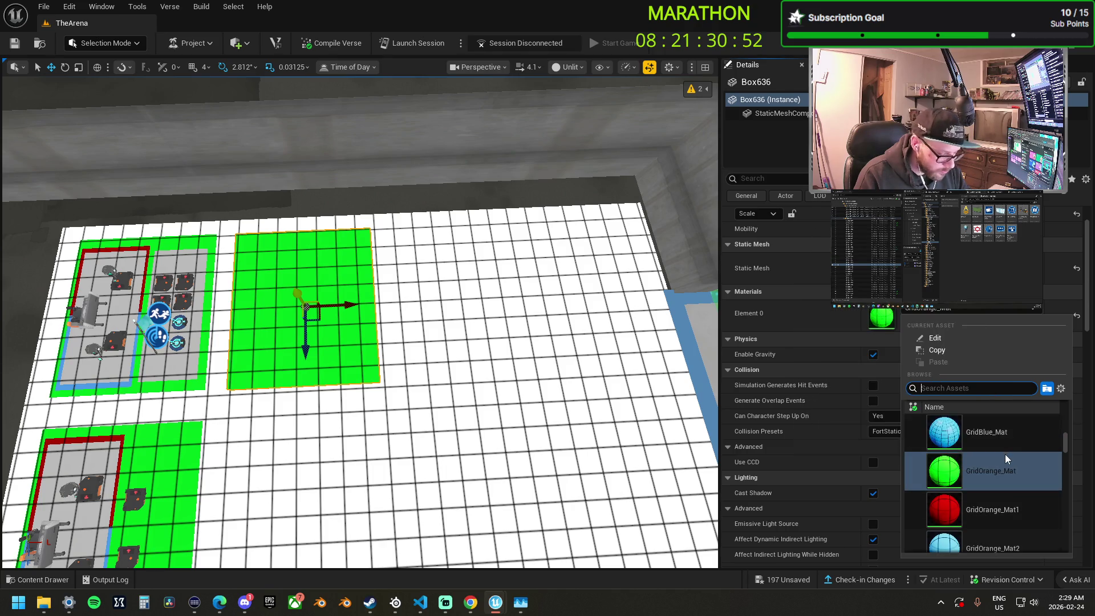
scroll(1005, 454, up, 3)
scroll(1007, 456, down, 3)
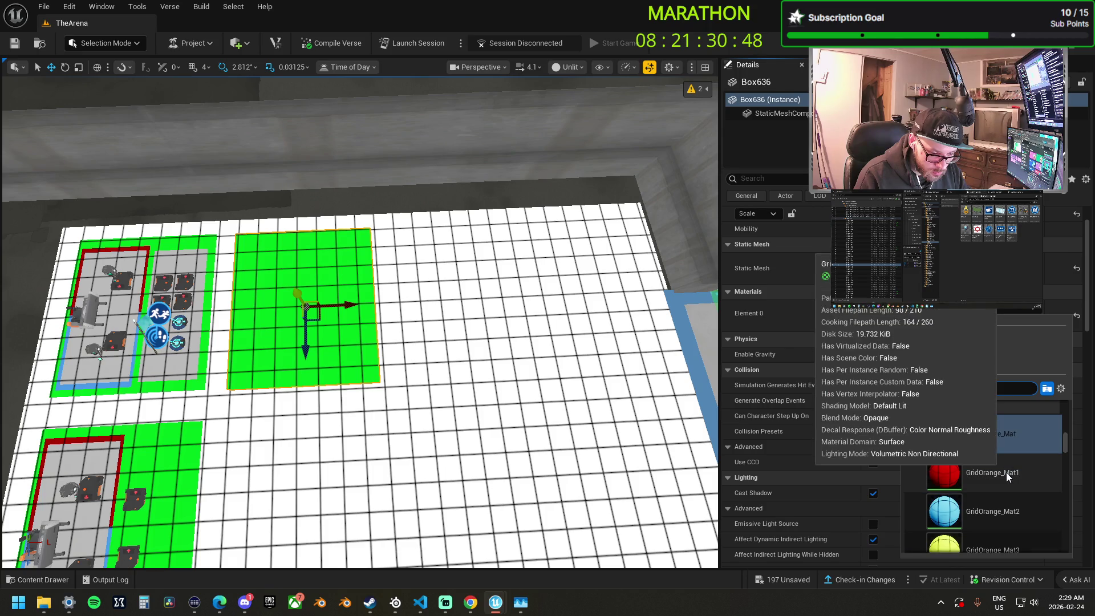
click(1006, 472)
mouse_move(350, 303)
mouse_down()
mouse_move(528, 299)
mouse_move(500, 284)
mouse_up()
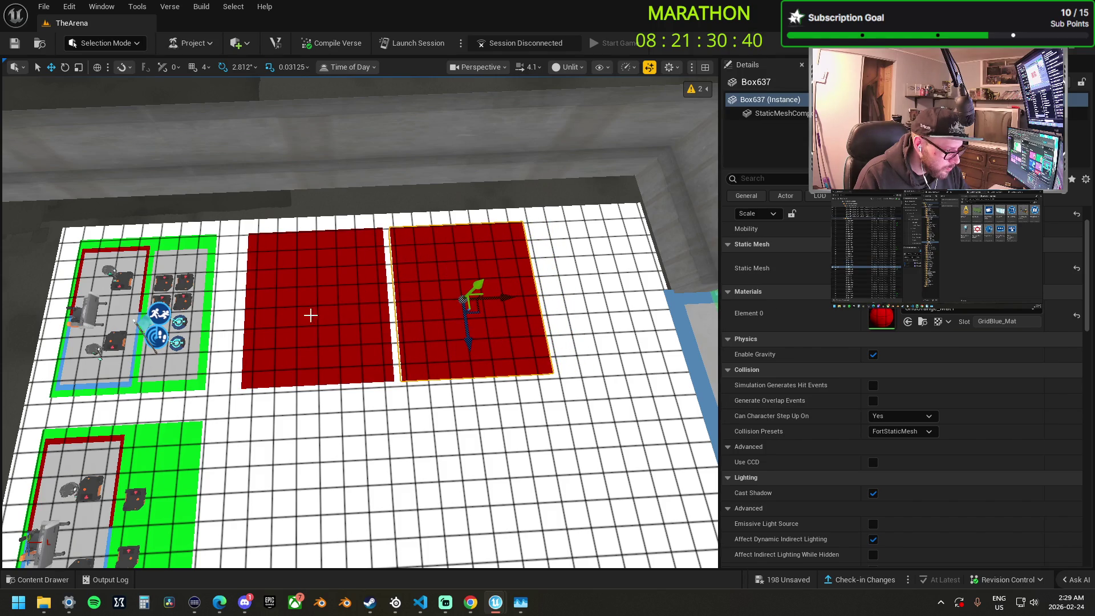
ctrl+click(332, 314)
Shift the red tiles left and duplicate them rightward into additional red tiles.
drag(363, 303, 345, 294)
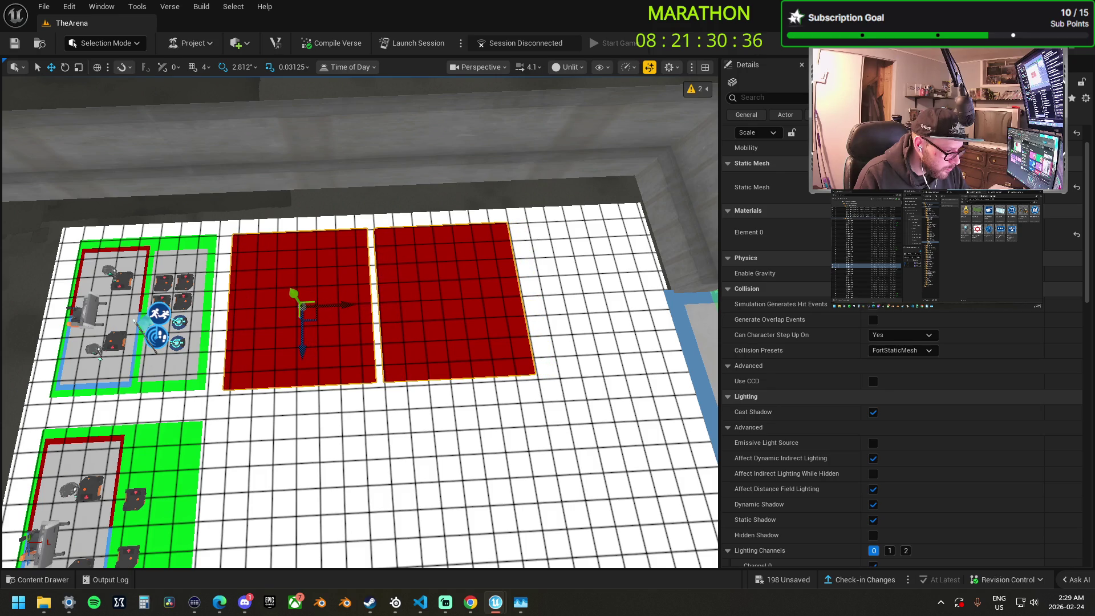
click(464, 301)
mouse_move(490, 301)
mouse_down()
mouse_move(657, 318)
mouse_move(631, 311)
mouse_up()
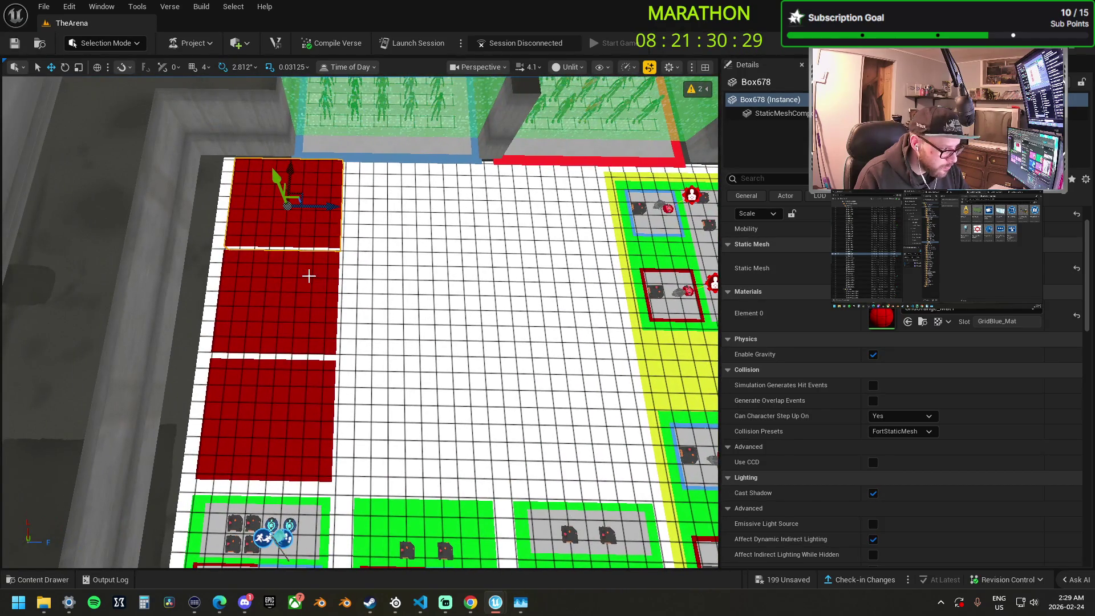
click(308, 276)
click(302, 405)
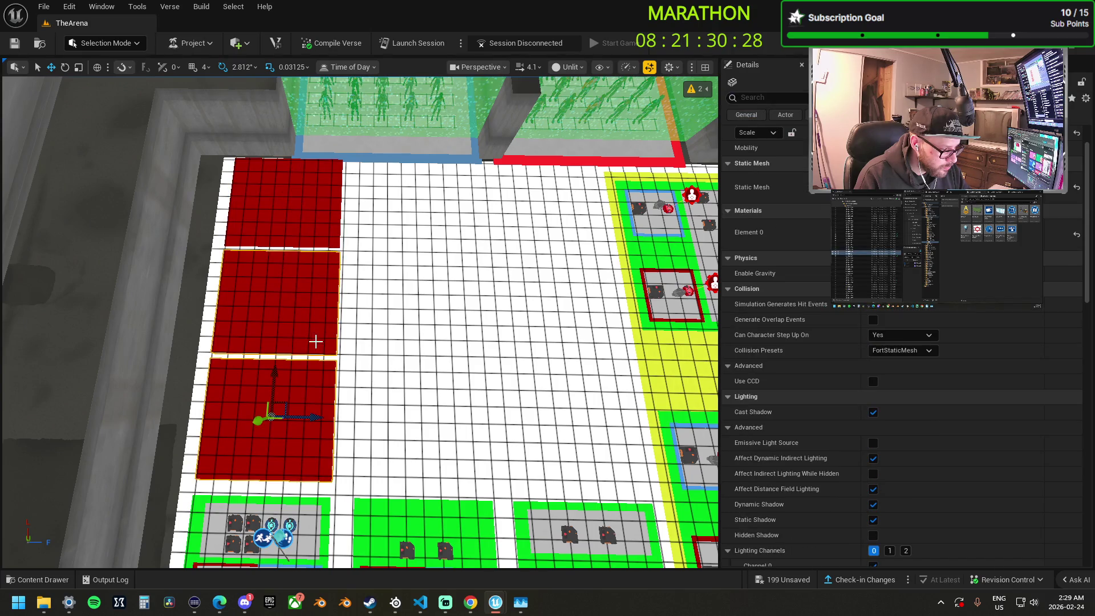
mouse_move(315, 418)
mouse_down()
mouse_move(459, 430)
mouse_move(453, 416)
mouse_move(589, 422)
mouse_move(581, 416)
mouse_up()
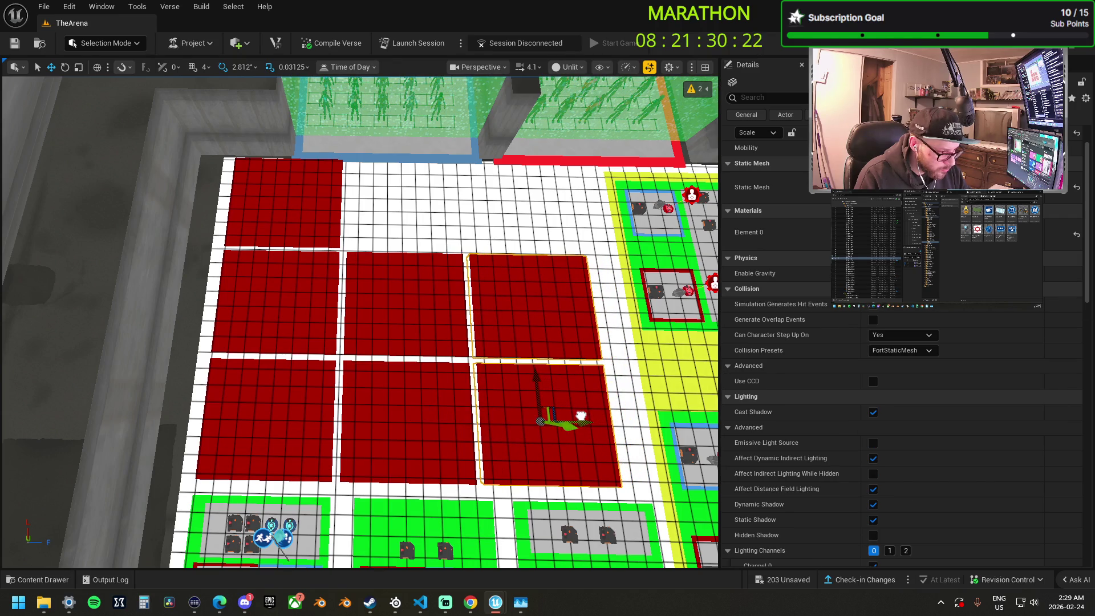
Select the red tiles, try shrinking them, then undo the scaling.
ctrl+click(314, 224)
ctrl+click(310, 319)
ctrl+click(274, 416)
ctrl+click(402, 399)
ctrl+click(408, 318)
key(r)
drag(421, 292, 410, 299)
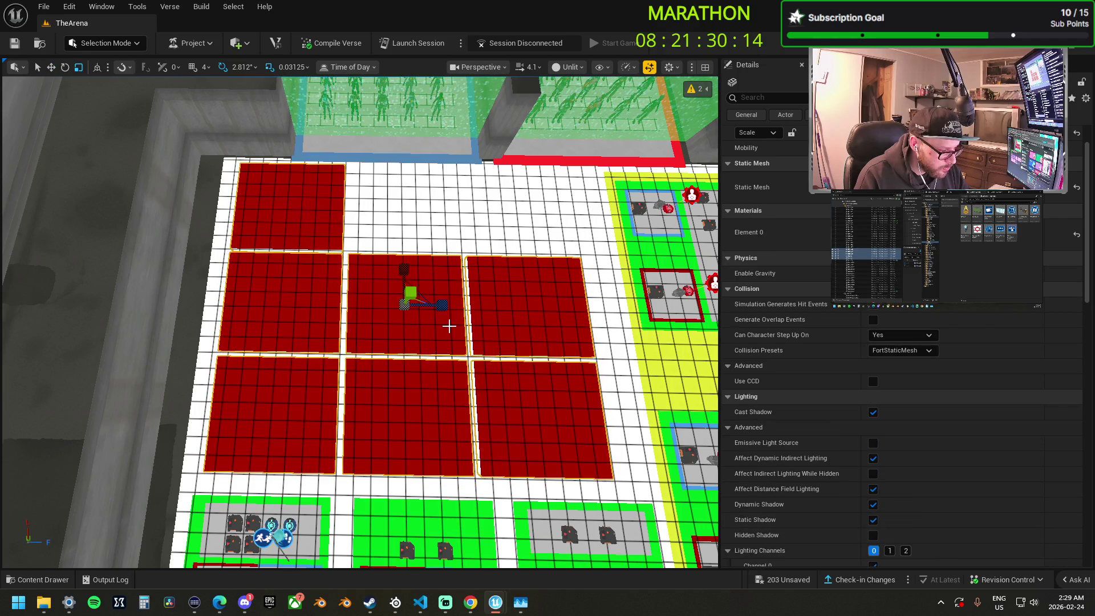
key(ctrl+z)
key(ctrl+z)
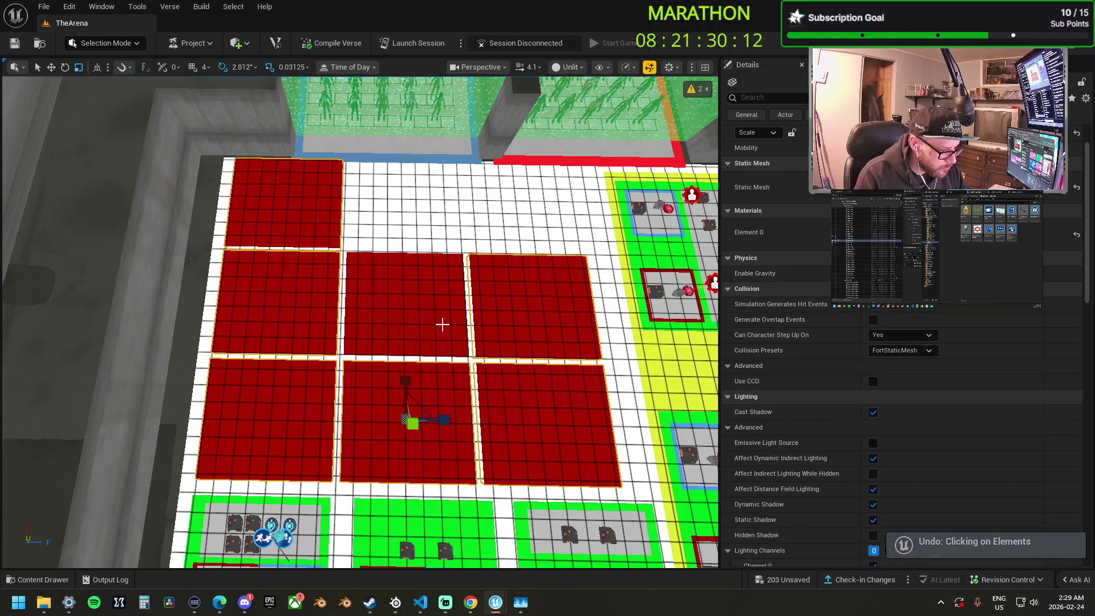
key(ctrl+z)
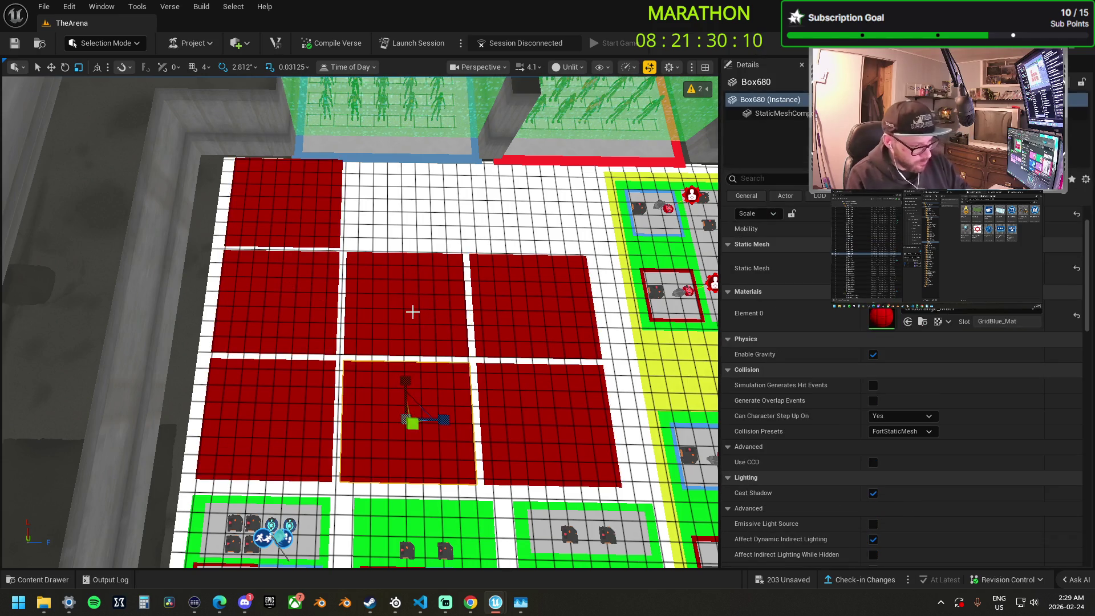
ctrl+click(516, 406)
ctrl+click(270, 205)
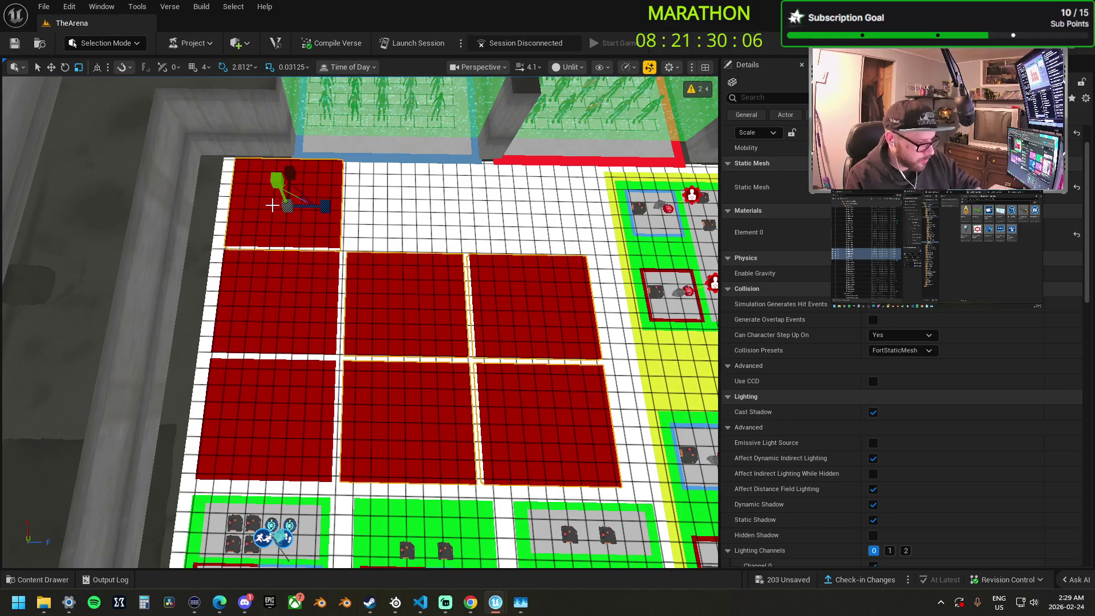
Delete the extra red tiles, restoring one with undo.
key(Delete)
click(289, 324)
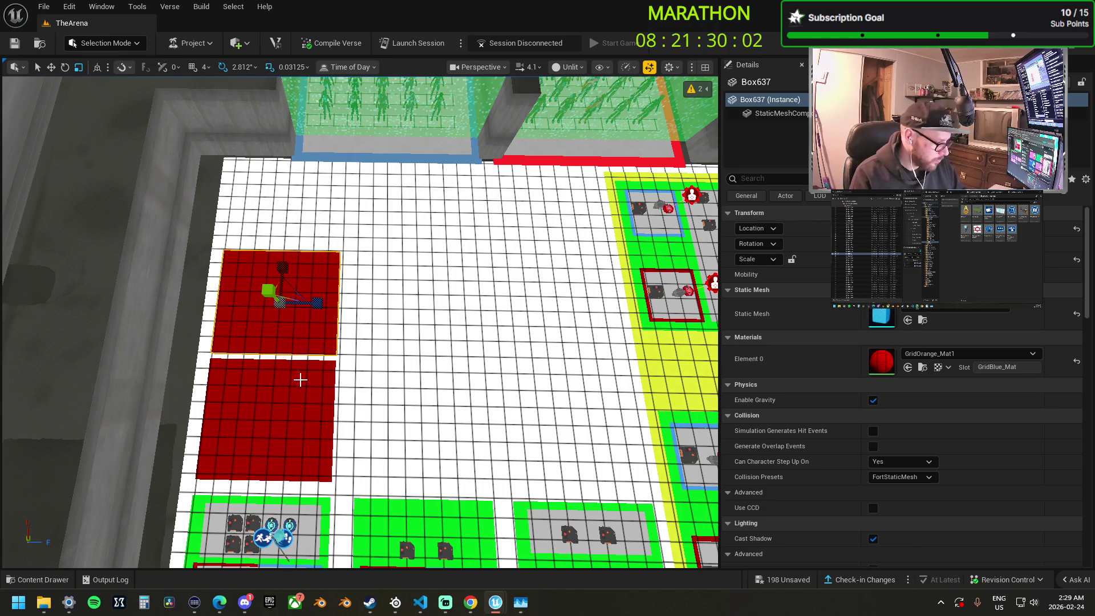
key(Delete)
drag(354, 447, 387, 371)
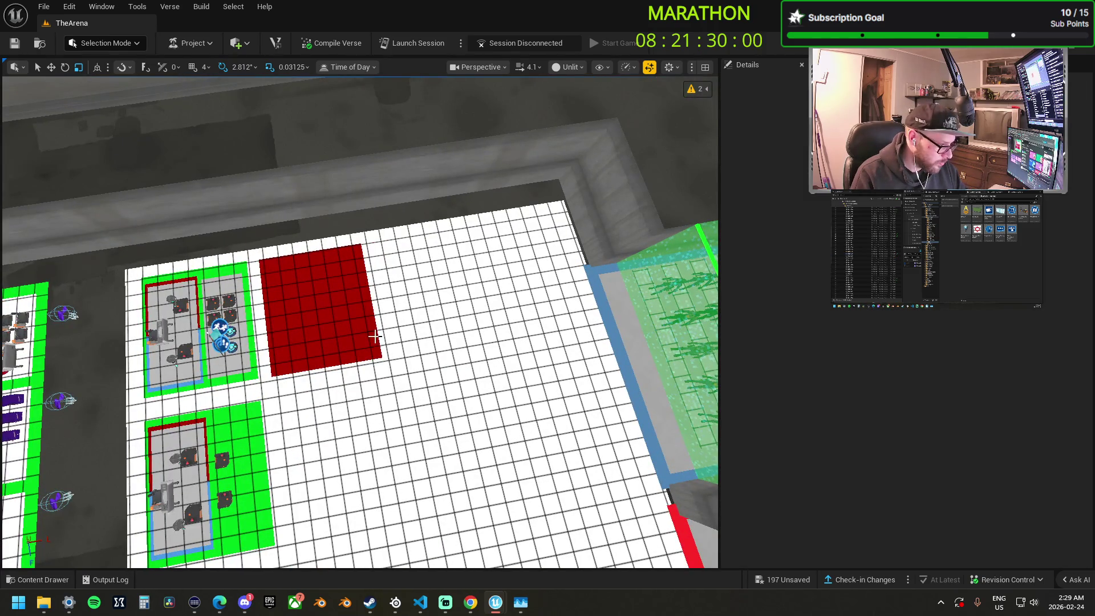
key(ctrl+z)
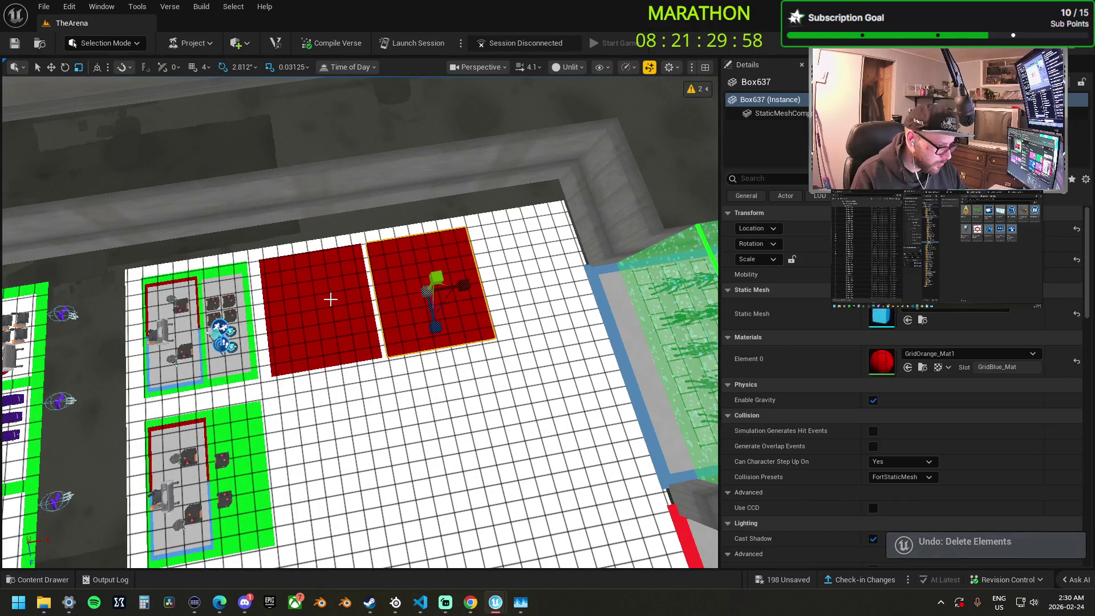
Change both remaining tiles to the yellow GridOrange_Mat3 material.
click(929, 353)
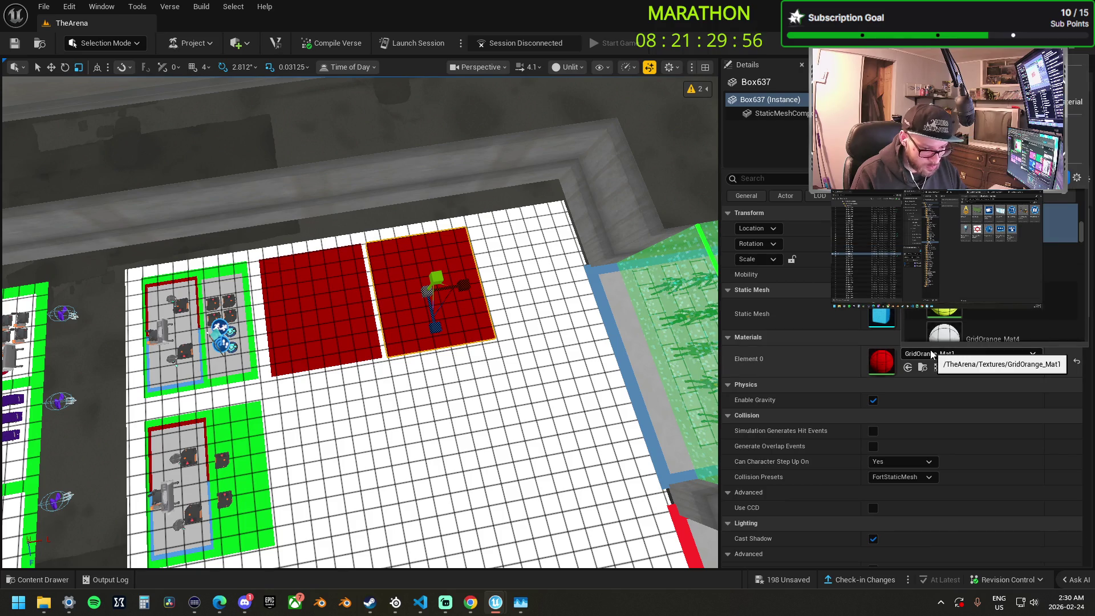
click(939, 326)
click(339, 295)
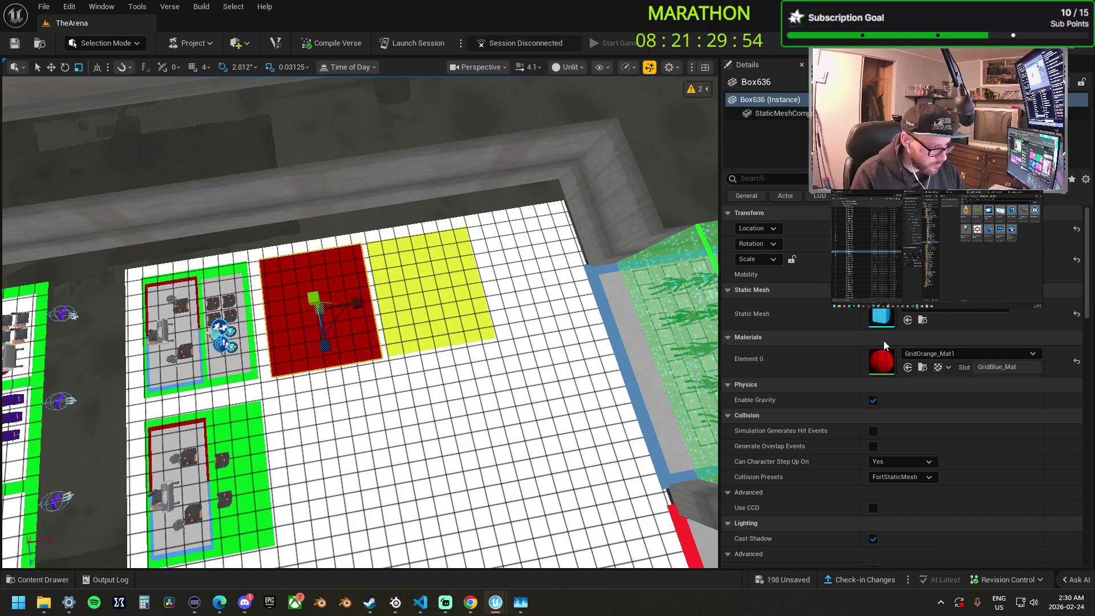
click(939, 358)
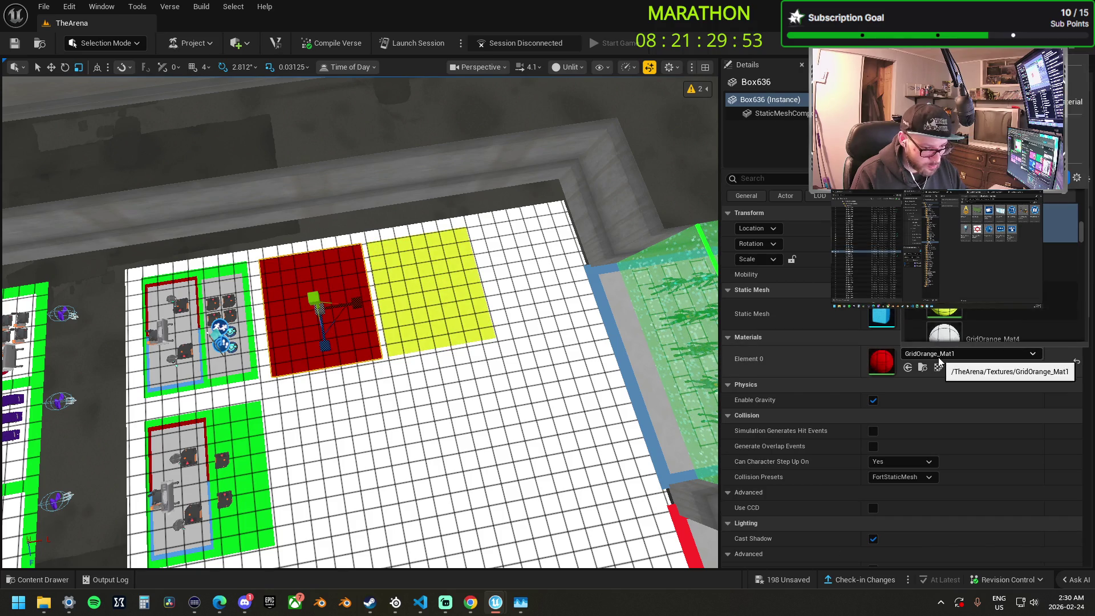
click(976, 311)
Delete the right yellow tile and stretch the other into a wide, thin strip.
click(423, 288)
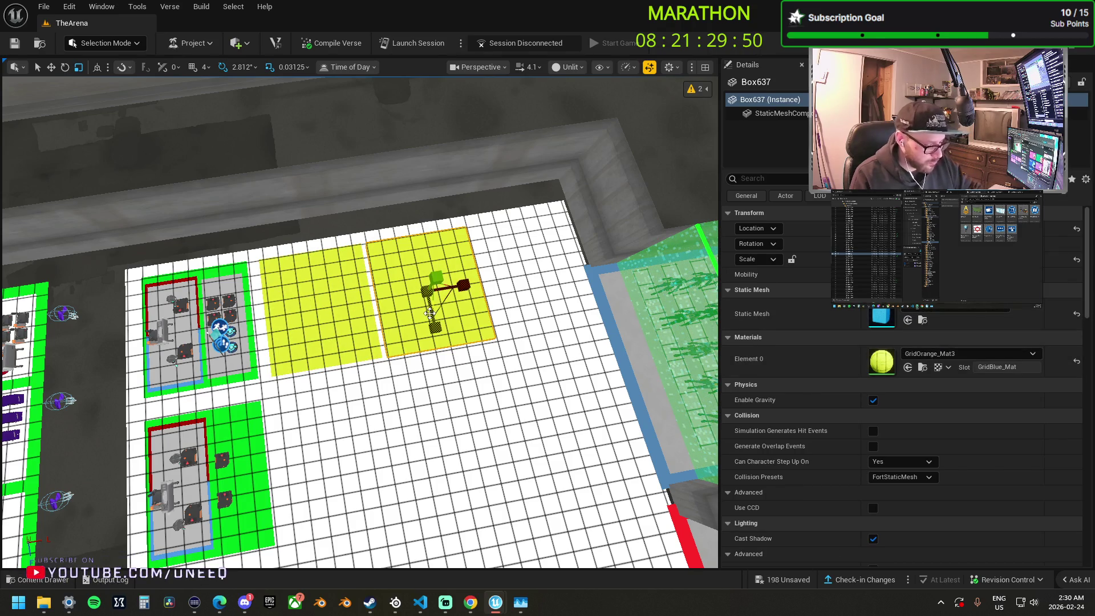
key(Delete)
click(332, 300)
drag(356, 302, 444, 297)
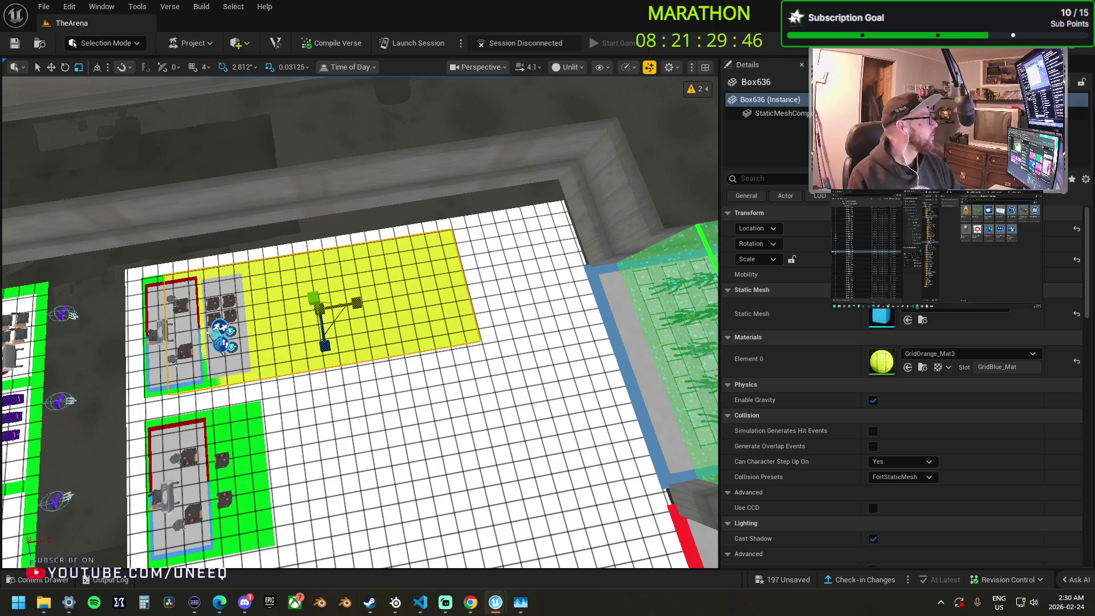
mouse_move(325, 345)
mouse_down()
mouse_move(324, 325)
mouse_move(491, 282)
mouse_move(458, 268)
mouse_move(338, 270)
mouse_move(362, 279)
mouse_move(403, 265)
mouse_up()
key(w)
Duplicate the pair of yellow strips twice and shift the copies into the lanes to the right.
ctrl+click(317, 273)
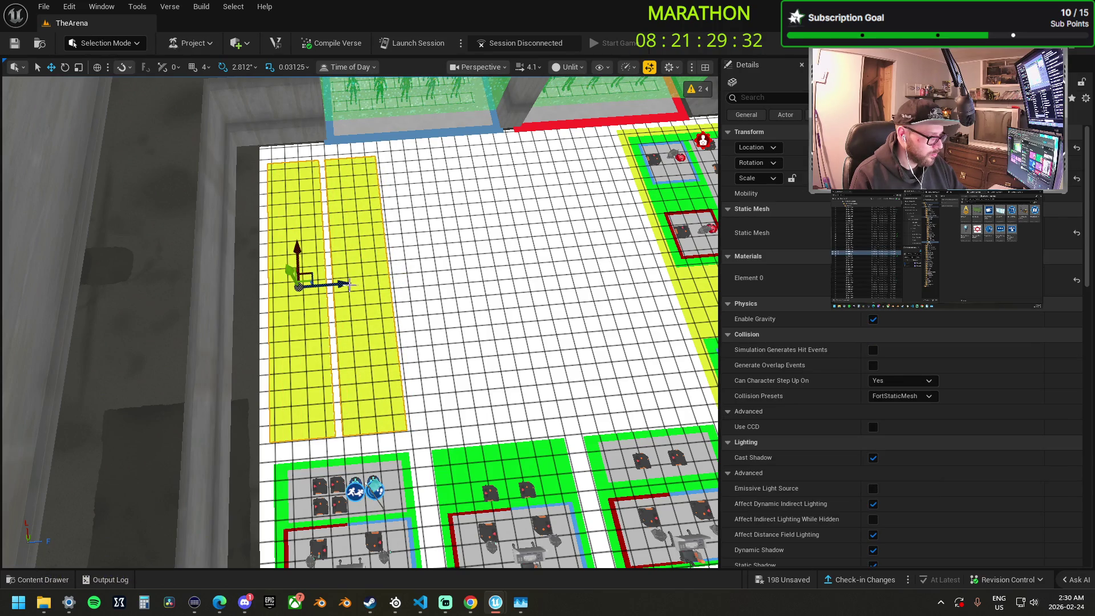
alt+drag(345, 284, 420, 270)
drag(449, 260, 465, 254)
scroll(466, 254, down, 5)
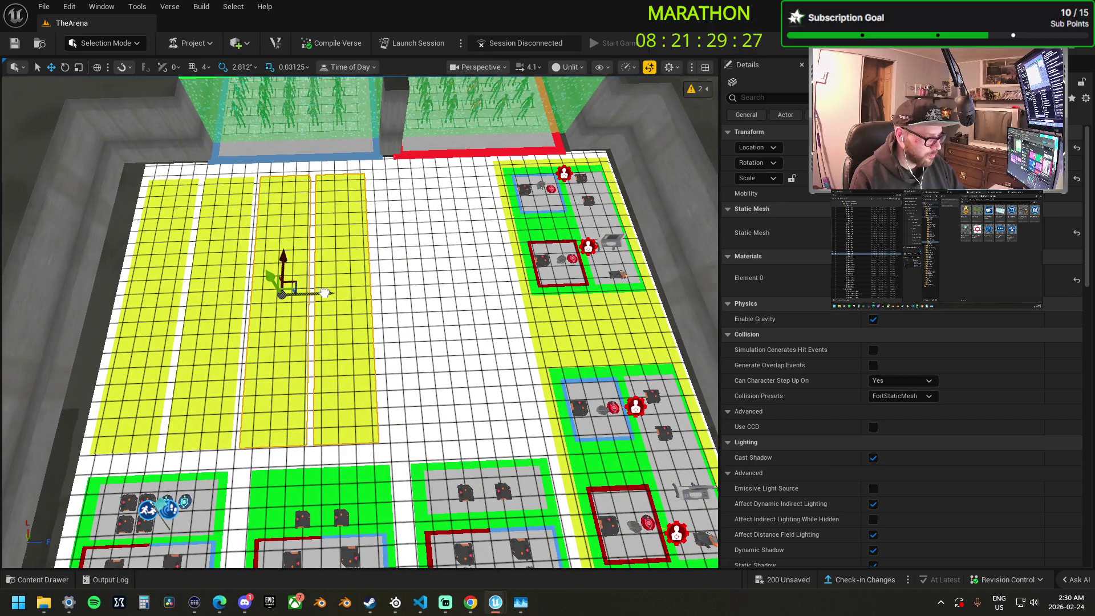
drag(325, 293, 449, 292)
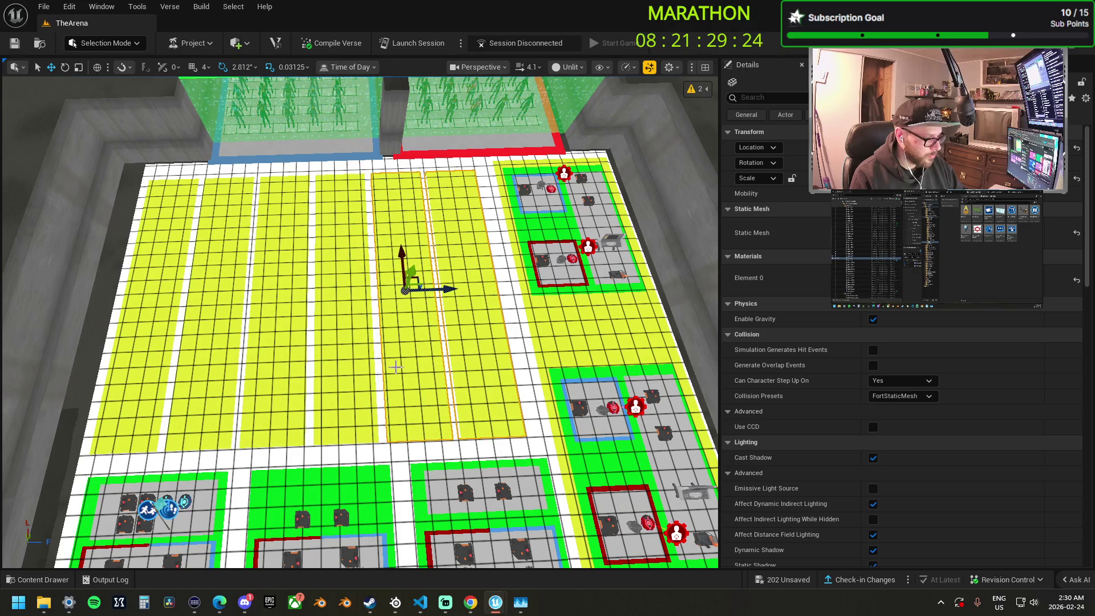
Select four yellow strips and scale them slightly narrower.
ctrl+click(148, 376)
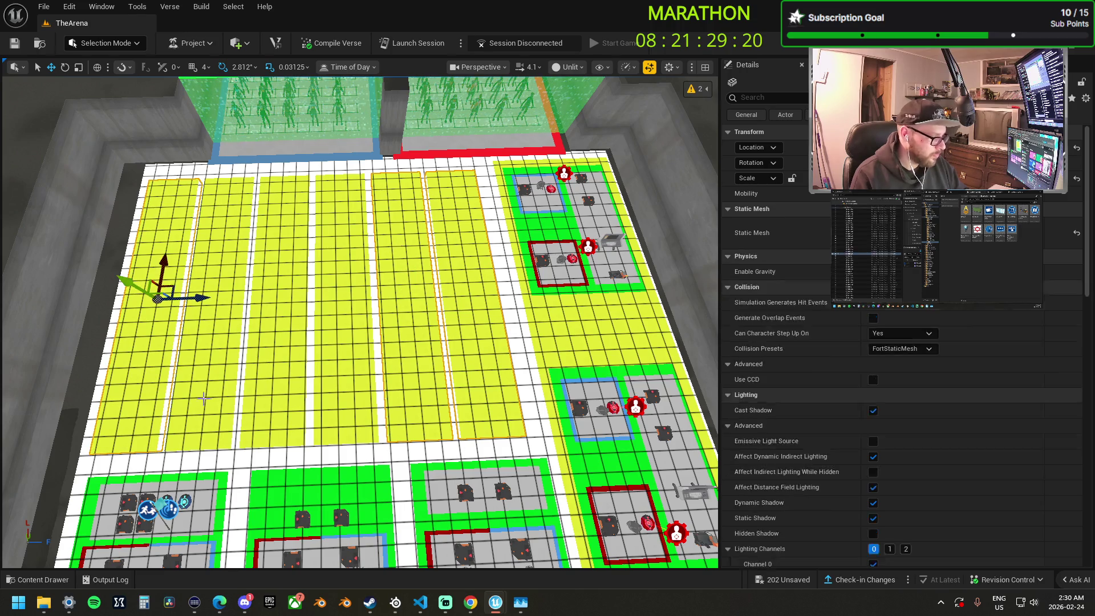
ctrl+click(211, 367)
ctrl+click(280, 362)
ctrl+click(371, 354)
key(r)
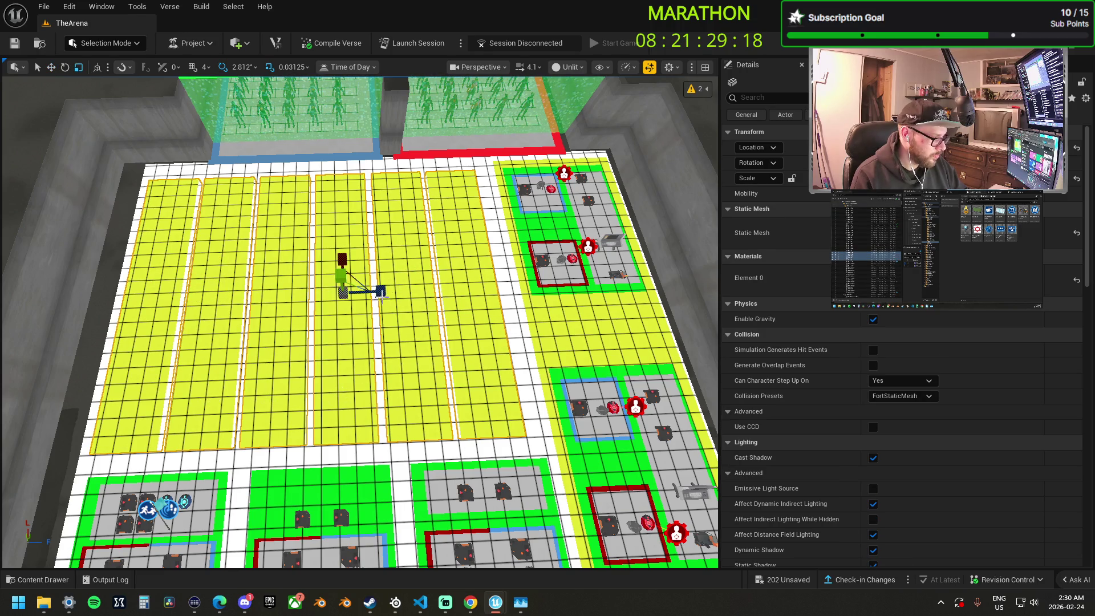
mouse_move(380, 291)
mouse_down()
mouse_move(356, 282)
mouse_move(358, 292)
mouse_up()
key(w)
key(r)
key(w)
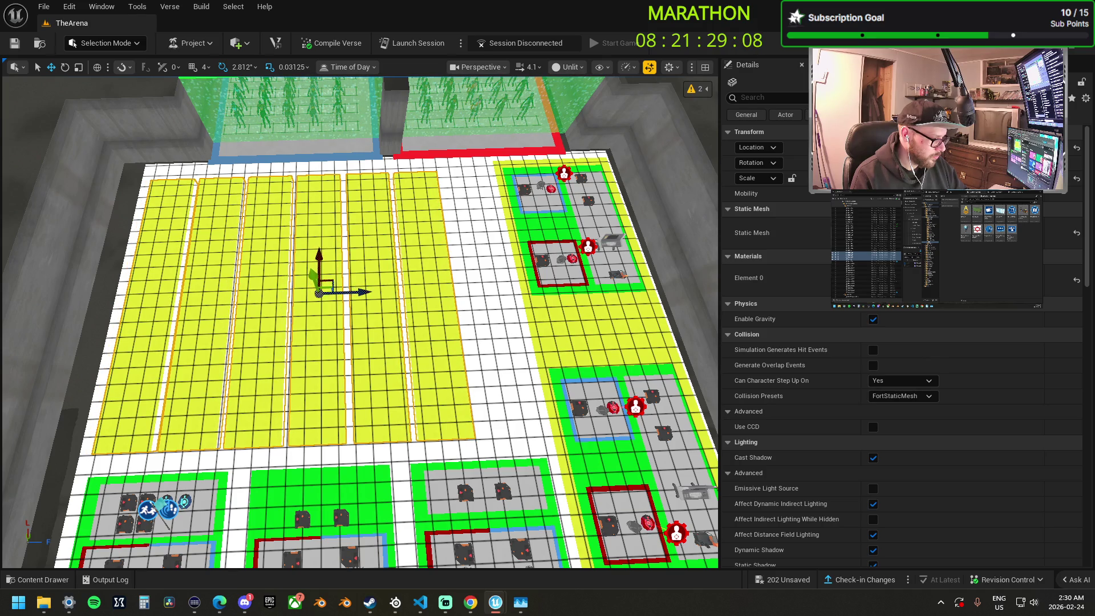
Copy a strip into a new lane on each side and nudge neighbouring strips into alignment.
click(454, 295)
mouse_move(454, 296)
mouse_down()
mouse_move(542, 274)
mouse_move(520, 262)
mouse_up()
click(440, 300)
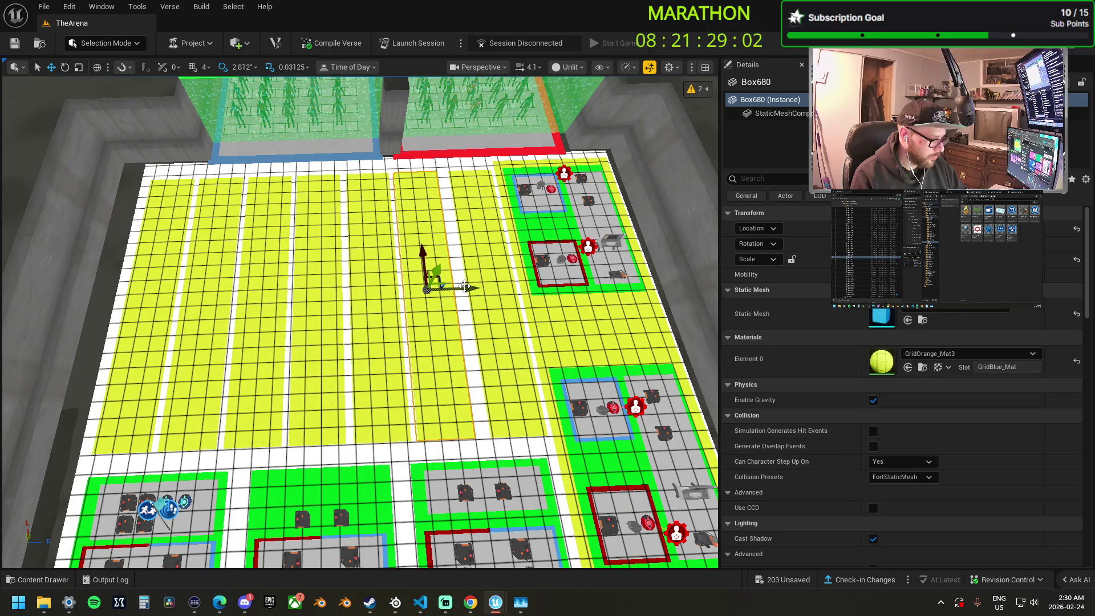
drag(463, 288, 466, 288)
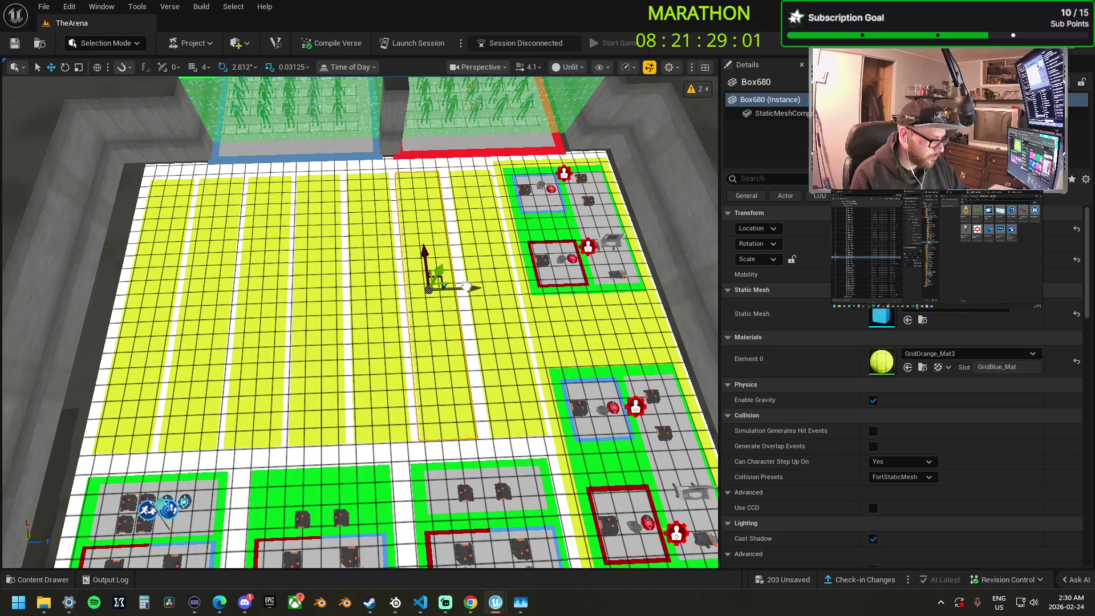
click(336, 294)
drag(361, 290, 357, 288)
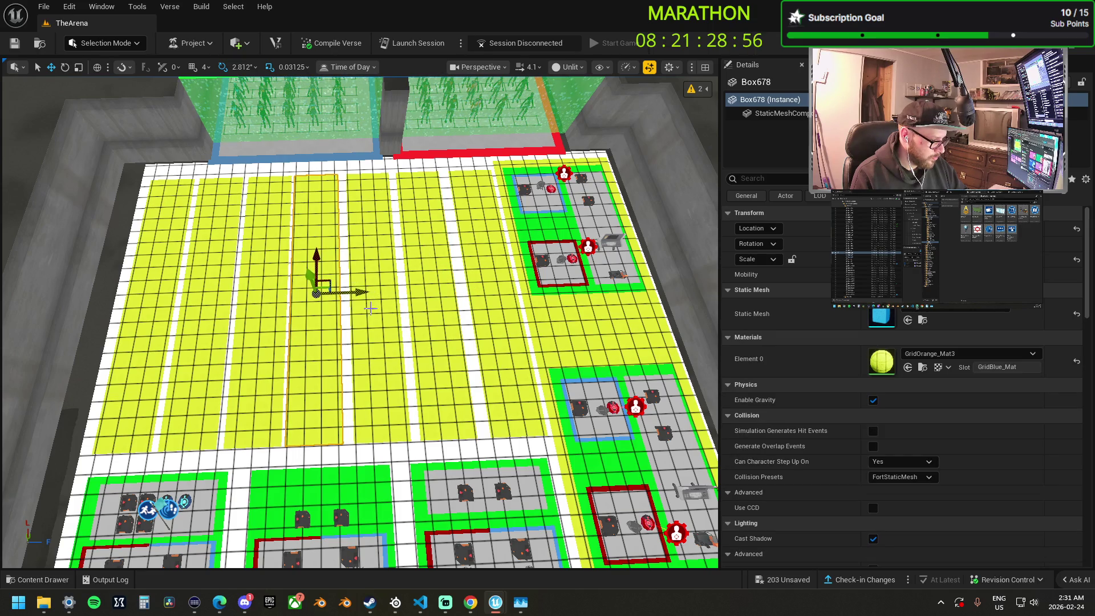
click(371, 308)
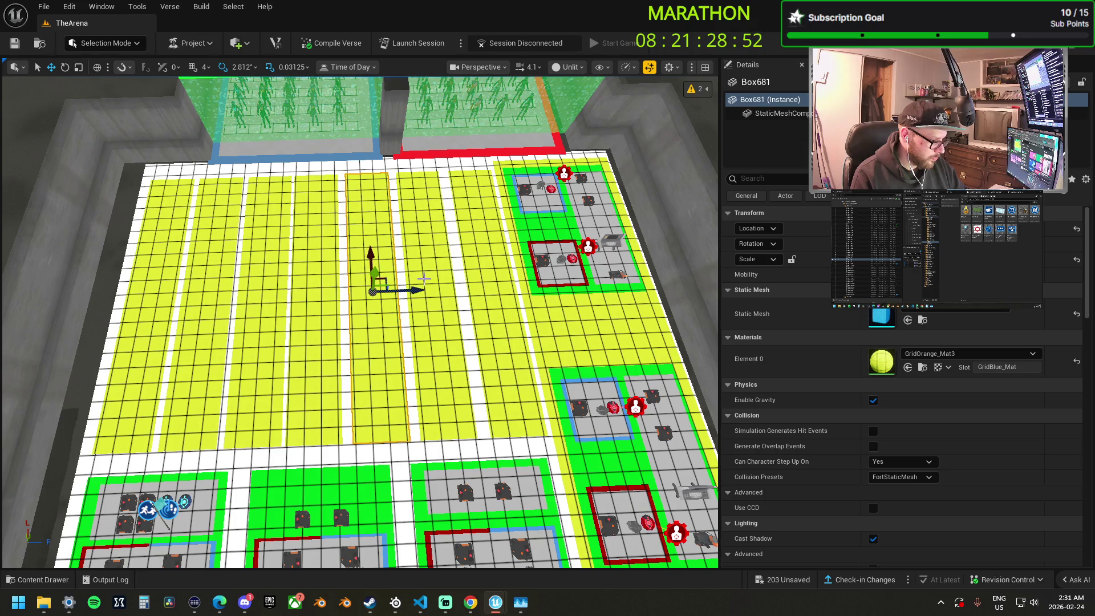
click(459, 288)
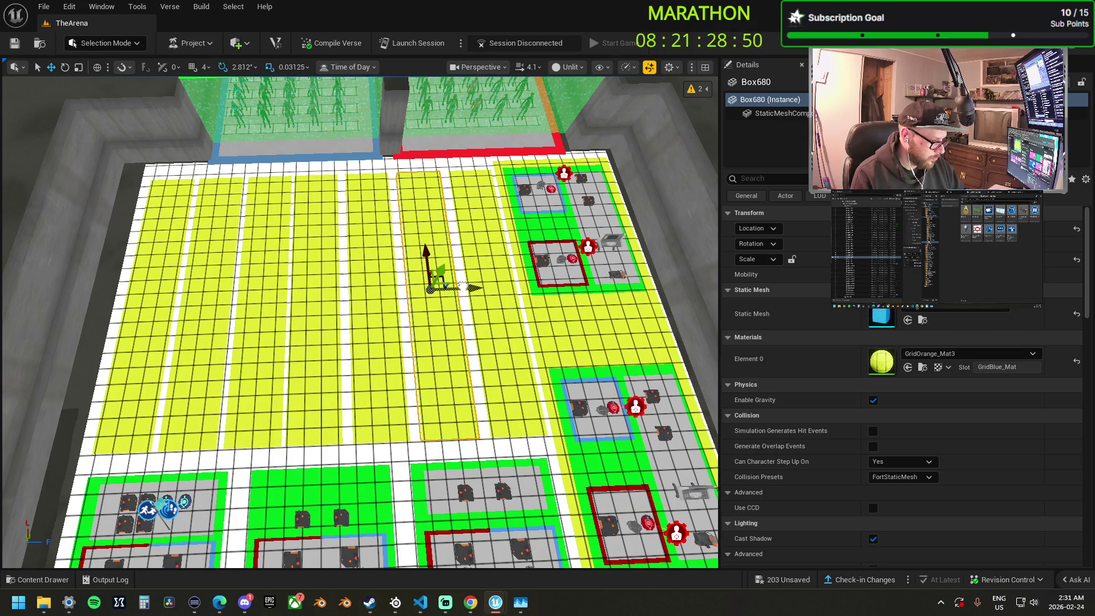
click(326, 290)
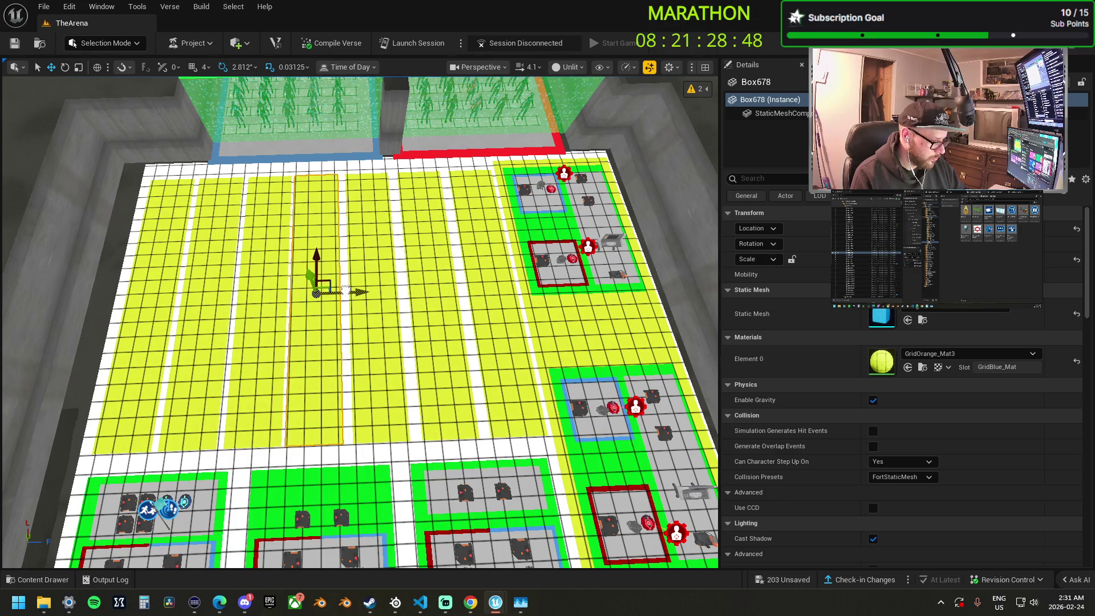
drag(351, 292, 180, 293)
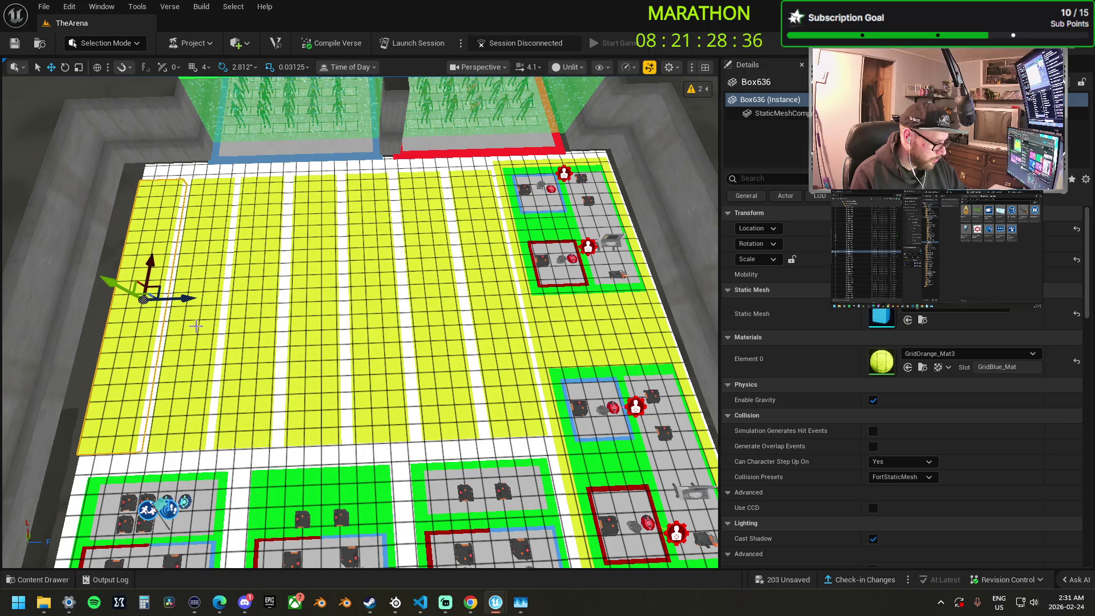
Scale the white grid floor slightly wider on X.
scroll(200, 340, down, 5)
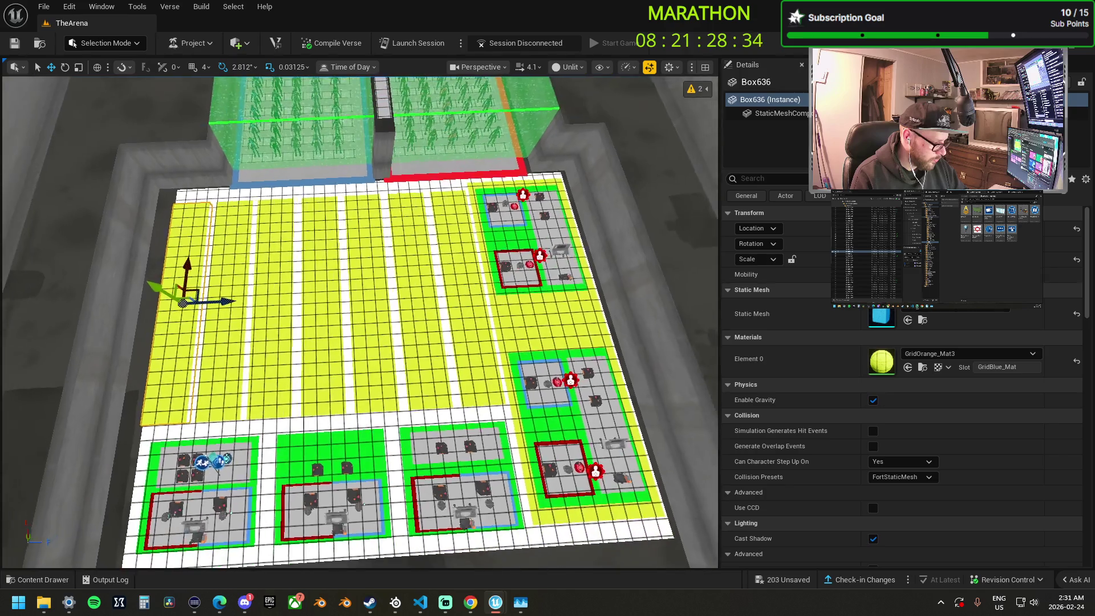
click(316, 424)
key(r)
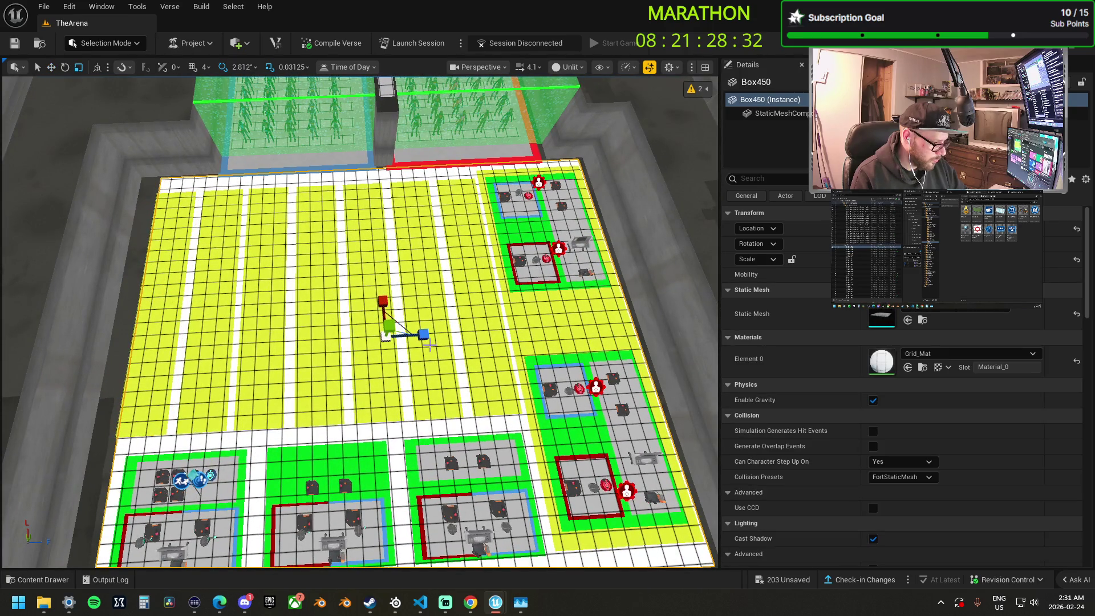
drag(389, 328, 419, 331)
key(w)
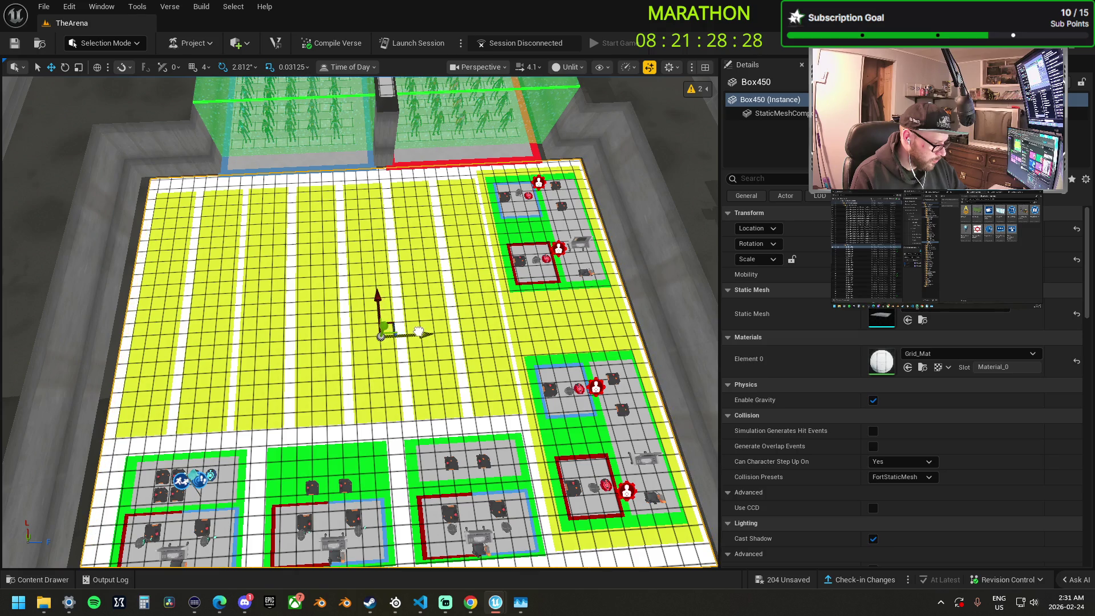
Select the yellow strip beside the stations and browse the available materials.
scroll(419, 331, up, 3)
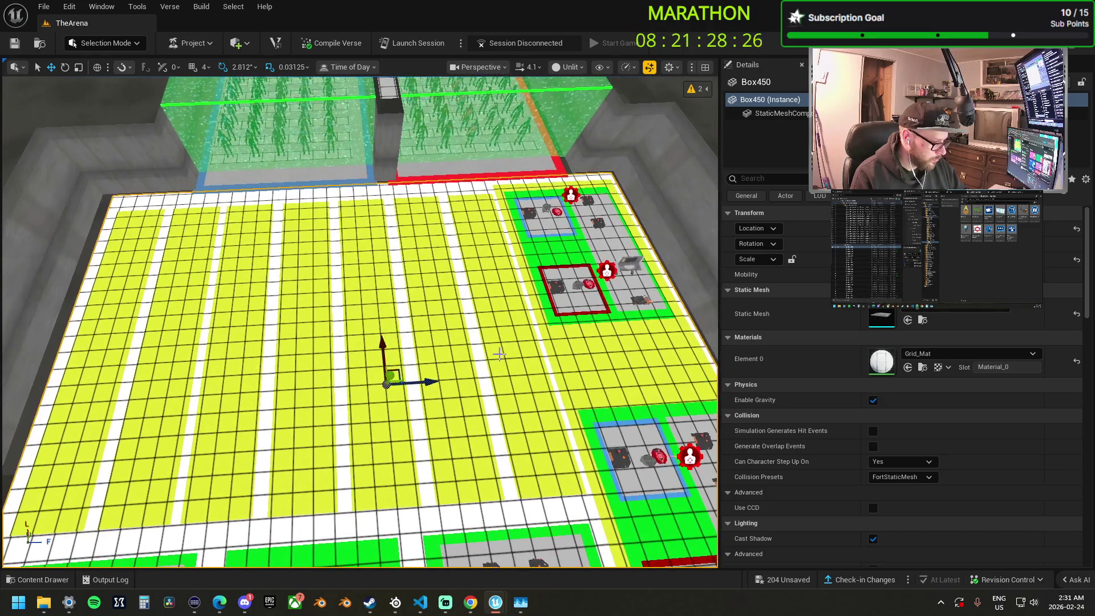
click(502, 385)
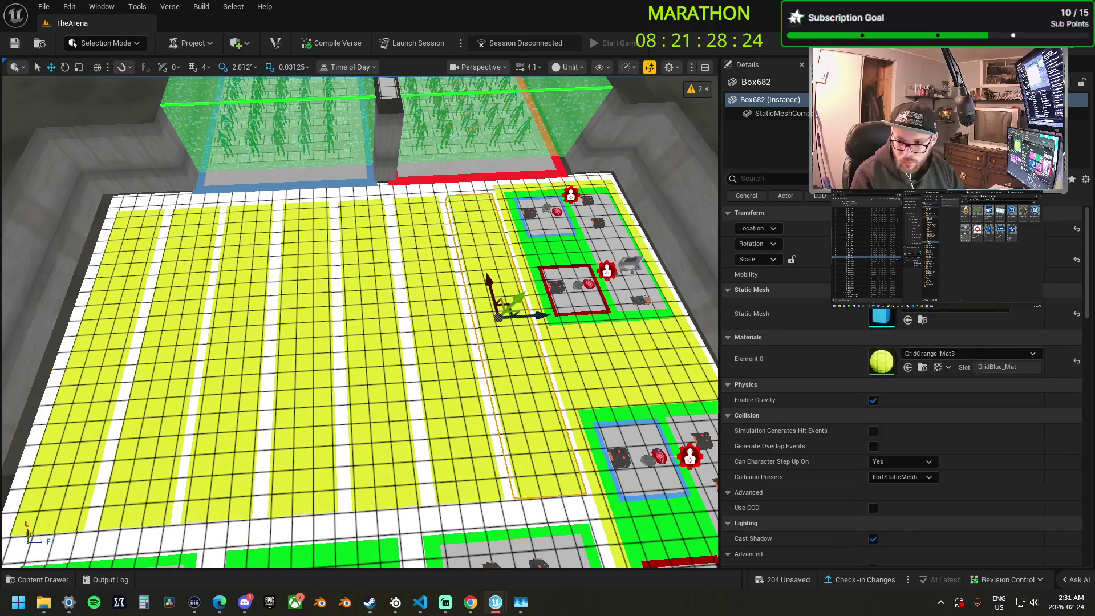
click(922, 368)
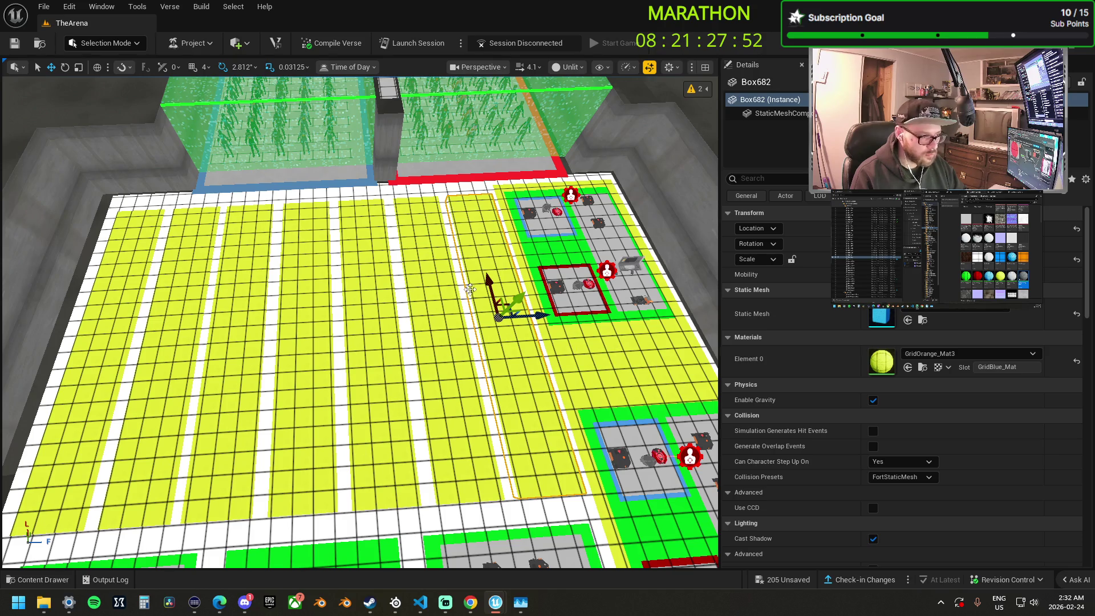
Multi-select all seven yellow strips and drop the orange grid material onto Element 0.
ctrl+click(417, 278)
ctrl+click(364, 280)
ctrl+click(308, 281)
ctrl+click(251, 282)
ctrl+click(194, 284)
ctrl+click(126, 283)
mouse_move(1094, 393)
mouse_down()
mouse_move(905, 371)
mouse_move(893, 299)
mouse_move(912, 278)
mouse_up()
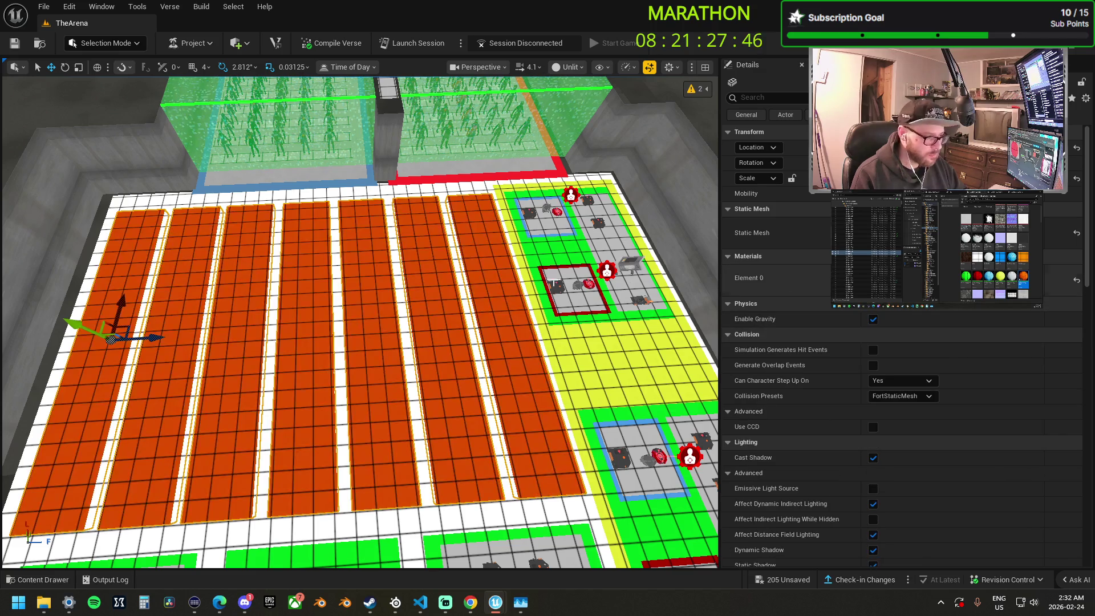
scroll(360, 319, up, 5)
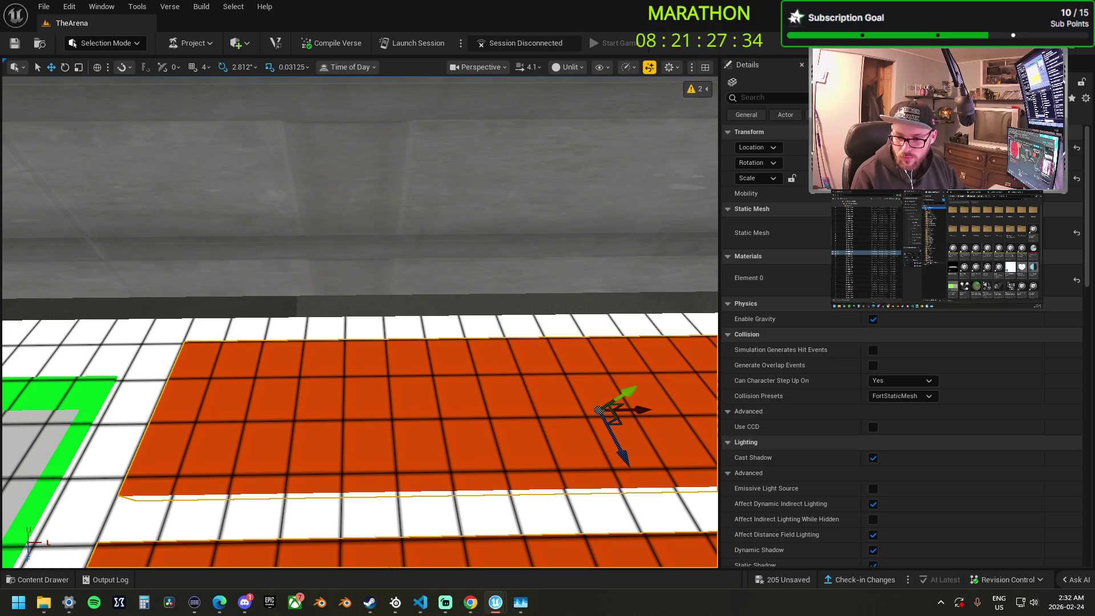
Place a WID_FeralCorgi_SMG_Precision spawner at the leftmost orange lane's near end, undoing a mistaken Burst AR.
mouse_move(354, 388)
mouse_down()
mouse_move(231, 381)
mouse_move(240, 378)
mouse_up()
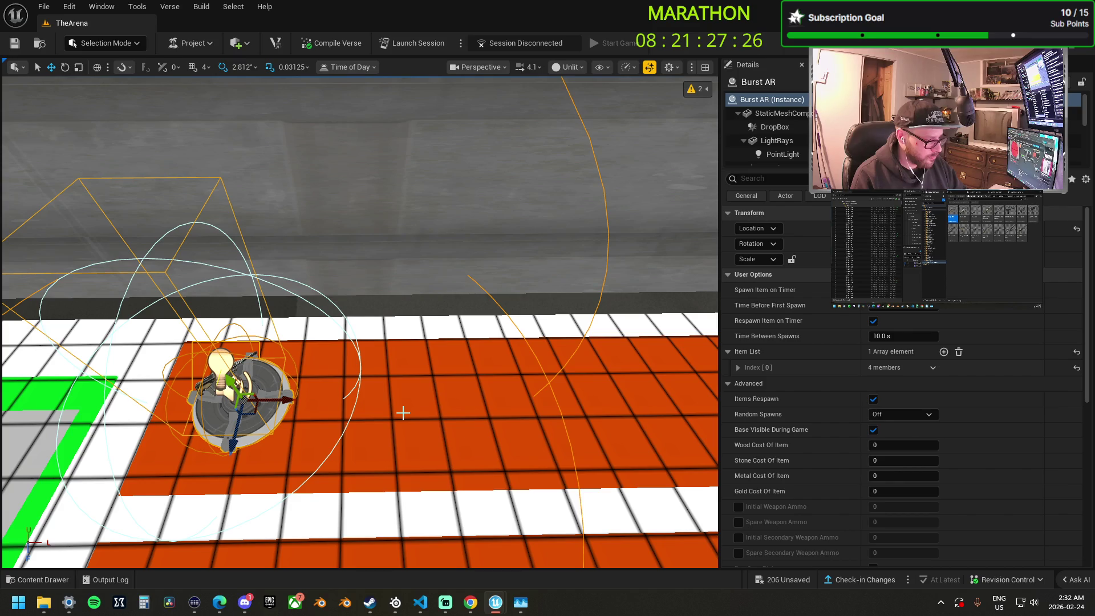
key(ctrl+z)
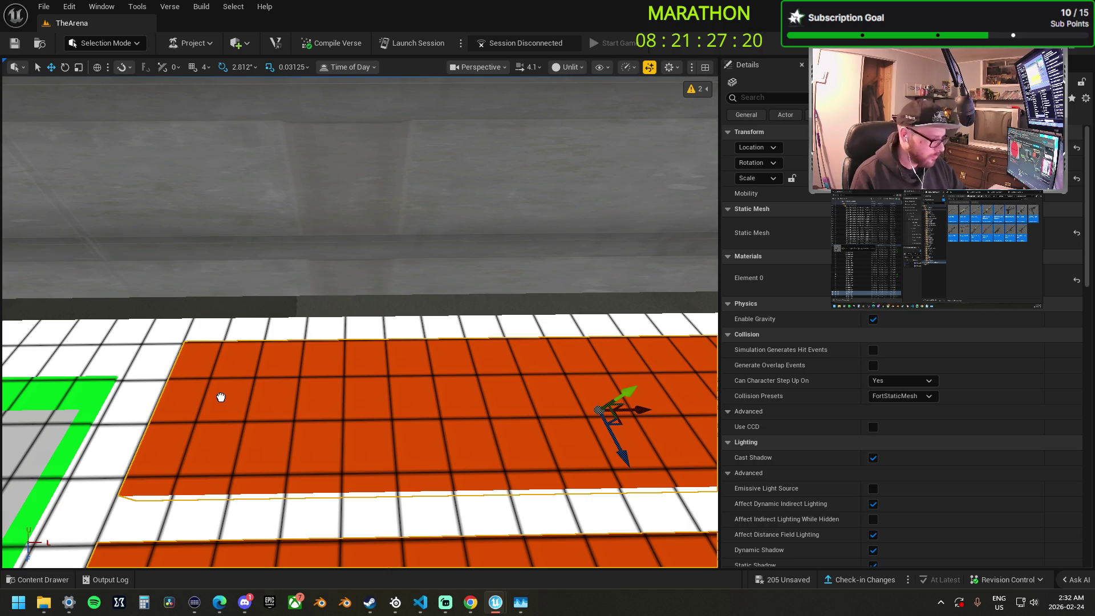
drag(220, 397, 233, 382)
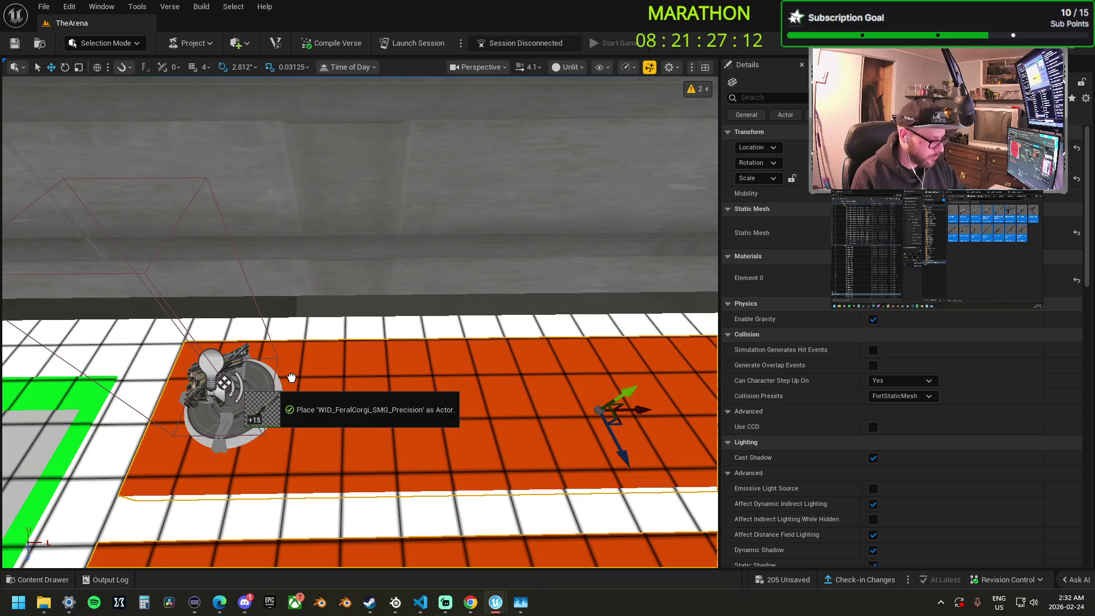
drag(292, 376, 290, 375)
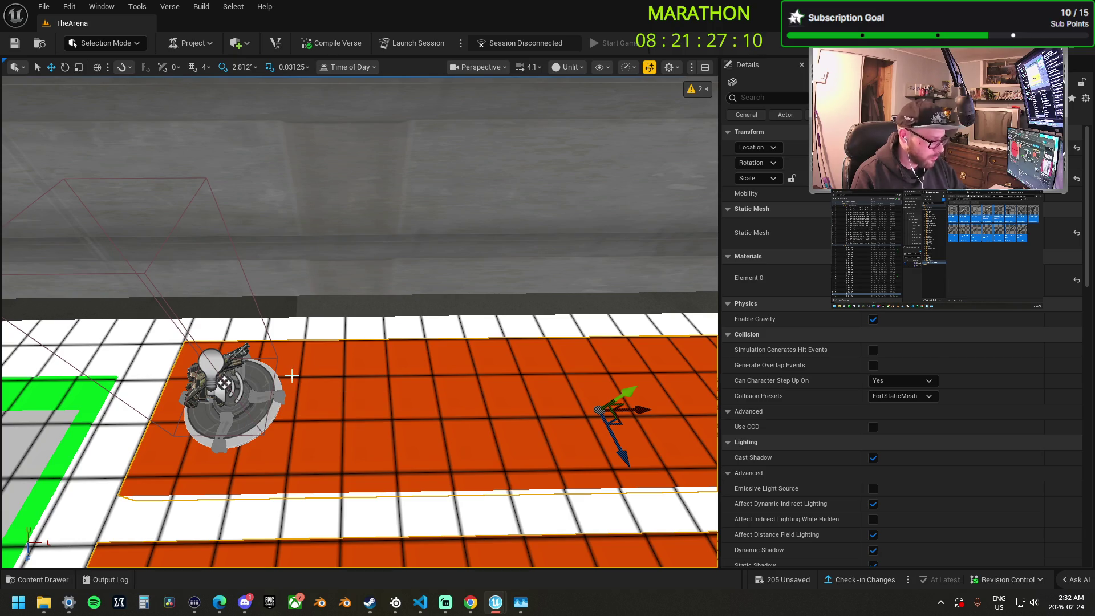
drag(667, 279, 667, 278)
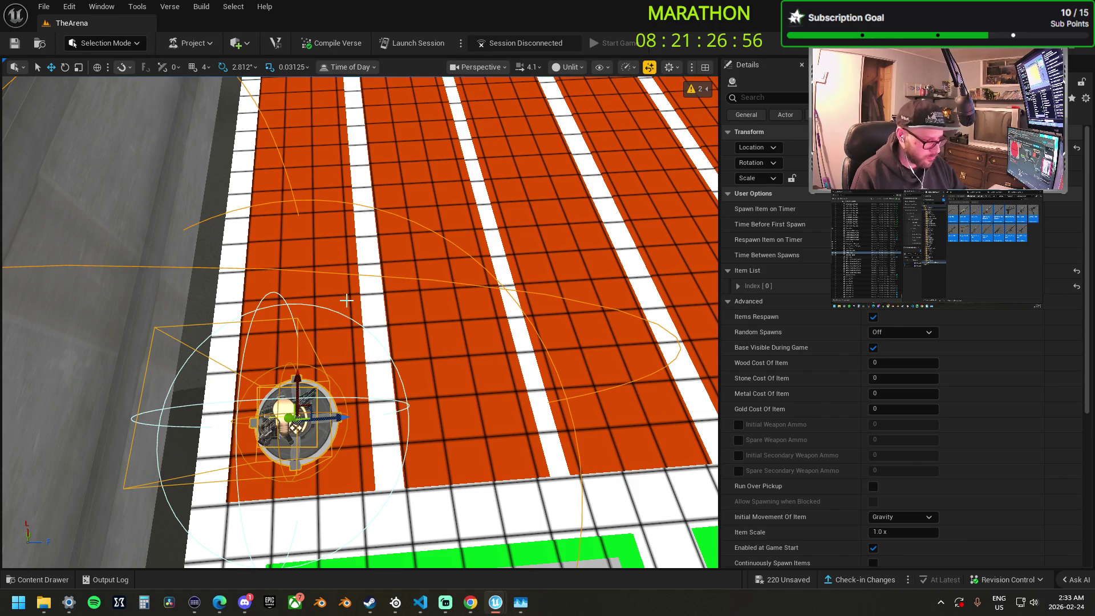
click(346, 300)
key(ctrl+z)
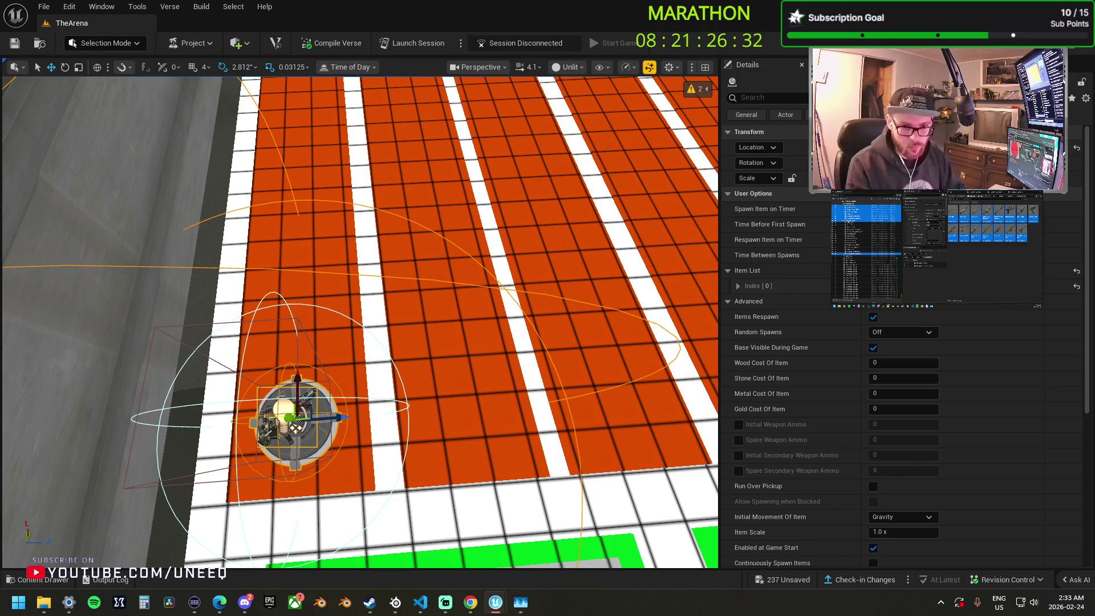
key(Escape)
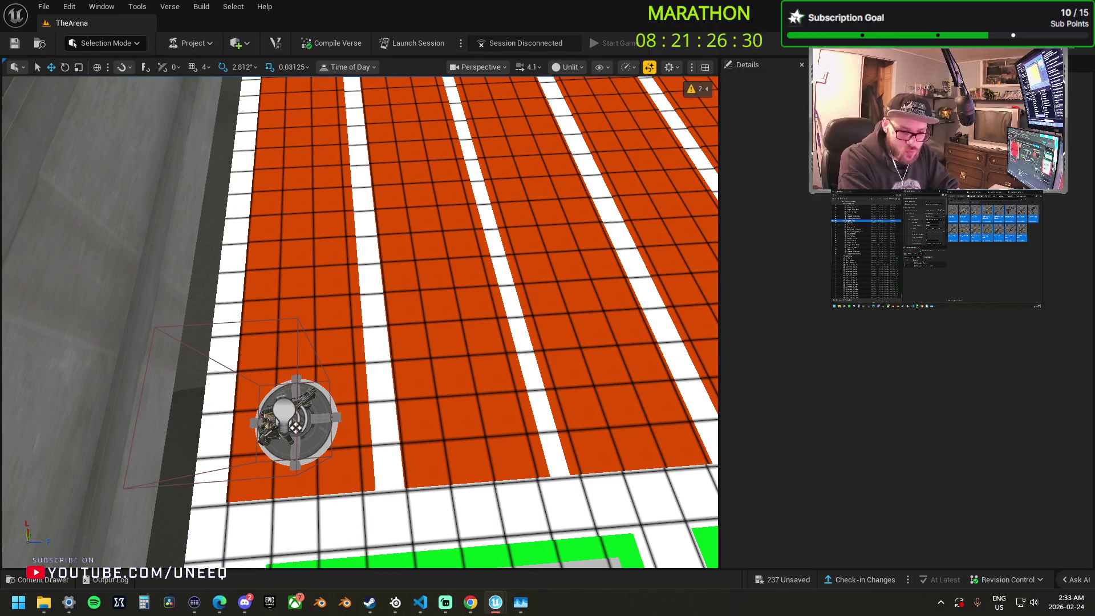
click(295, 428)
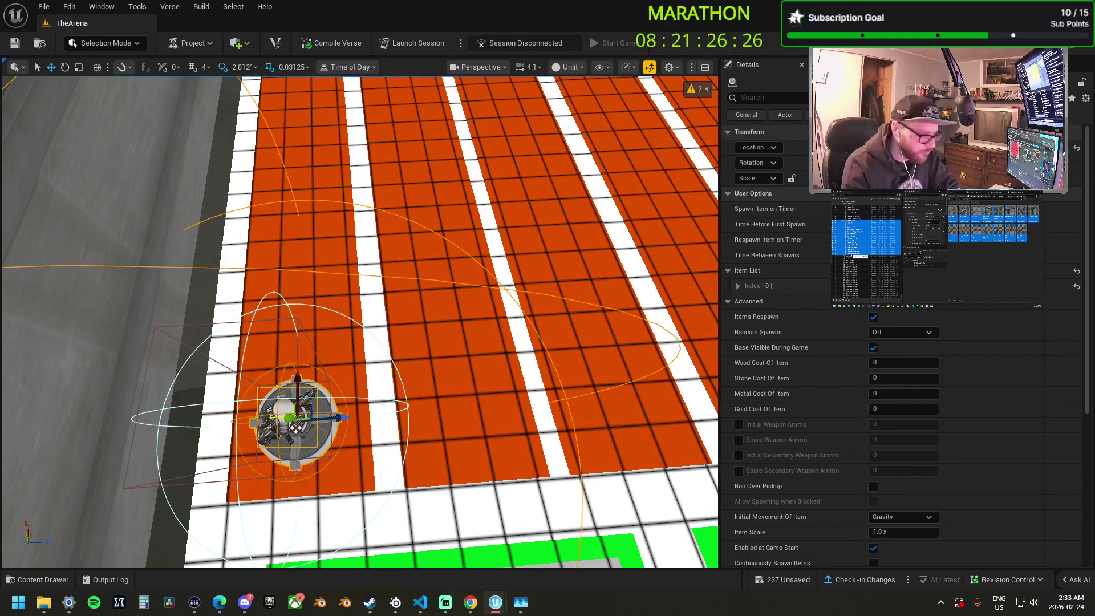
drag(387, 369, 387, 368)
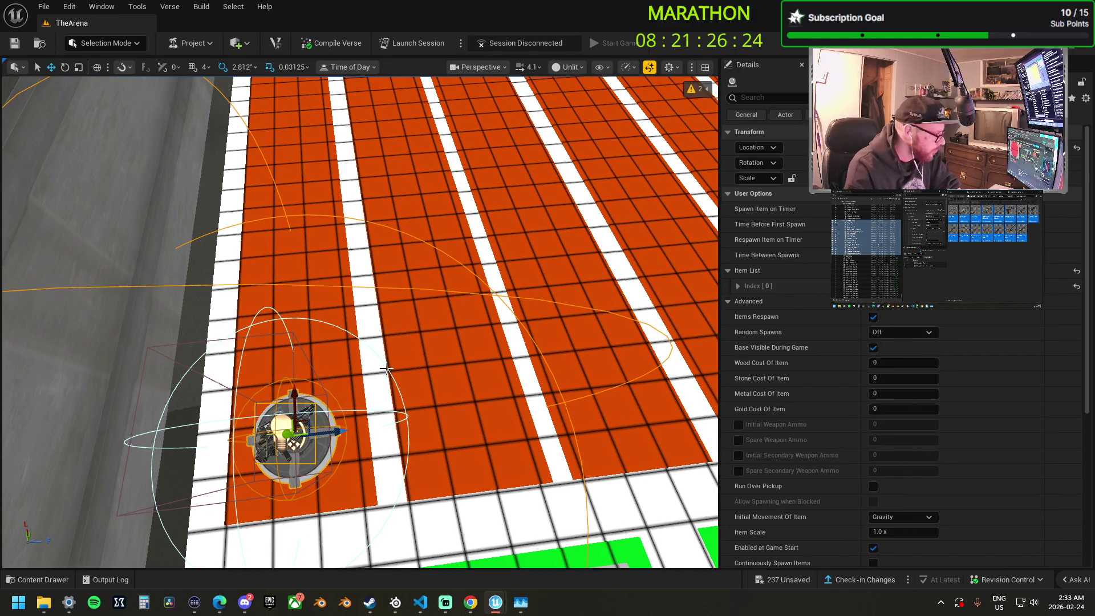
key(Escape)
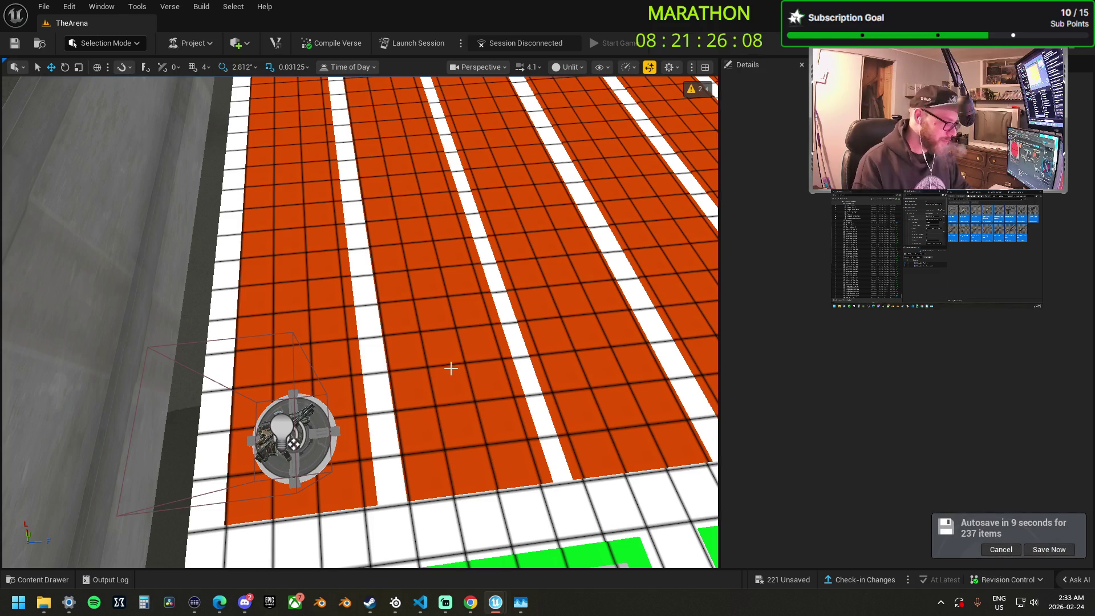
mouse_move(452, 369)
mouse_down()
mouse_move(297, 368)
mouse_move(297, 410)
mouse_up()
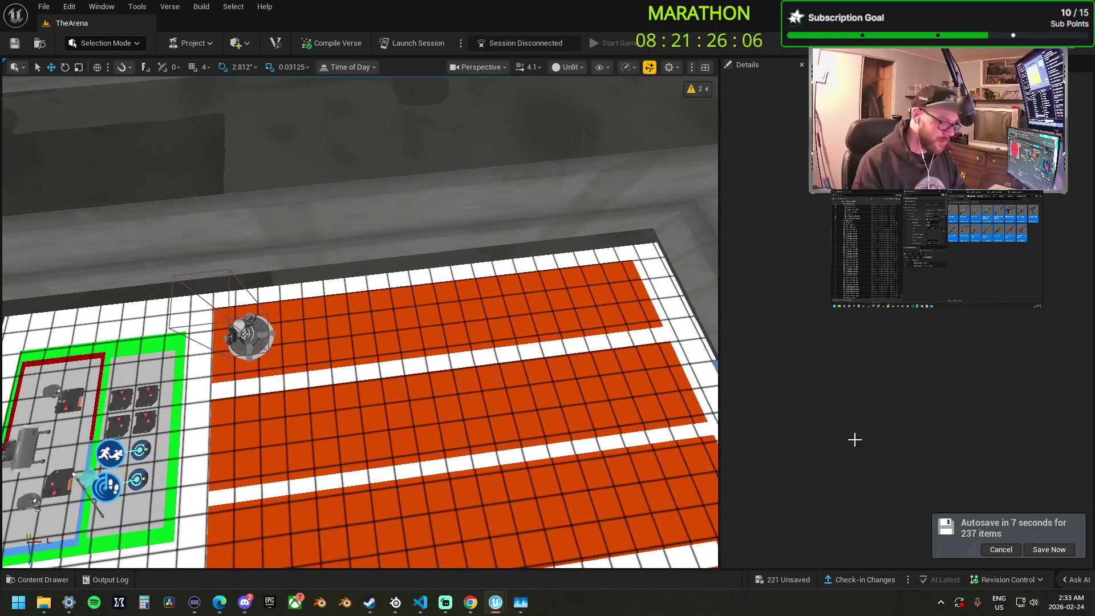
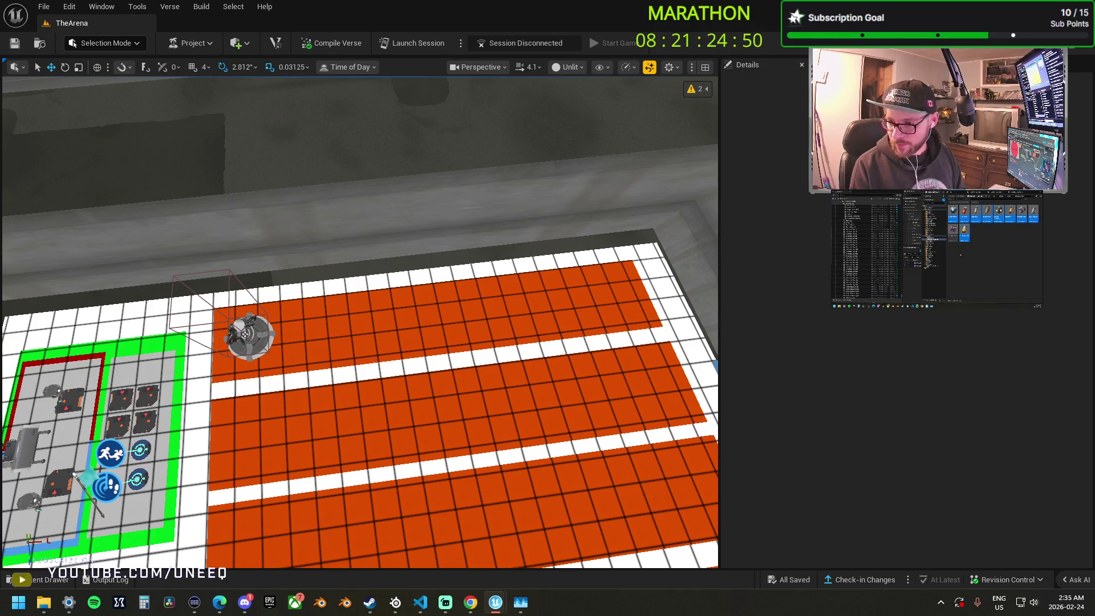
Drop the grenade items as a second spawner beside the first, then bring in a heal powerup.
mouse_move(1094, 320)
mouse_down()
mouse_move(609, 225)
mouse_move(337, 292)
mouse_move(305, 317)
mouse_move(334, 331)
mouse_up()
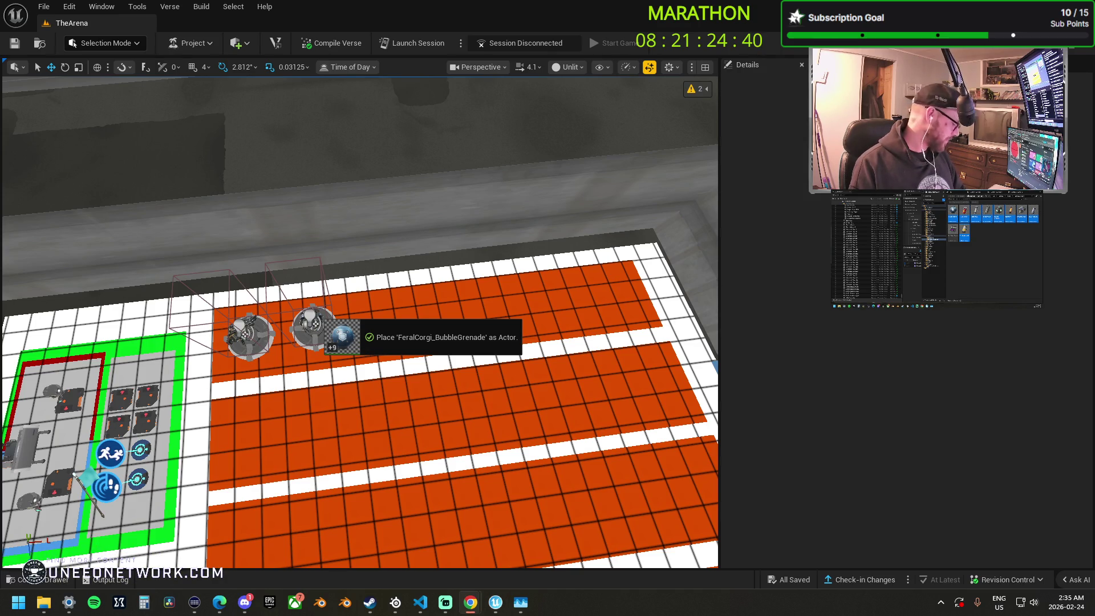
drag(334, 331, 334, 331)
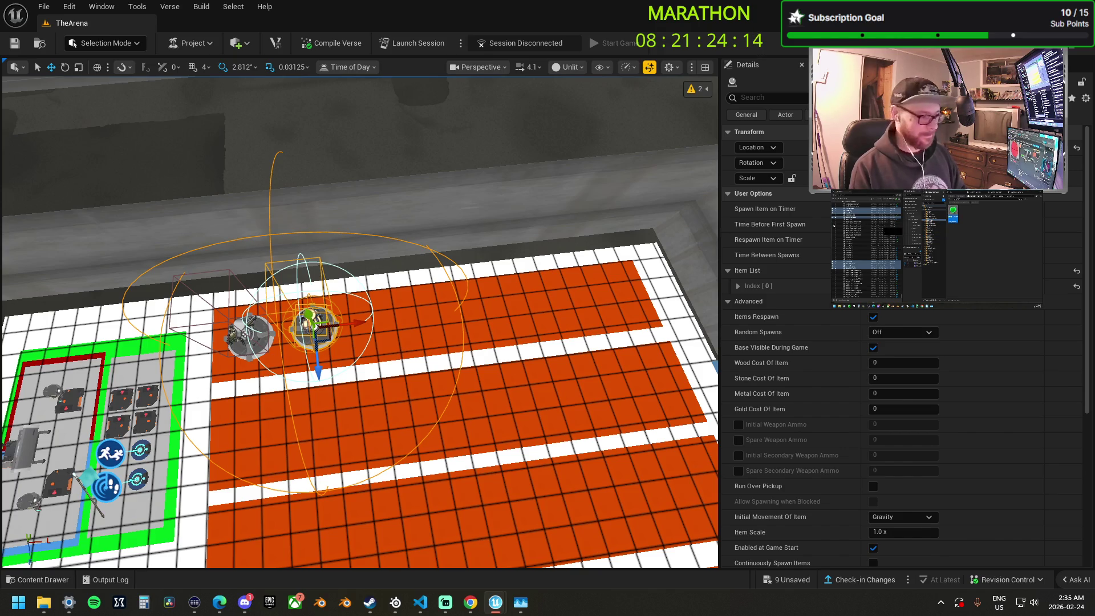
drag(433, 293, 387, 298)
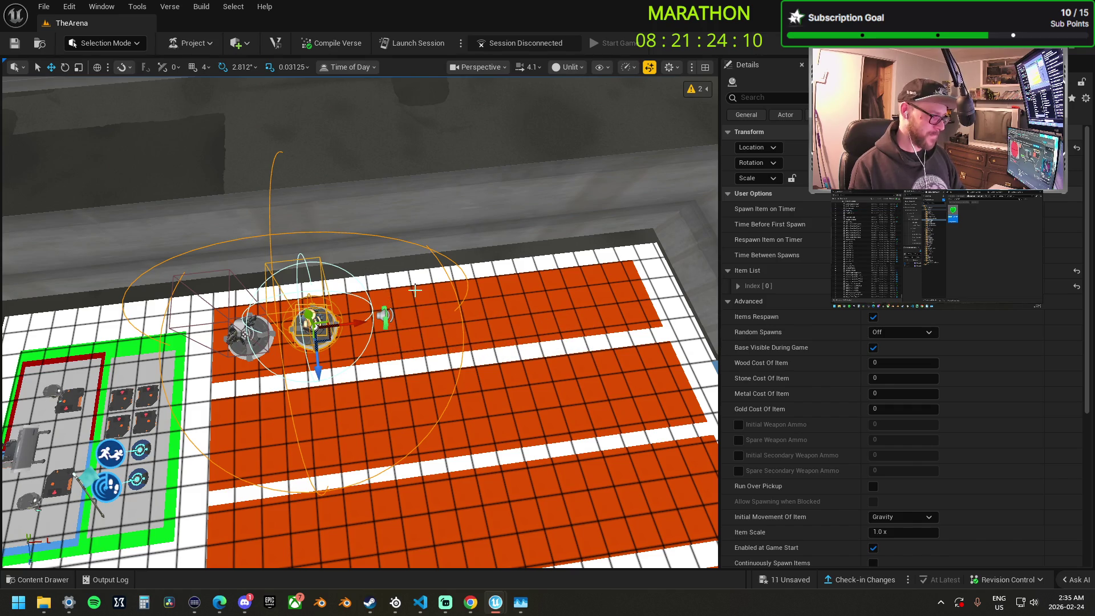
Alt-drag a copy of the health powerup to the right and select both powerups.
key(f)
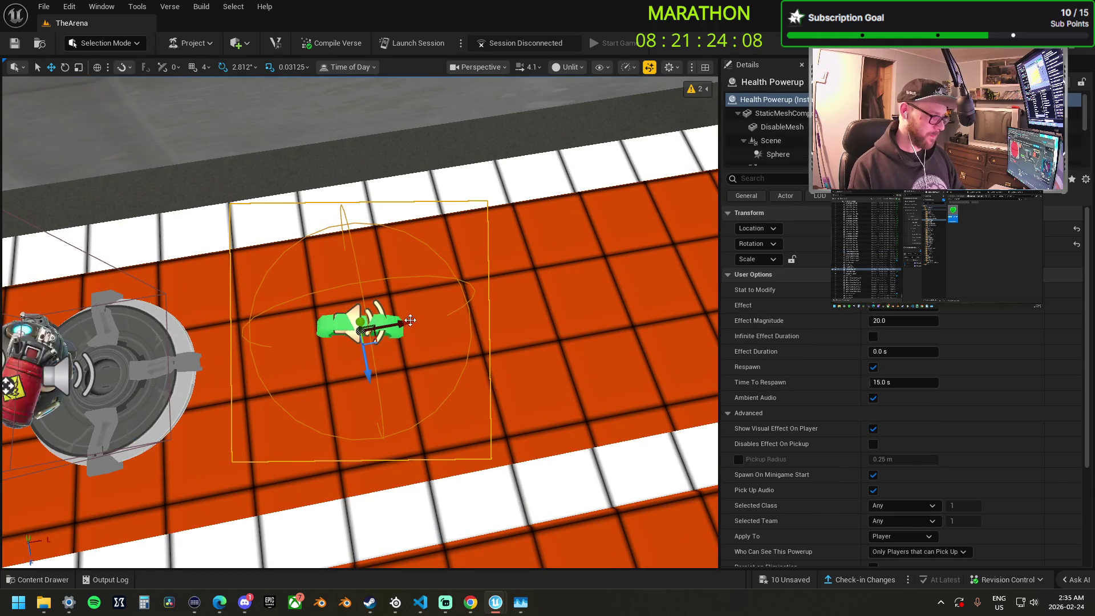
alt+drag(403, 322, 539, 308)
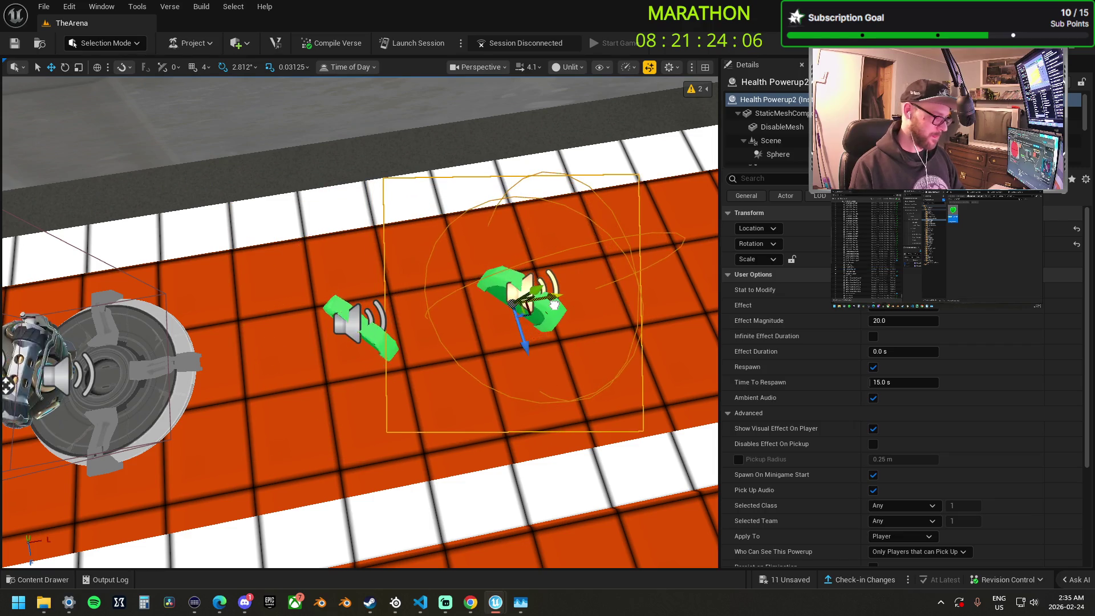
ctrl+click(360, 334)
alt+drag(442, 311, 385, 373)
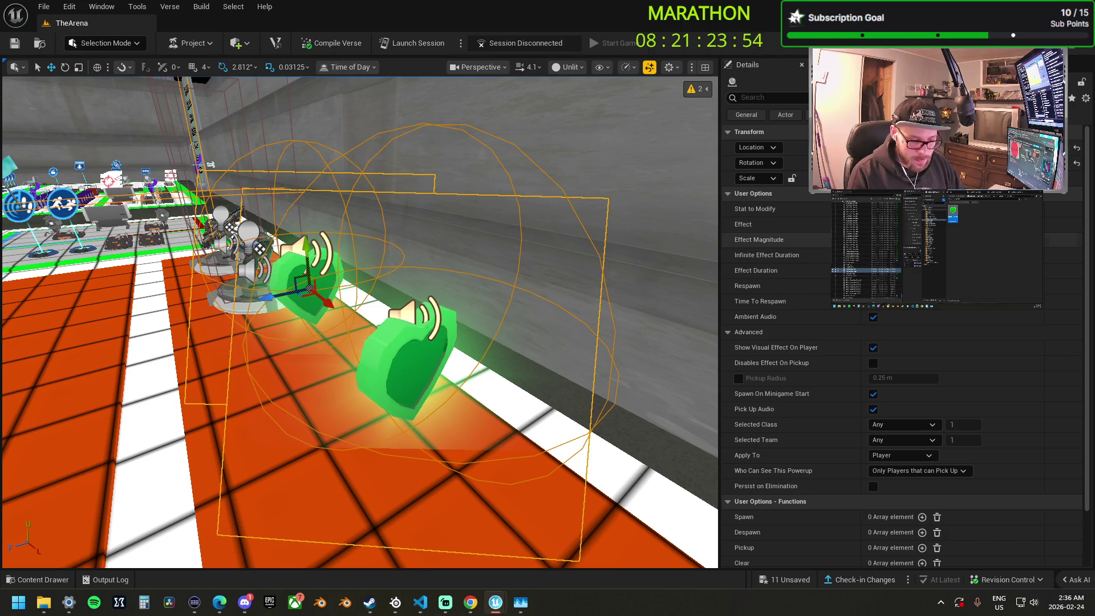
Set the right-hand powerup's Stat to Modify to Shield Only.
key(f)
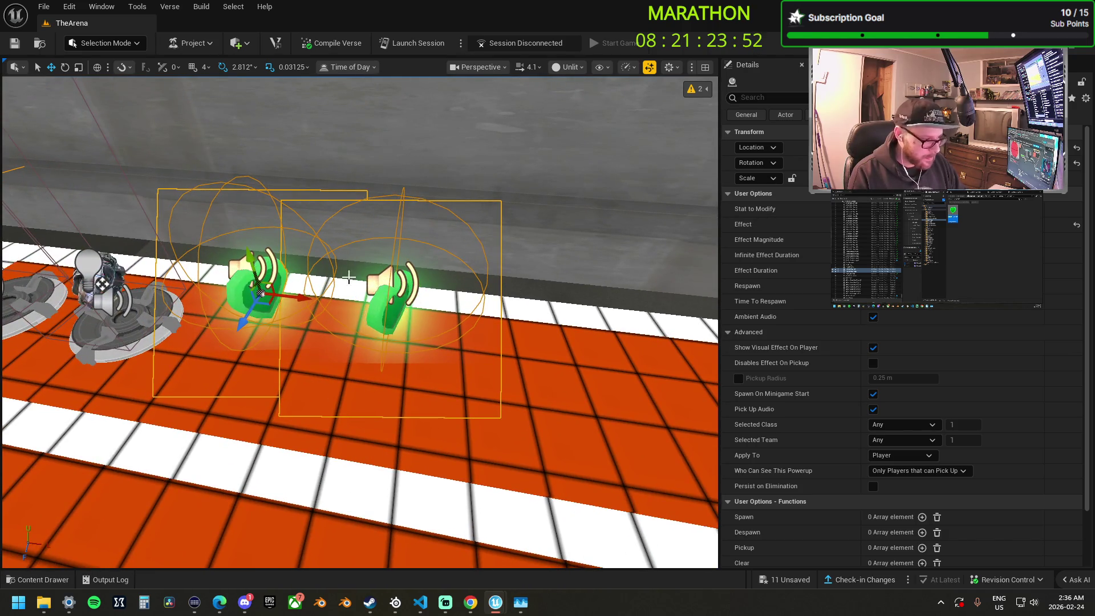
click(391, 291)
click(901, 290)
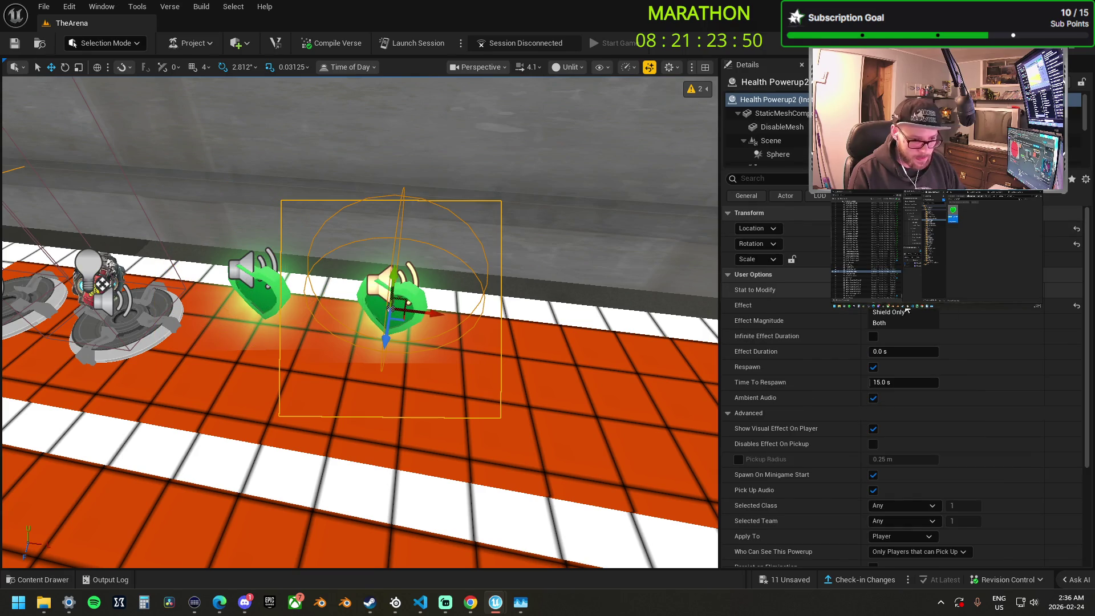
click(910, 311)
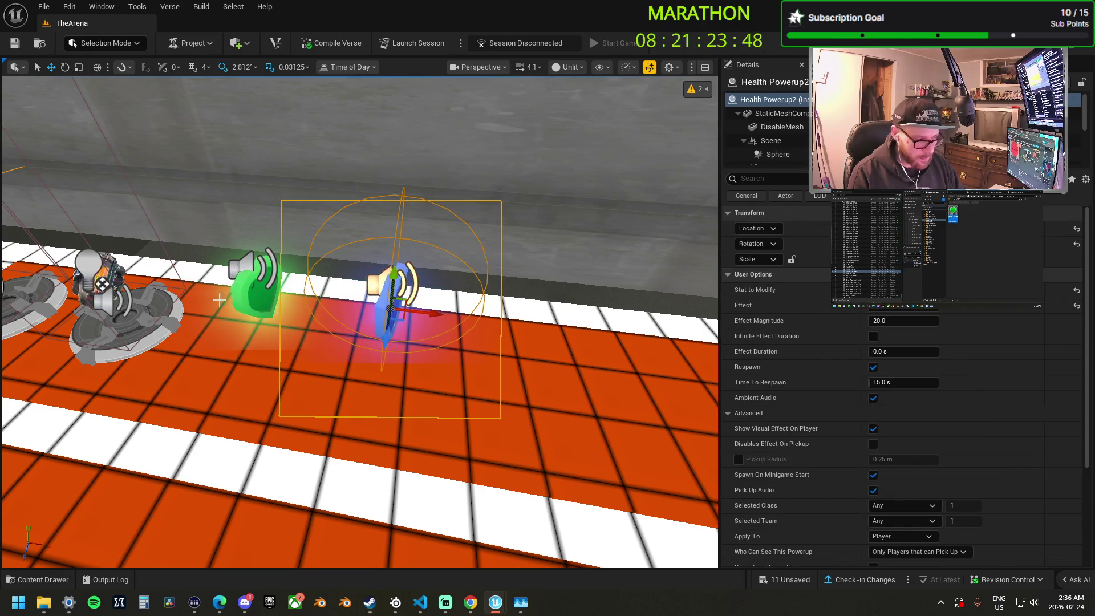
Select both powerups and give them Effect Magnitude 100.0.
ctrl+click(251, 288)
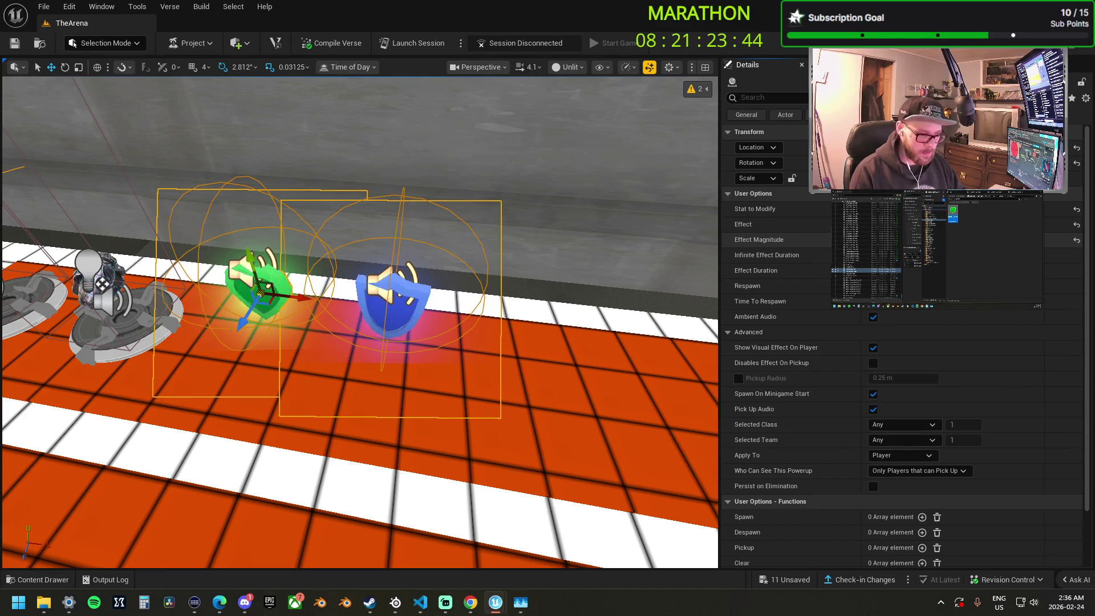
scroll(386, 284, down, 3)
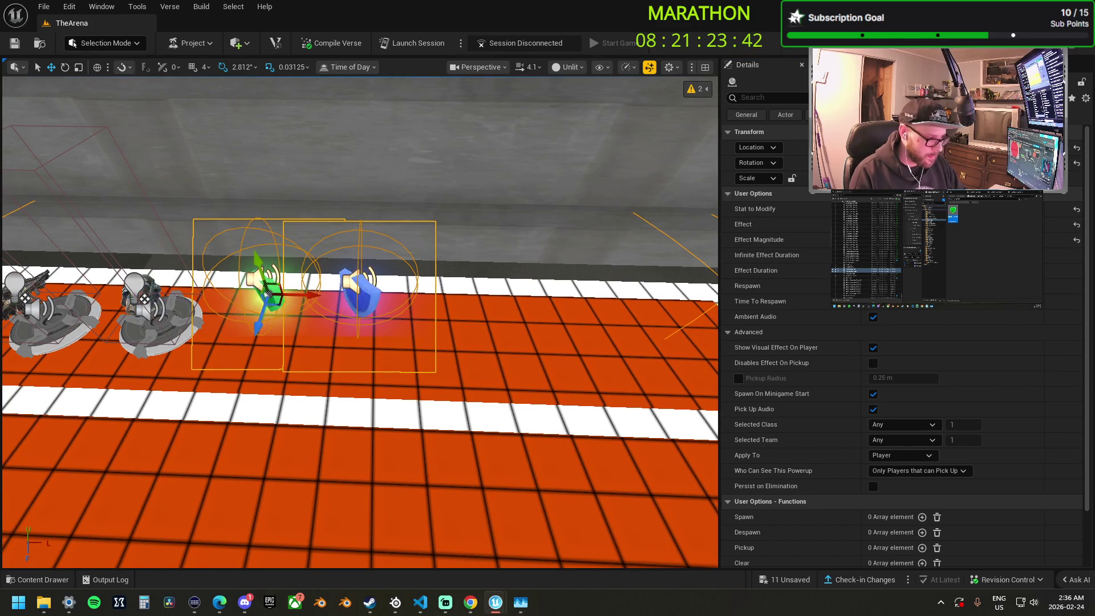
click(359, 294)
scroll(360, 294, down, 5)
scroll(359, 294, up, 5)
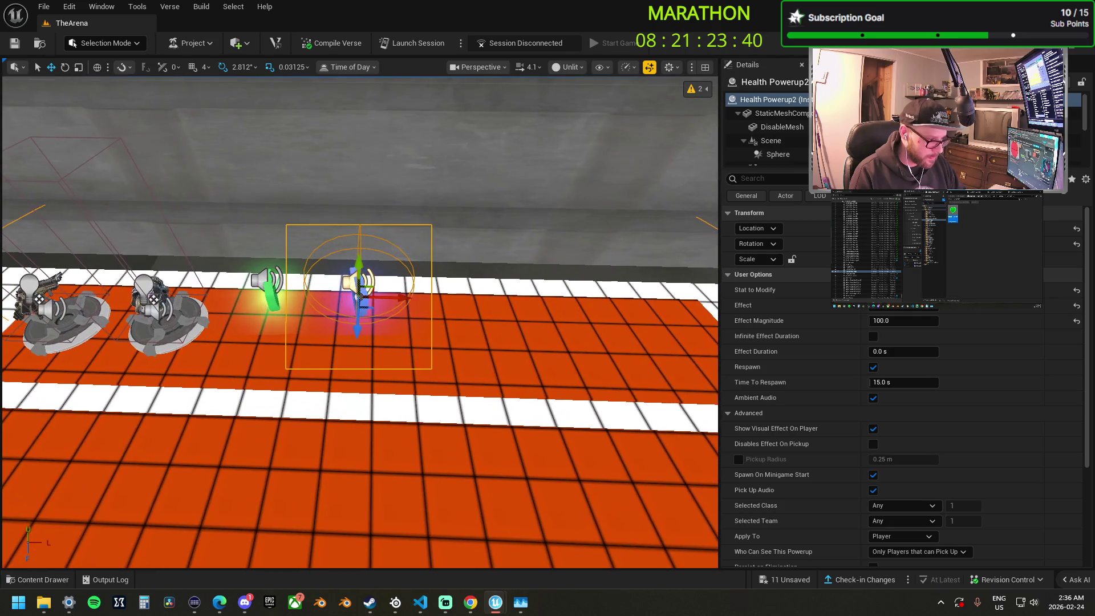
ctrl+click(273, 292)
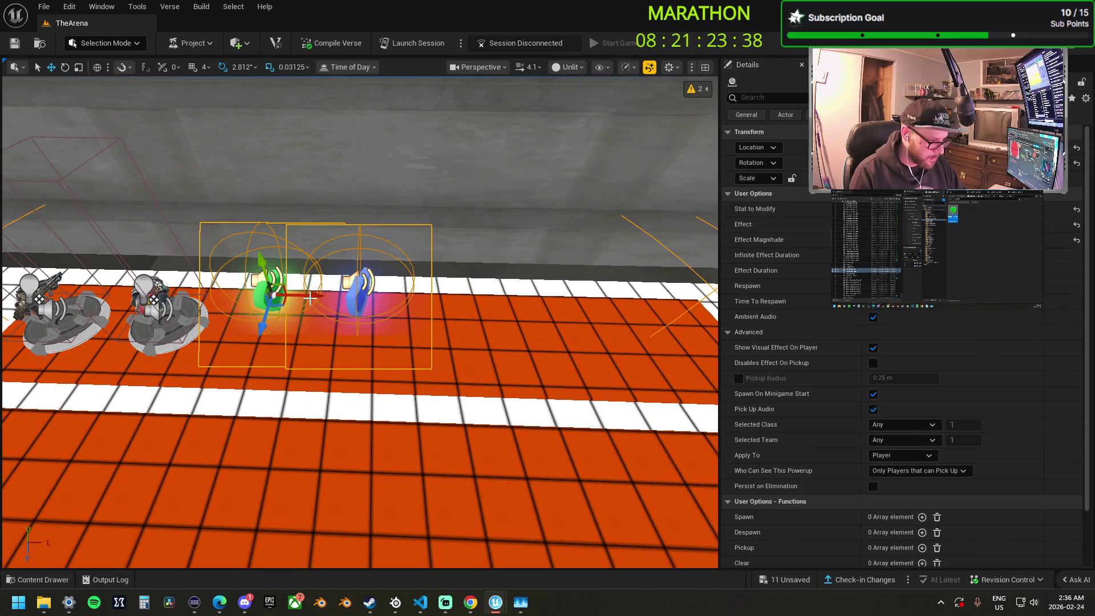
Frame the two powerups and slide the green one slightly left.
key(f)
drag(310, 297, 419, 307)
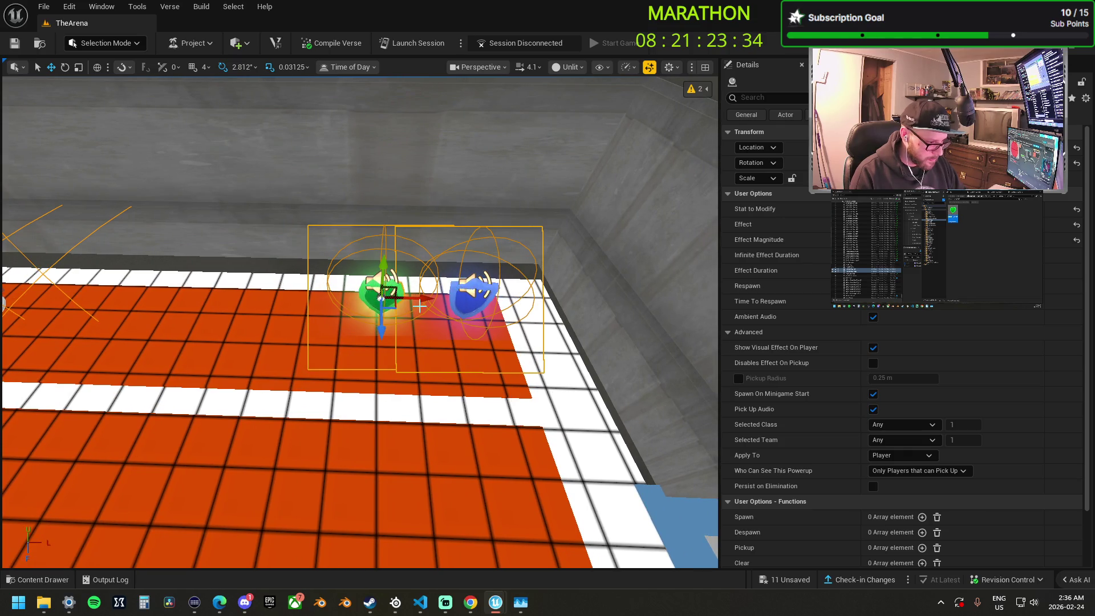
mouse_move(390, 296)
mouse_down()
mouse_move(328, 261)
mouse_move(375, 289)
mouse_up()
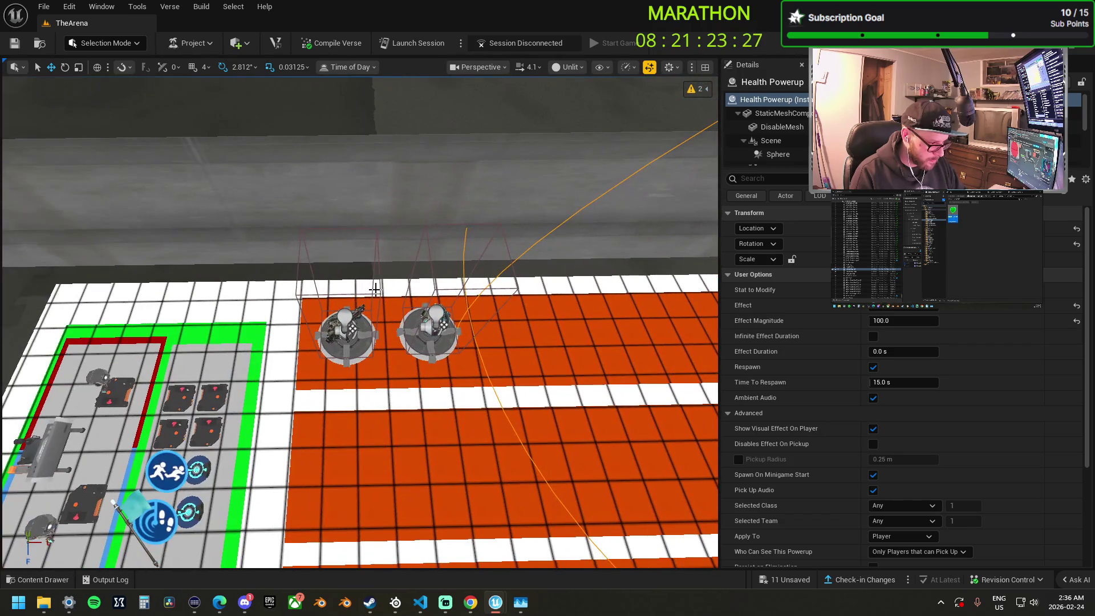
click(358, 333)
click(428, 336)
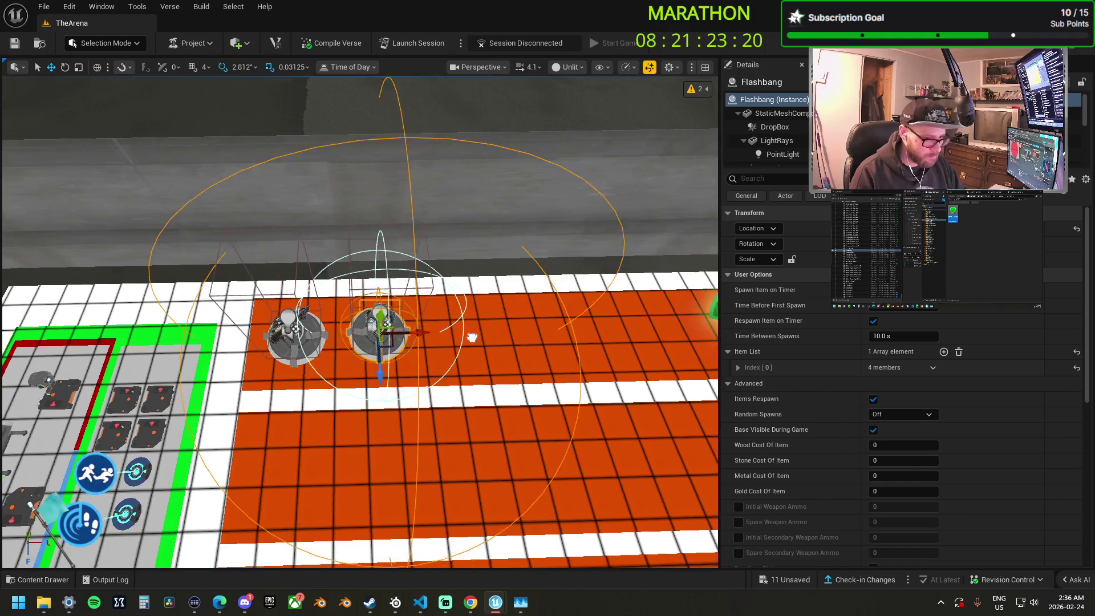
key(Right)
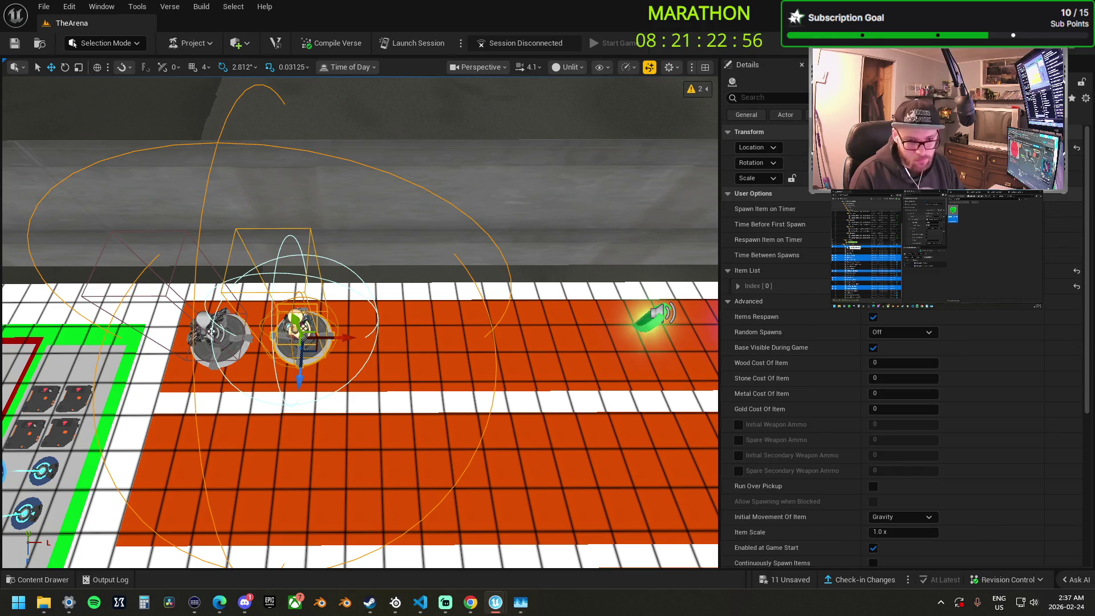
click(654, 318)
key(f)
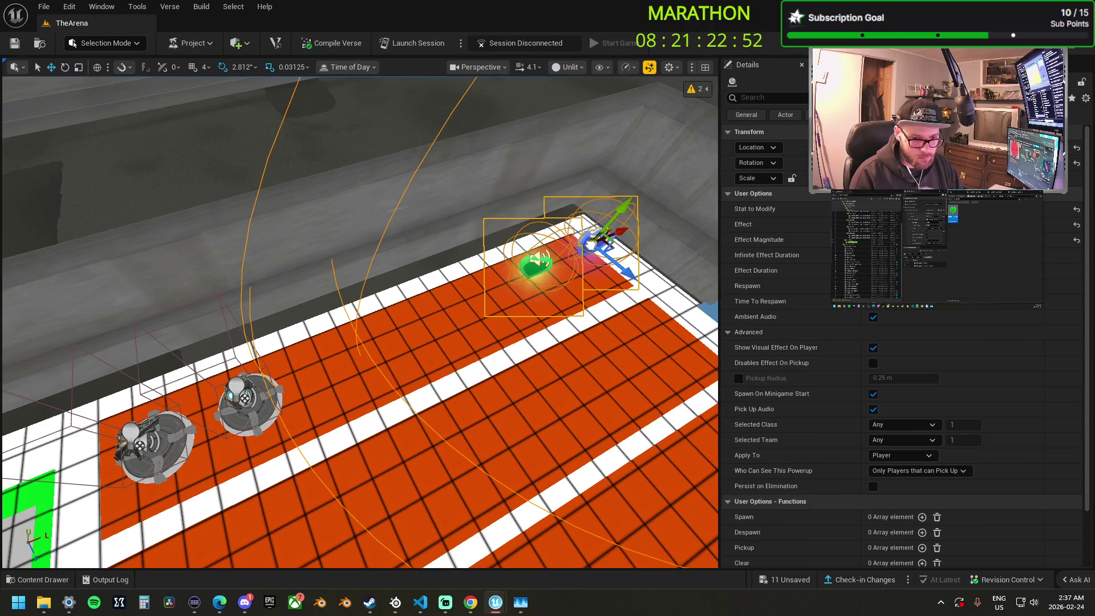
Sort through the powerup selection, ending with only the blue shield powerup selected.
right_click(590, 245)
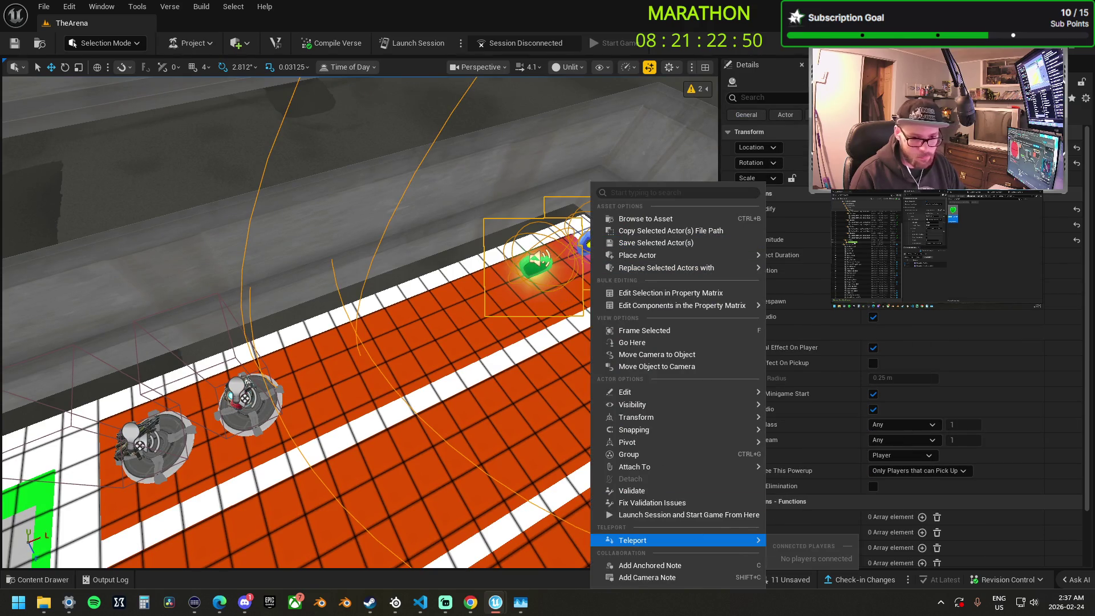
click(534, 275)
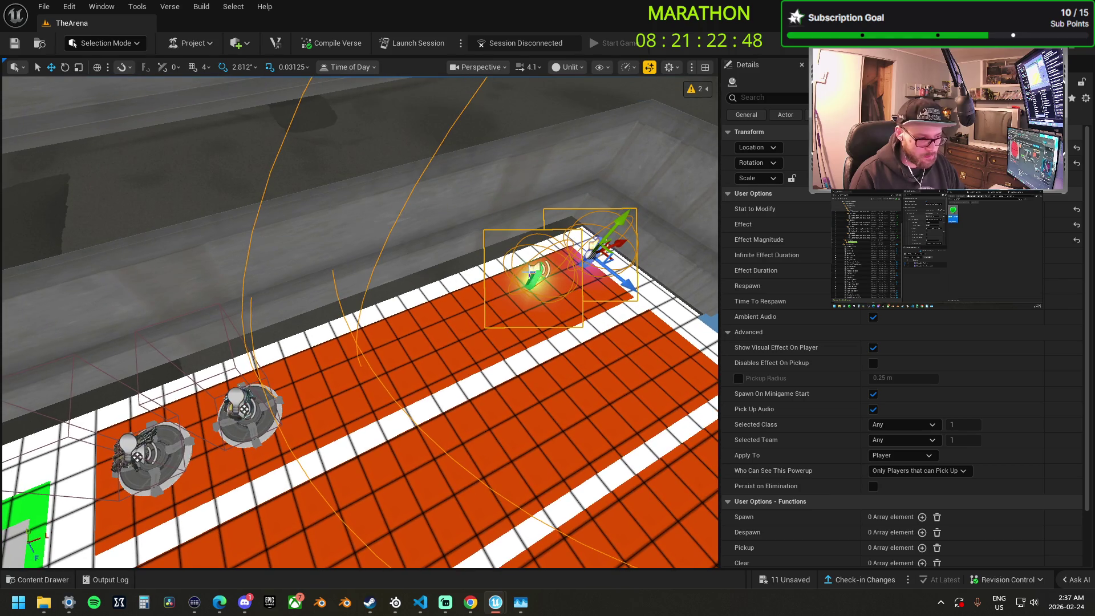
click(534, 275)
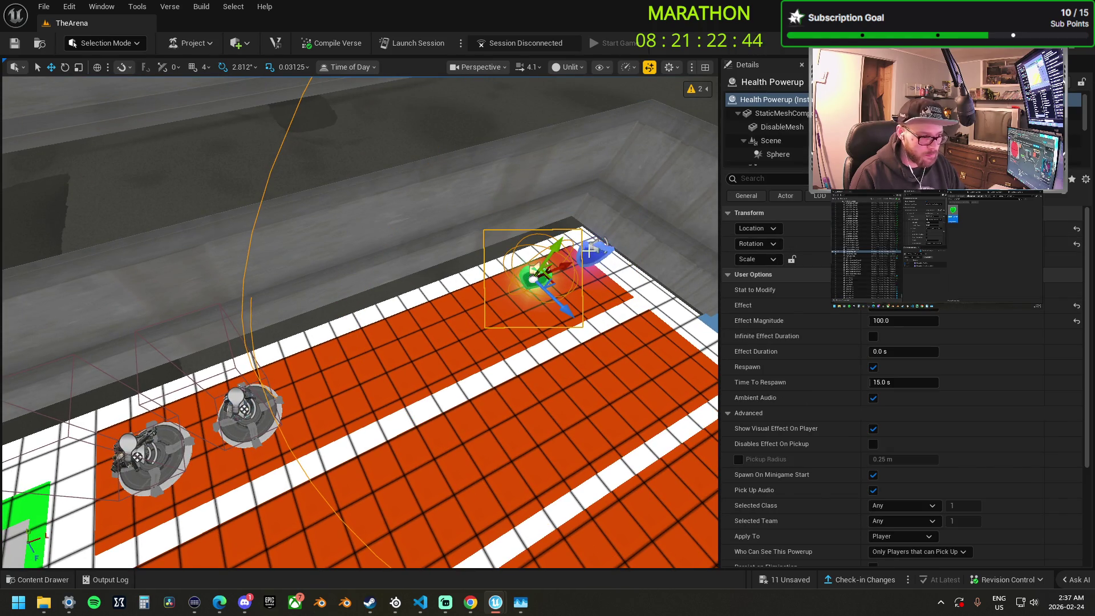
click(557, 278)
ctrl+click(532, 279)
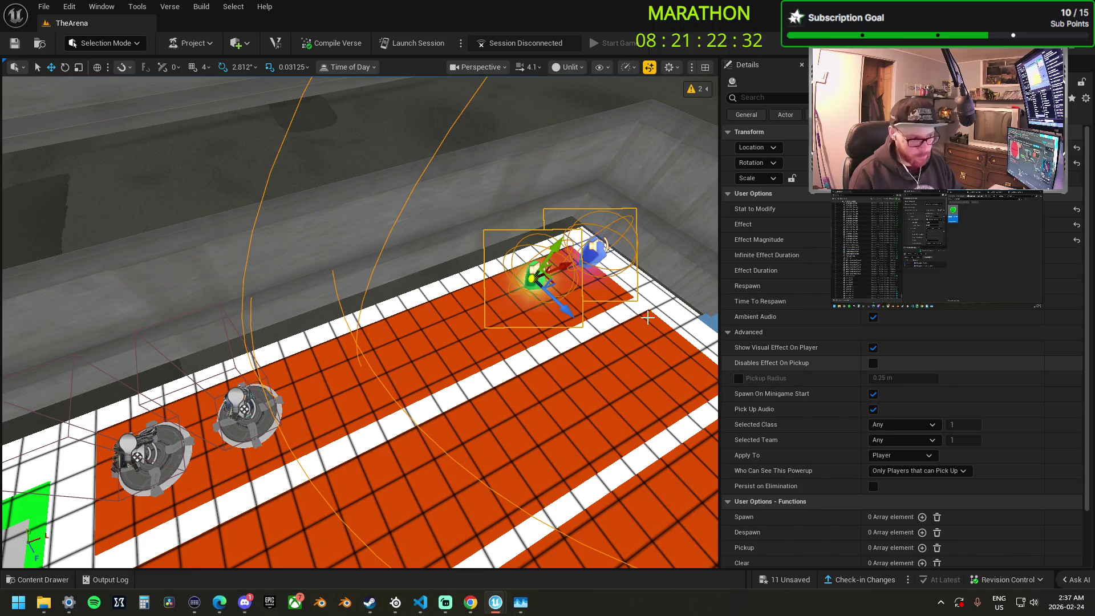
click(594, 248)
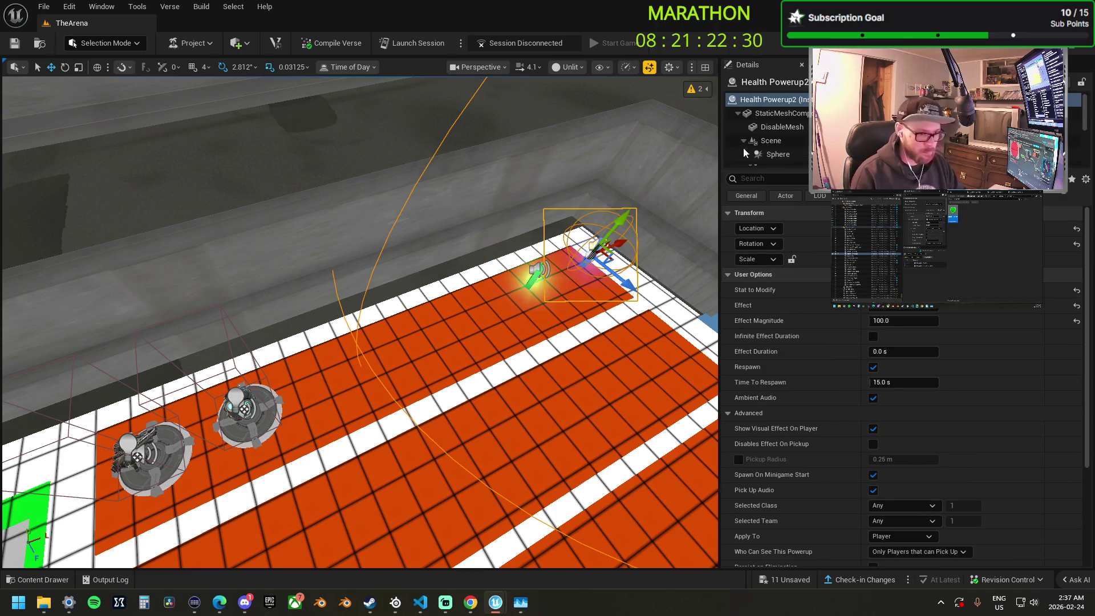
Rename the shield powerup to 'Sheild Powerup', then select the green powerup and Bubble Shield spawner.
double_click(777, 101)
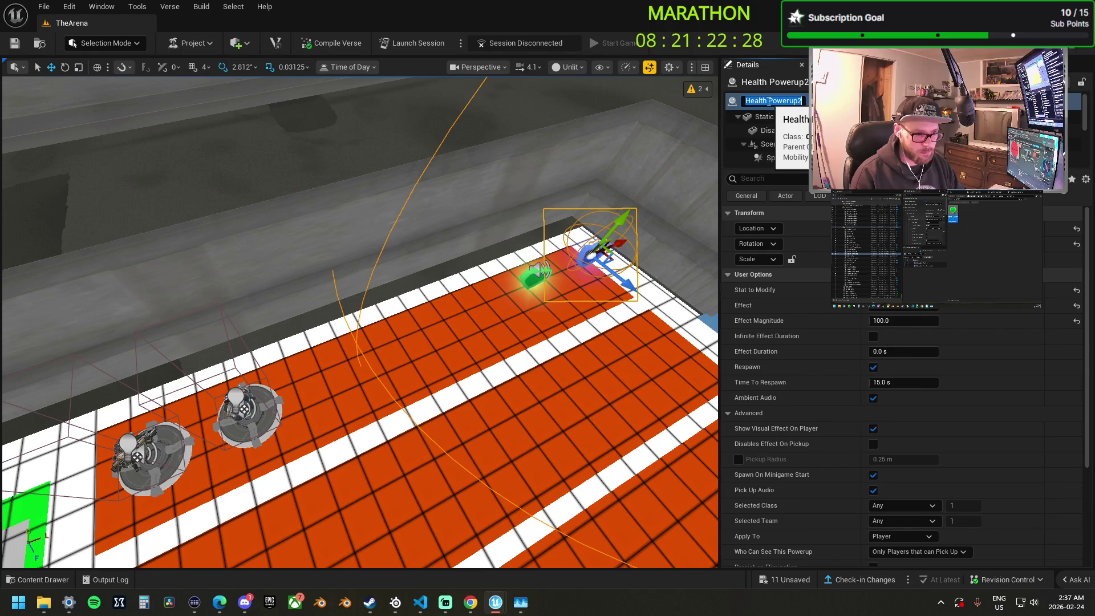
click(756, 101)
key(shift+Home)
text(Sheild)
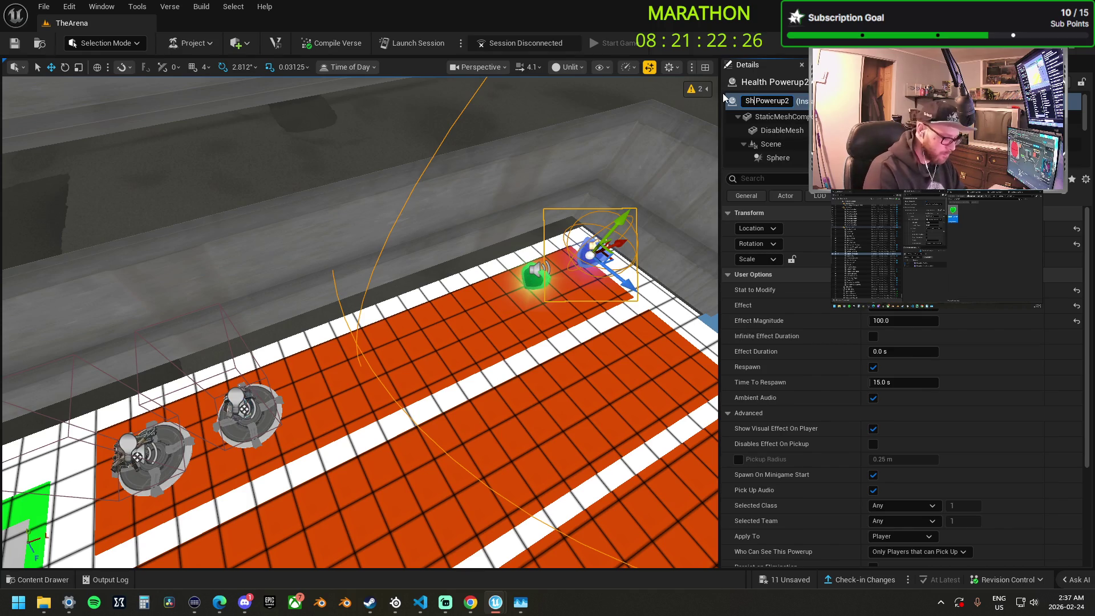
key(Right)
key(Right)
key(Right)
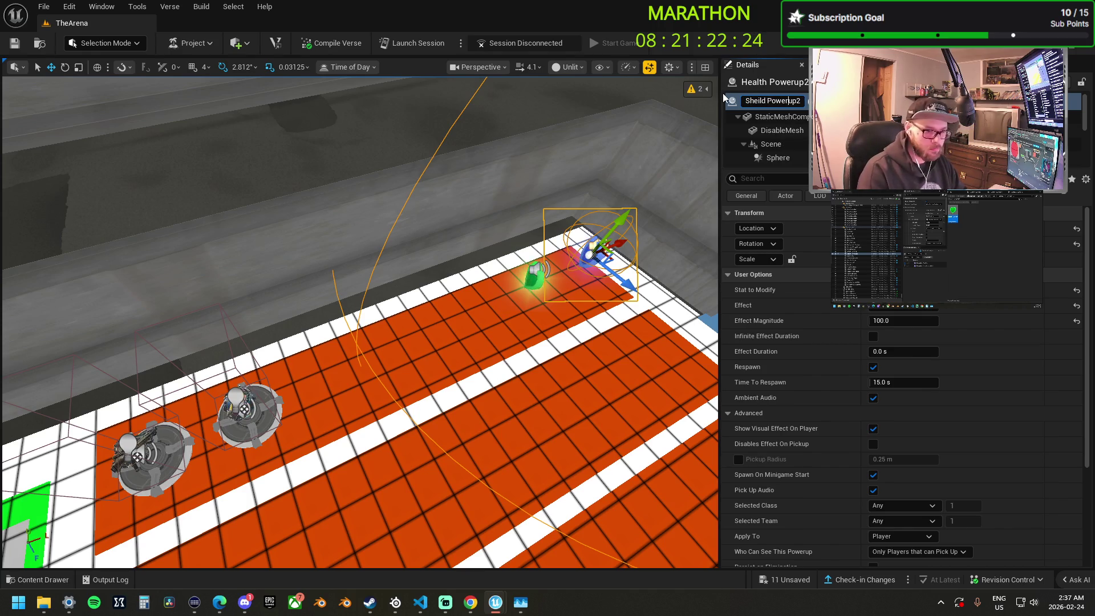
key(BackSpace)
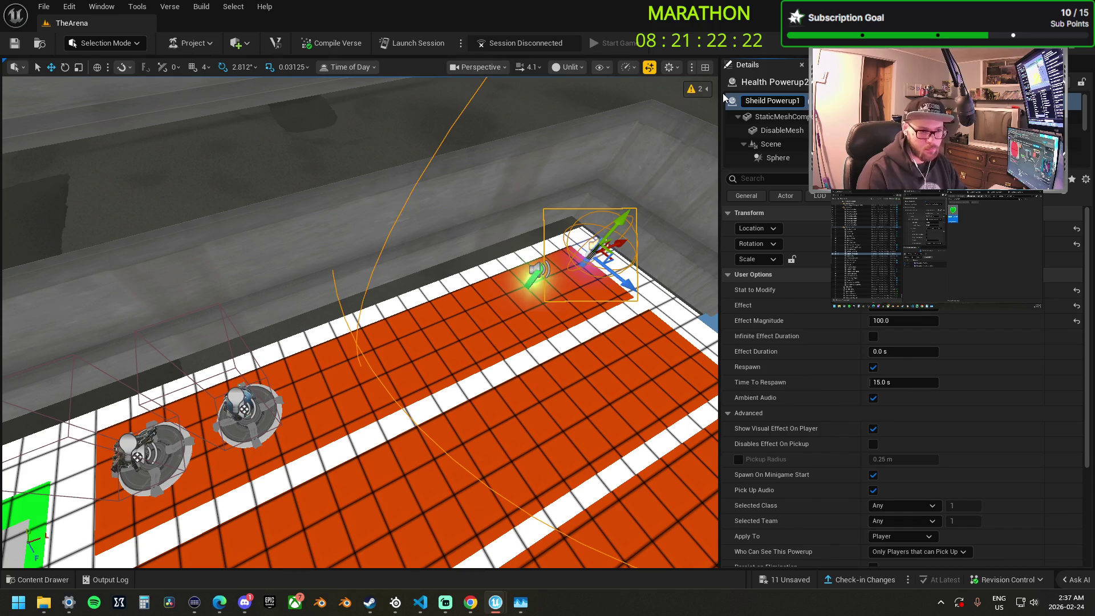
key(Return)
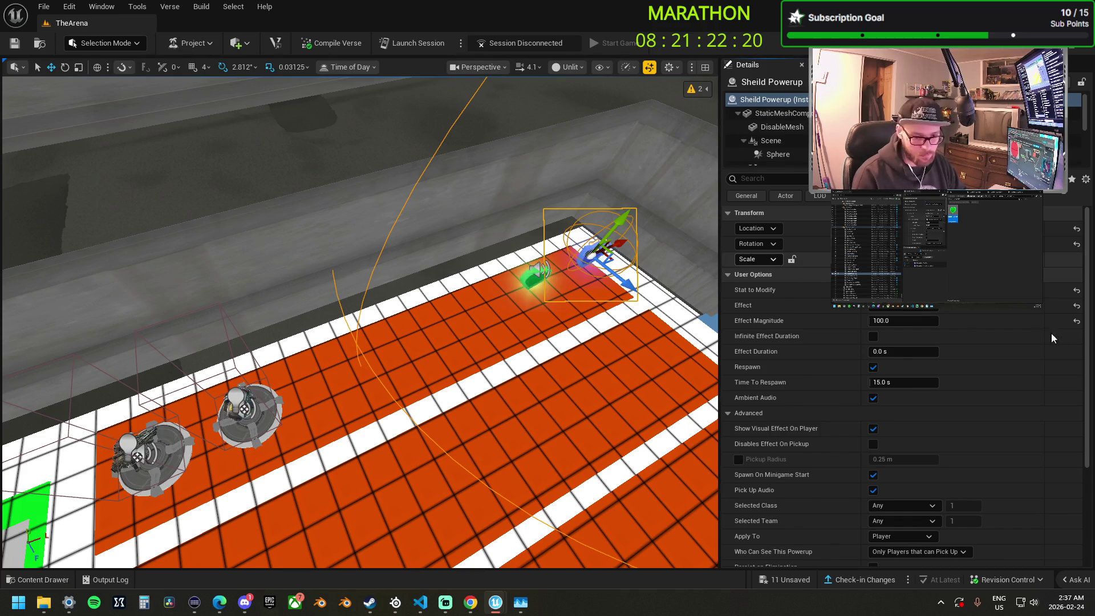
ctrl+click(531, 277)
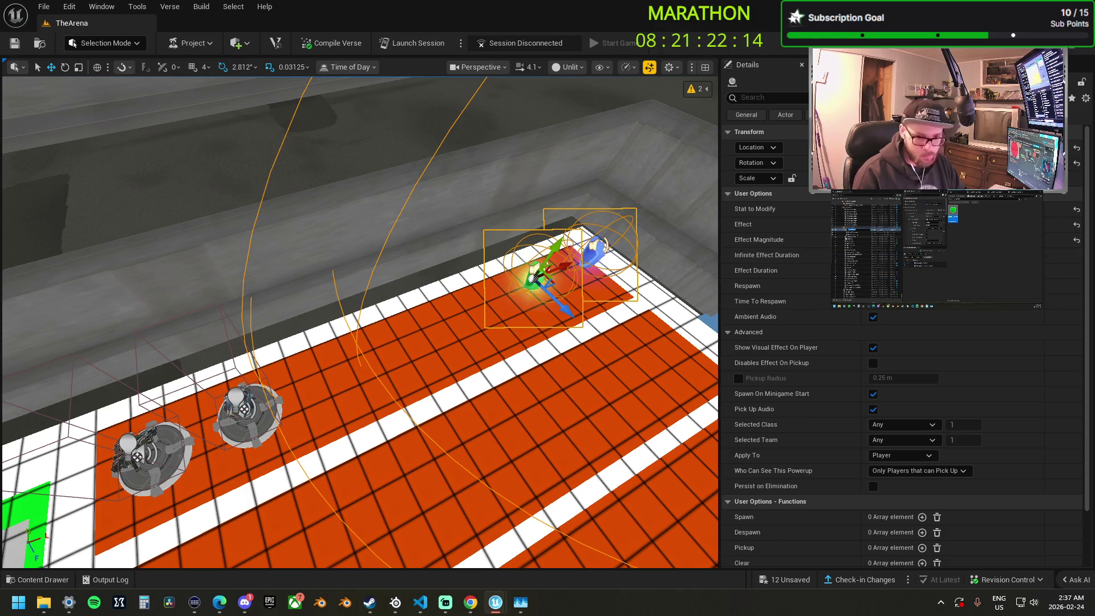
click(246, 412)
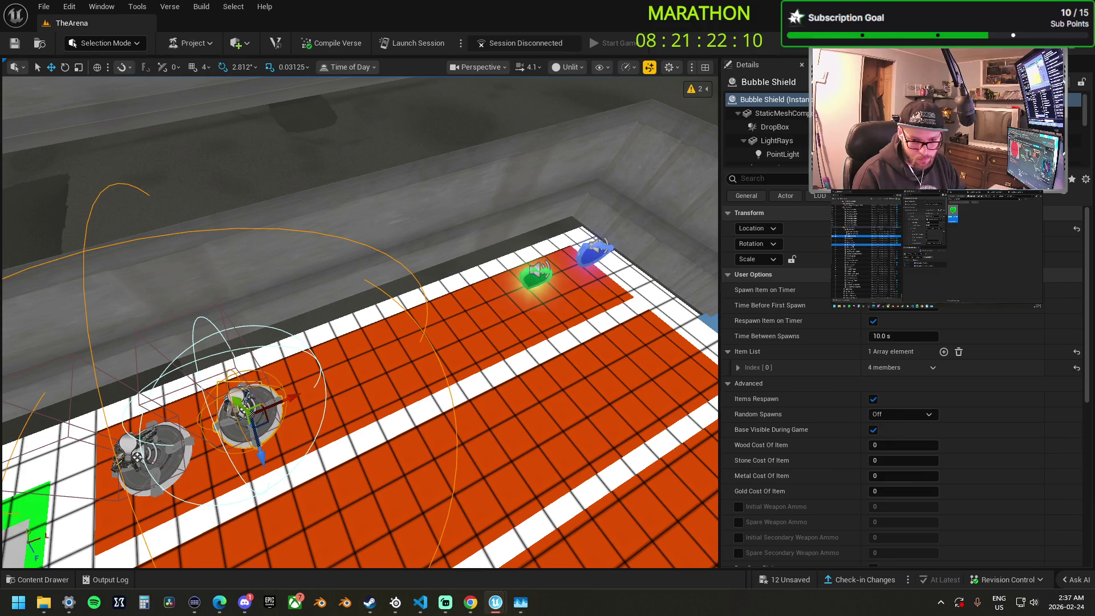
Review the Bubble Shield spawner's options, inspect the Burst AR spawner, then deselect.
scroll(901, 342, down, 2)
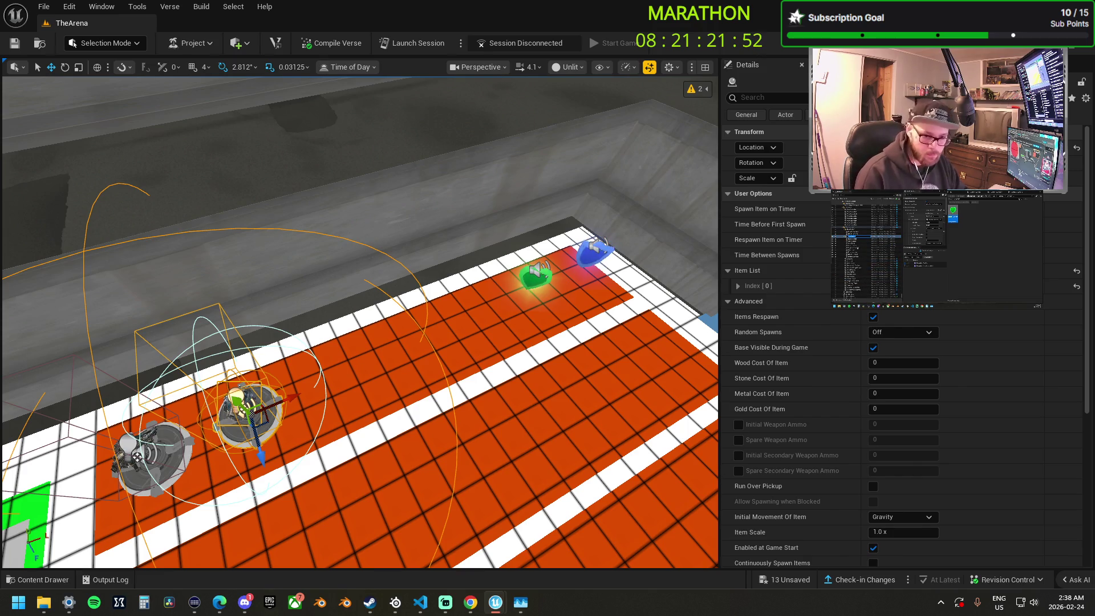
click(150, 453)
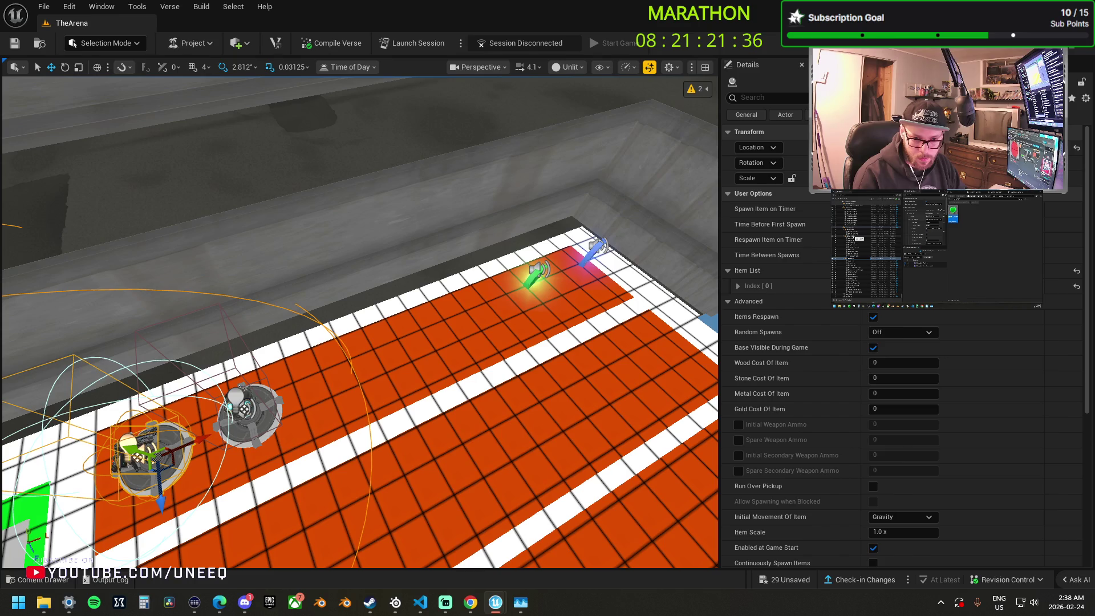
key(Escape)
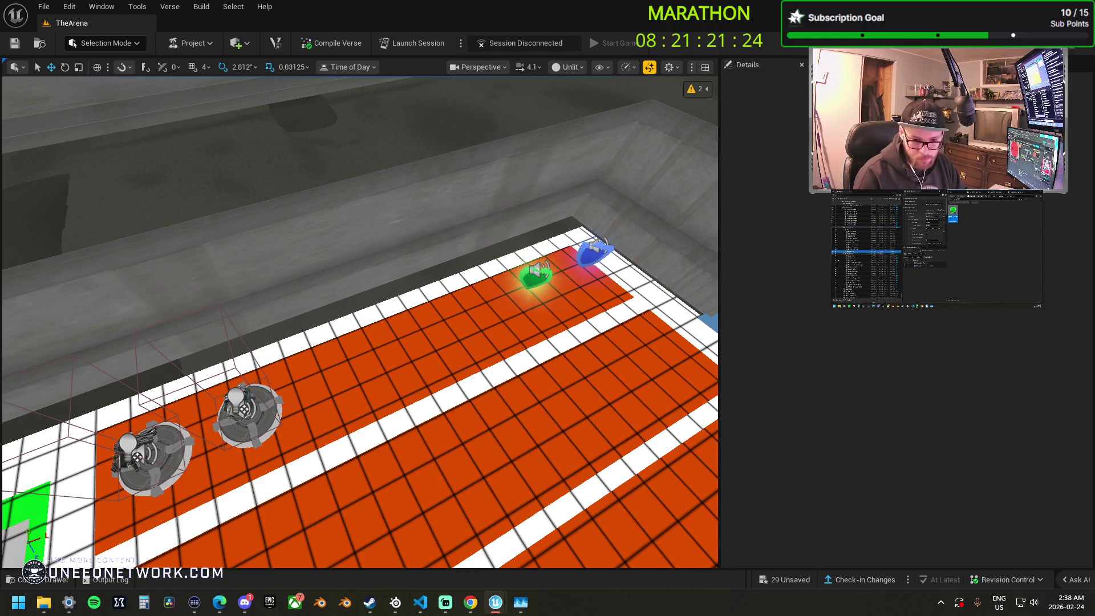
Swing the view so the lanes run horizontally and select both item spawners.
drag(538, 423, 491, 382)
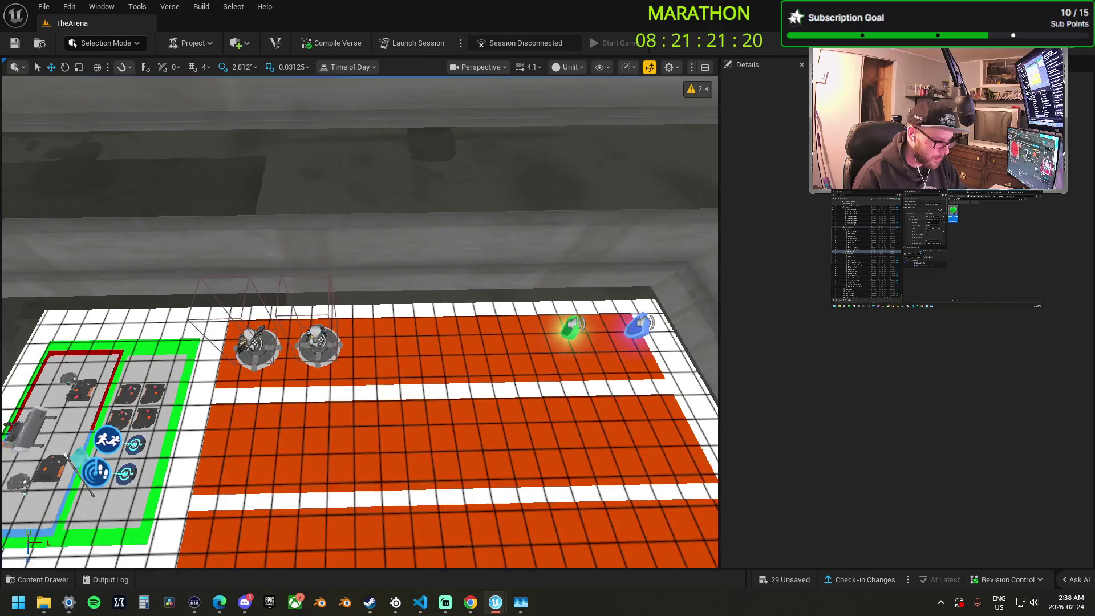
scroll(355, 352, down, 5)
scroll(359, 342, up, 3)
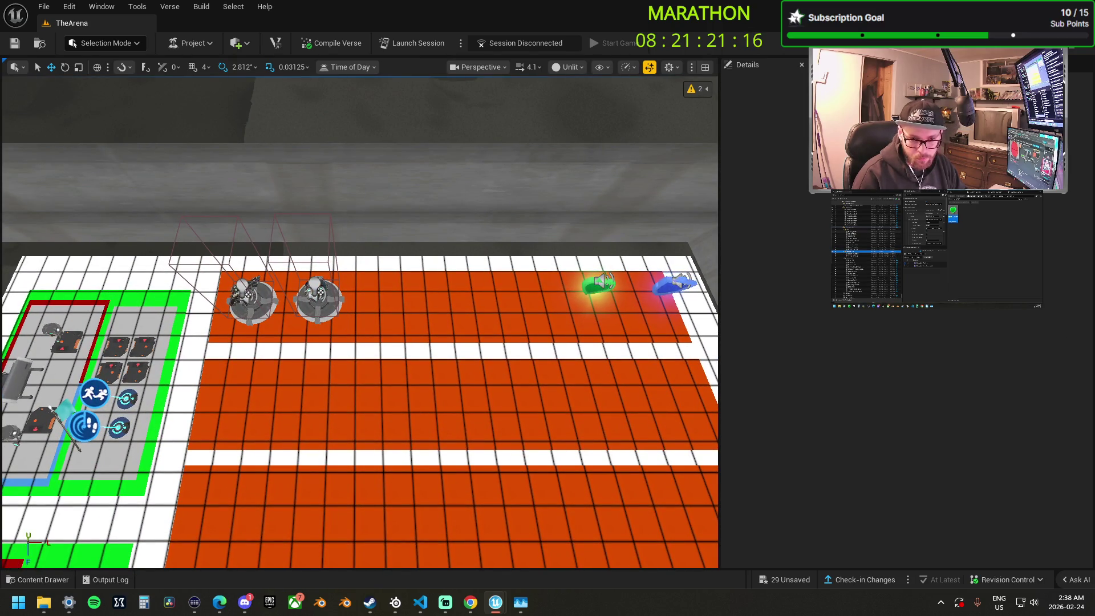
click(318, 299)
ctrl+click(251, 300)
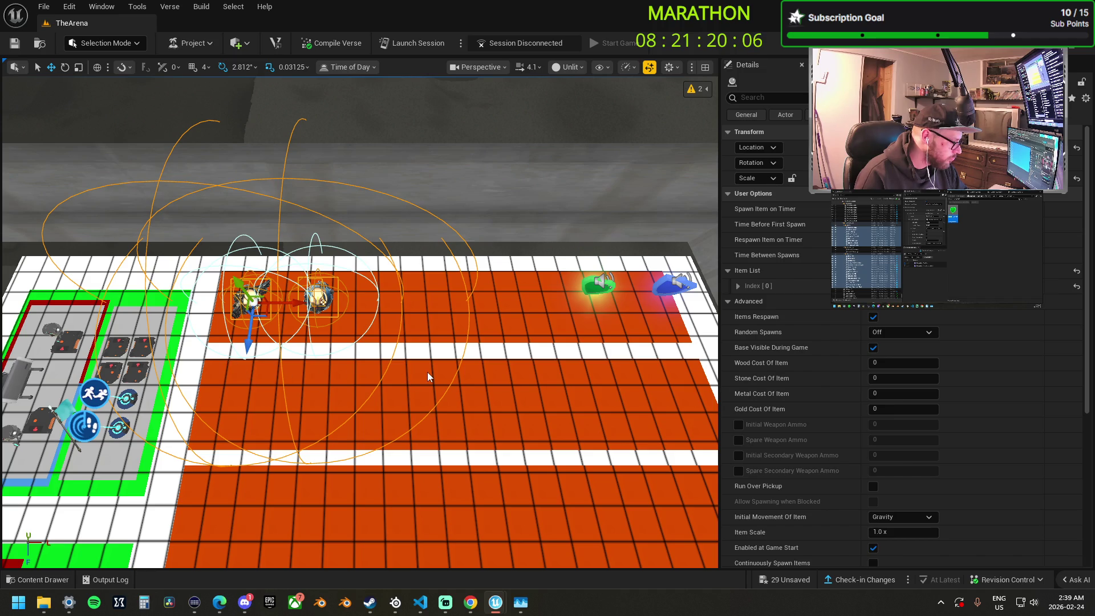
Dismiss the orange floor's context menu and fly the camera close to the turret spawner pedestal.
right_click(316, 365)
mouse_move(321, 368)
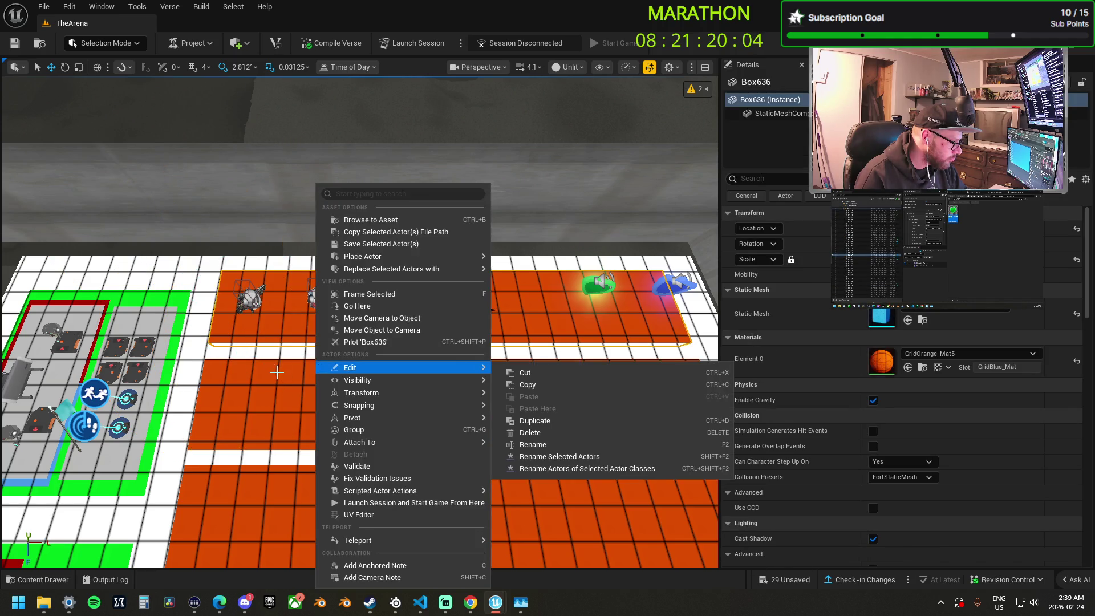
drag(275, 371, 289, 144)
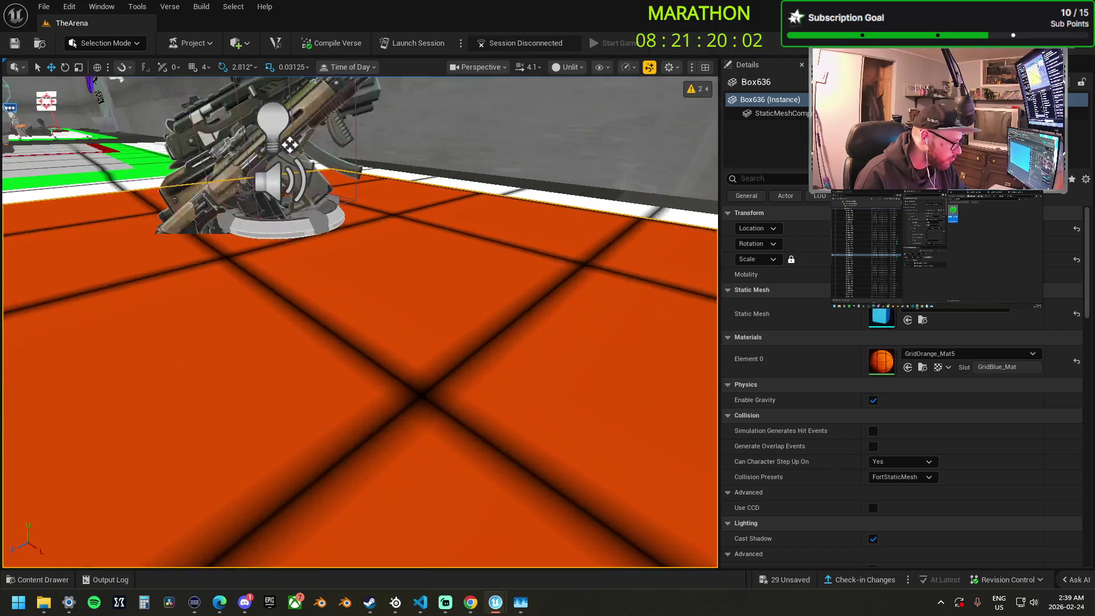
scroll(290, 144, down, 5)
scroll(218, 219, up, 5)
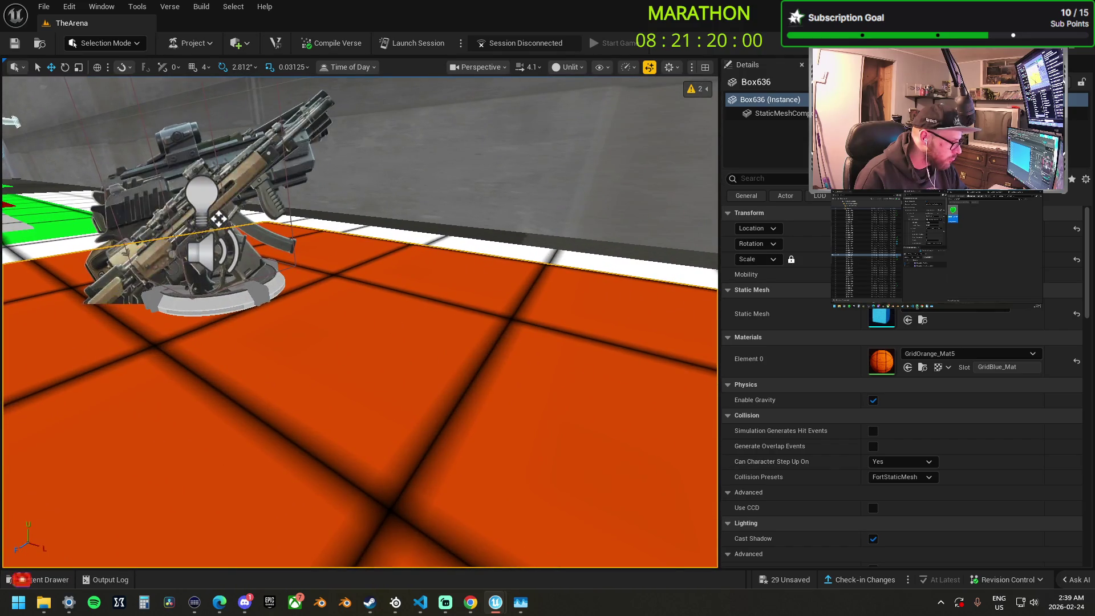
scroll(218, 218, down, 5)
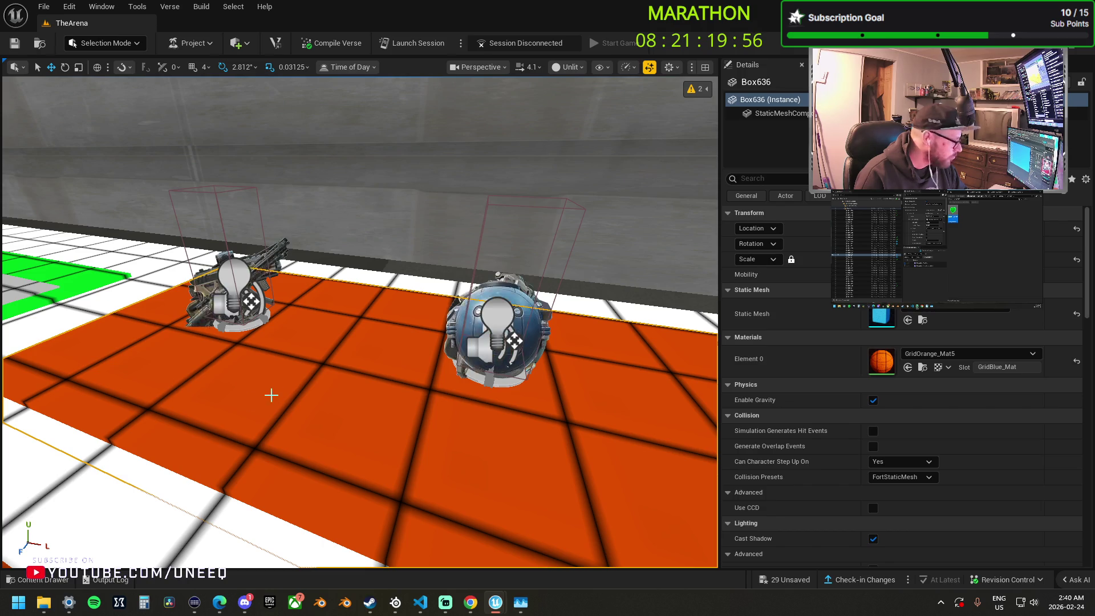
Select the sphere-topped grenade spawner and show its StaticMeshComponent settings.
click(496, 373)
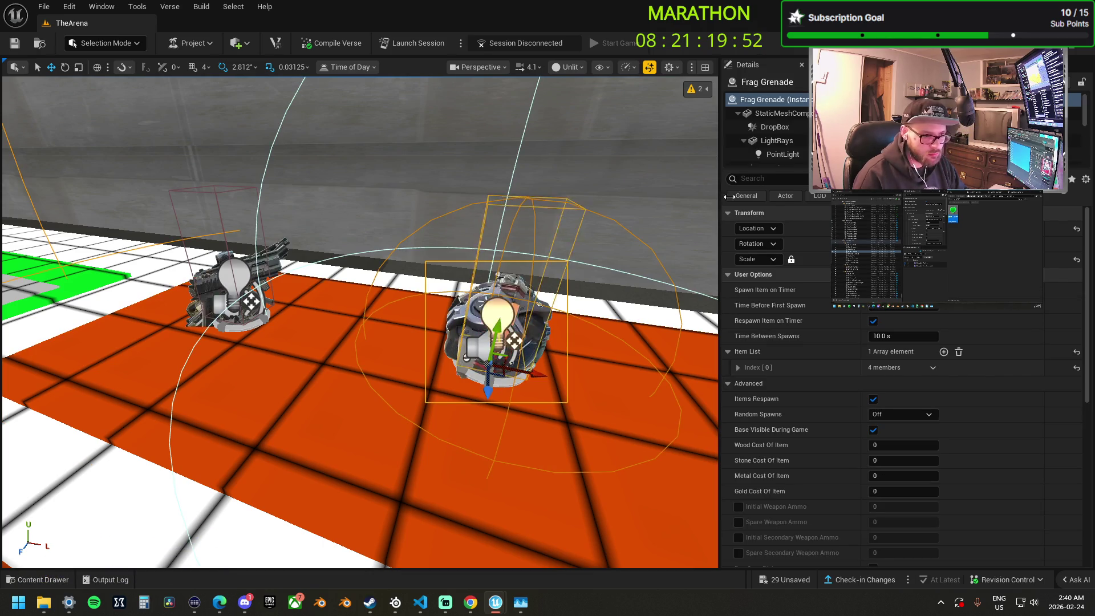
click(782, 115)
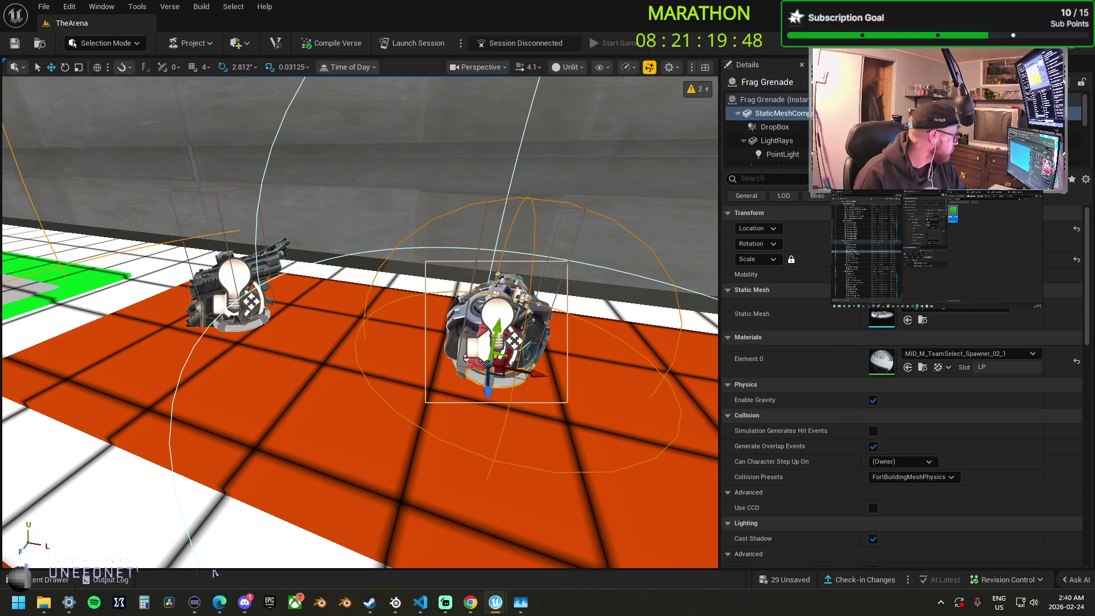
key(alt+Tab)
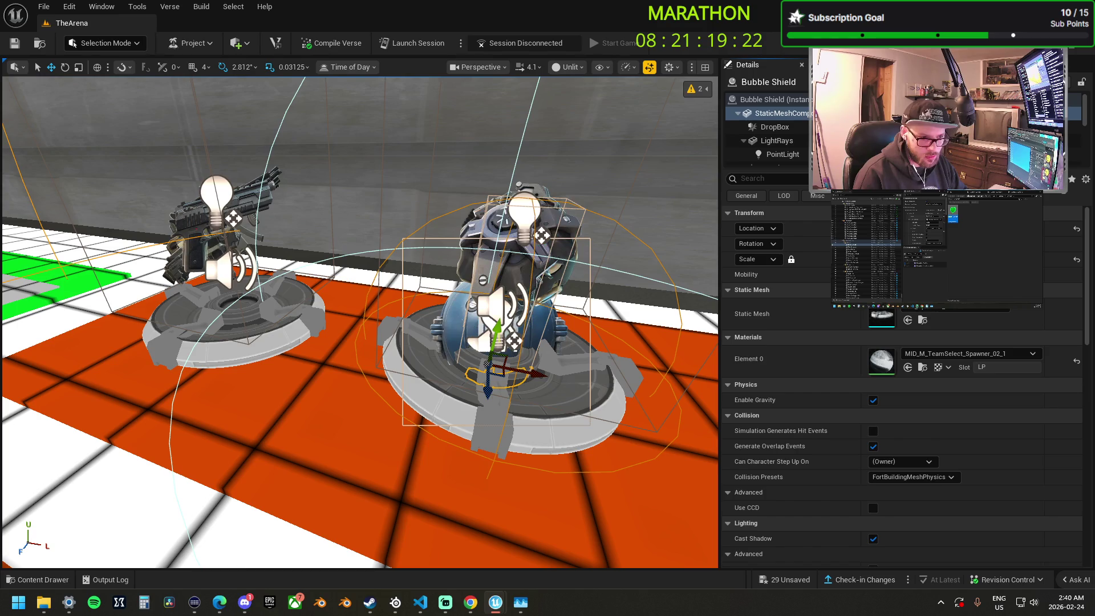
click(785, 118)
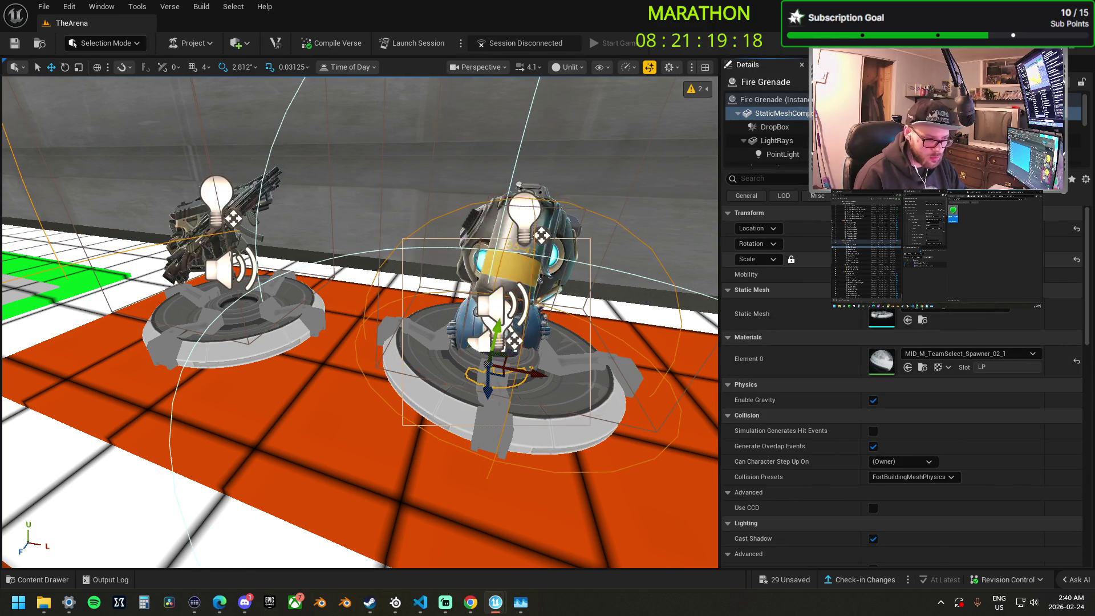
click(785, 117)
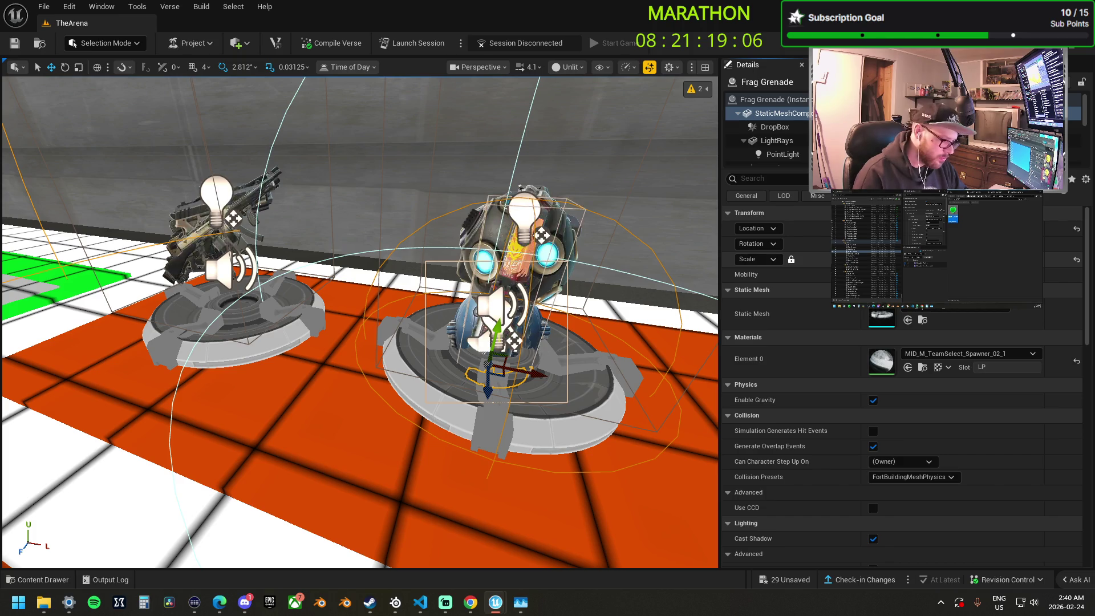
drag(402, 229, 394, 262)
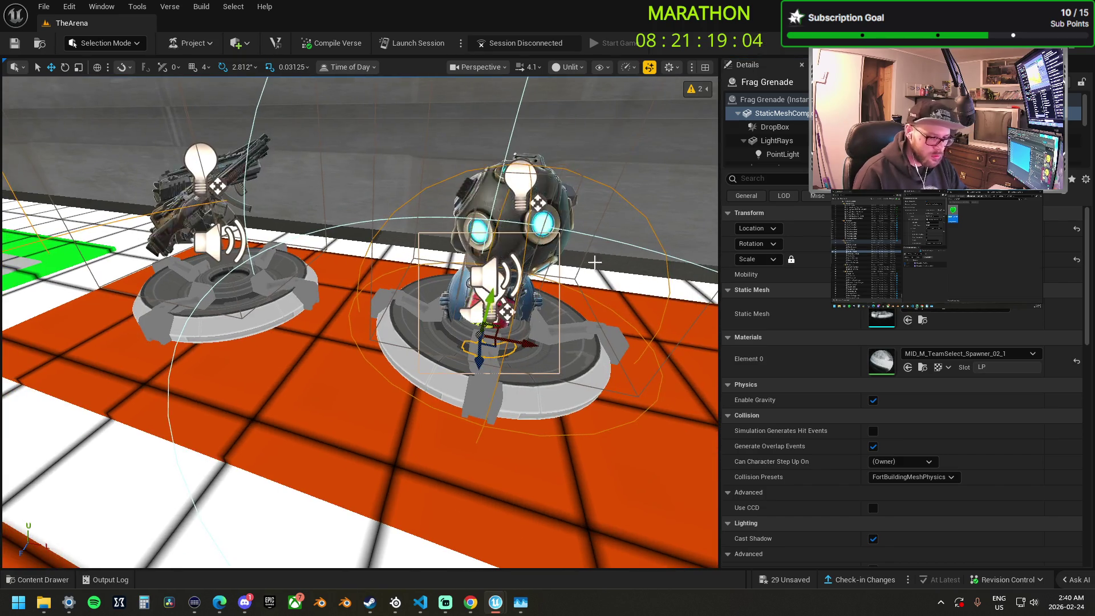
drag(475, 325, 483, 323)
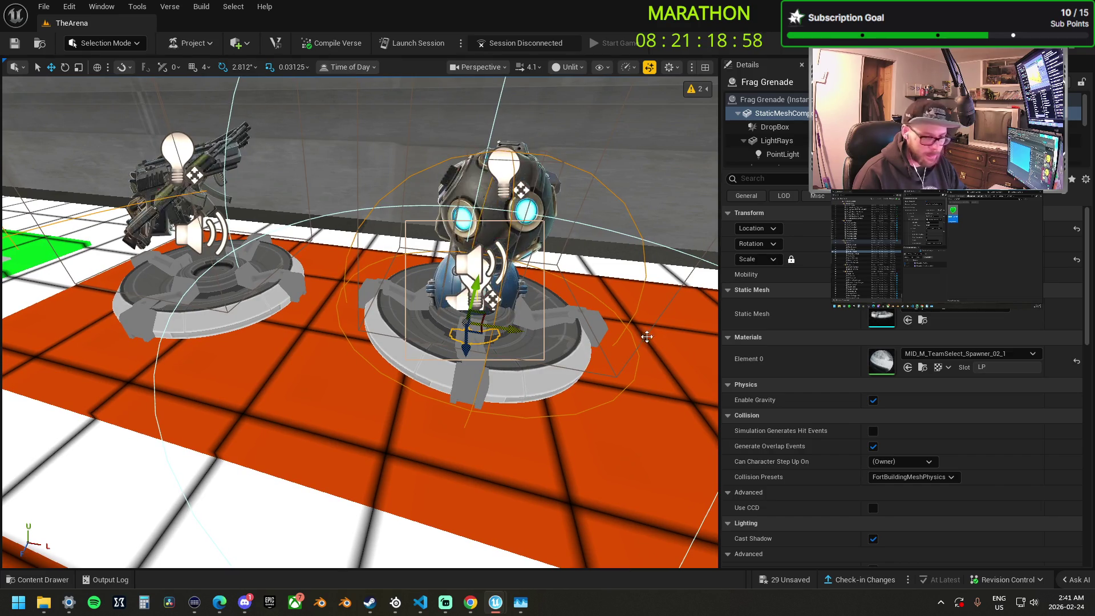
scroll(799, 144, down, 3)
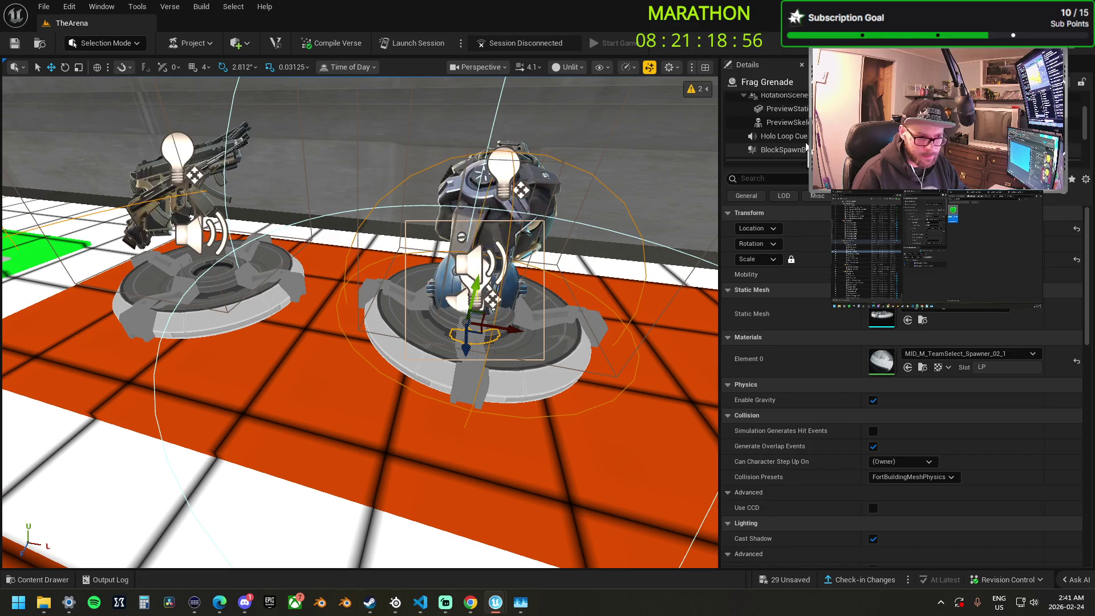
Select the spawner's preview static mesh component and toggle its visibility off.
click(787, 113)
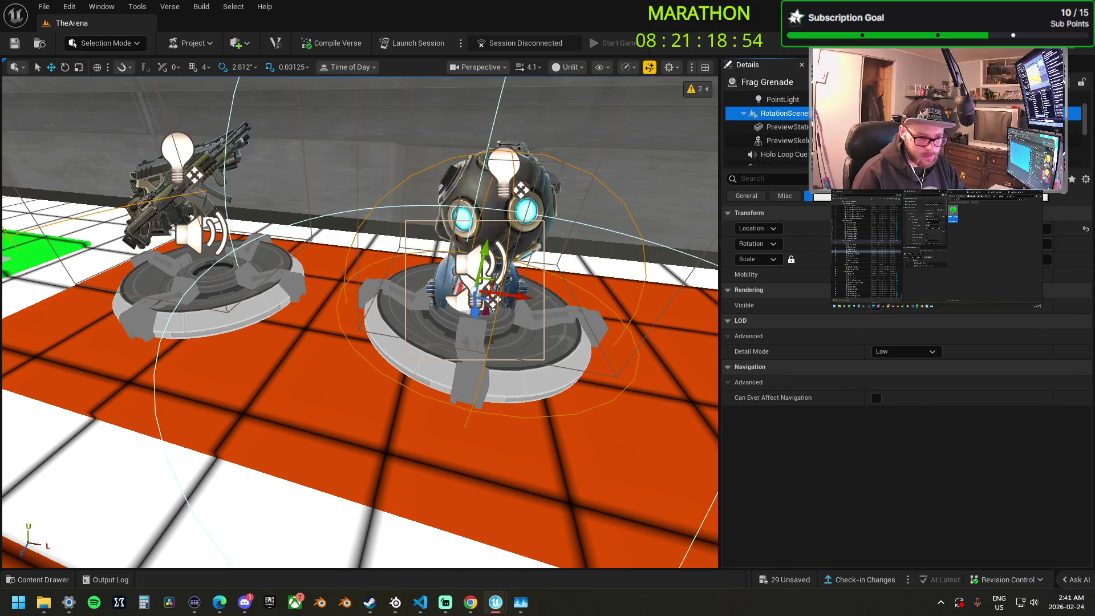
click(790, 127)
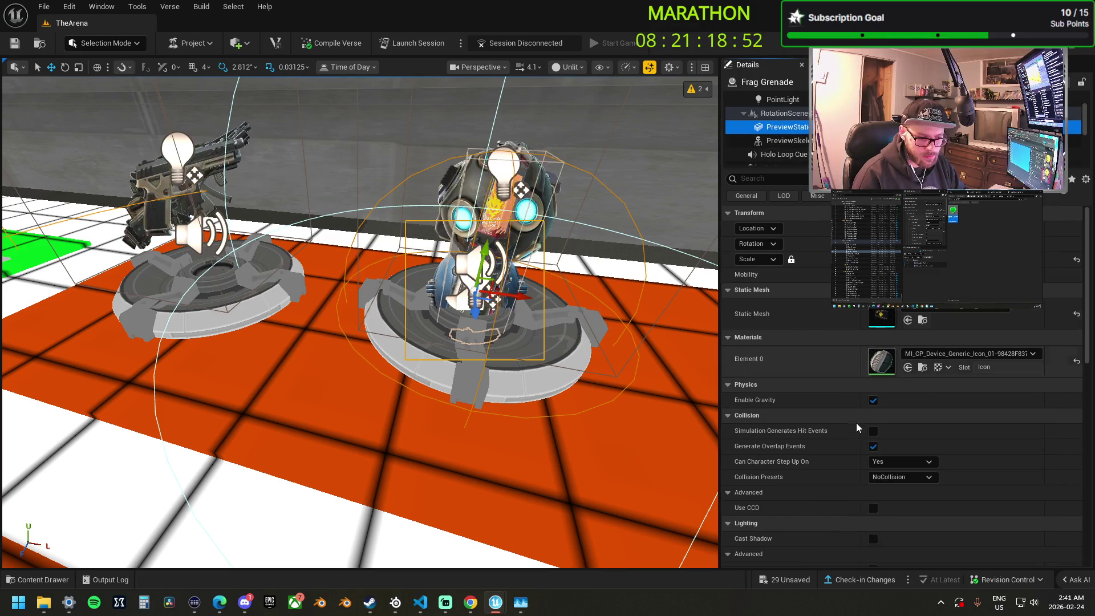
scroll(848, 497, down, 3)
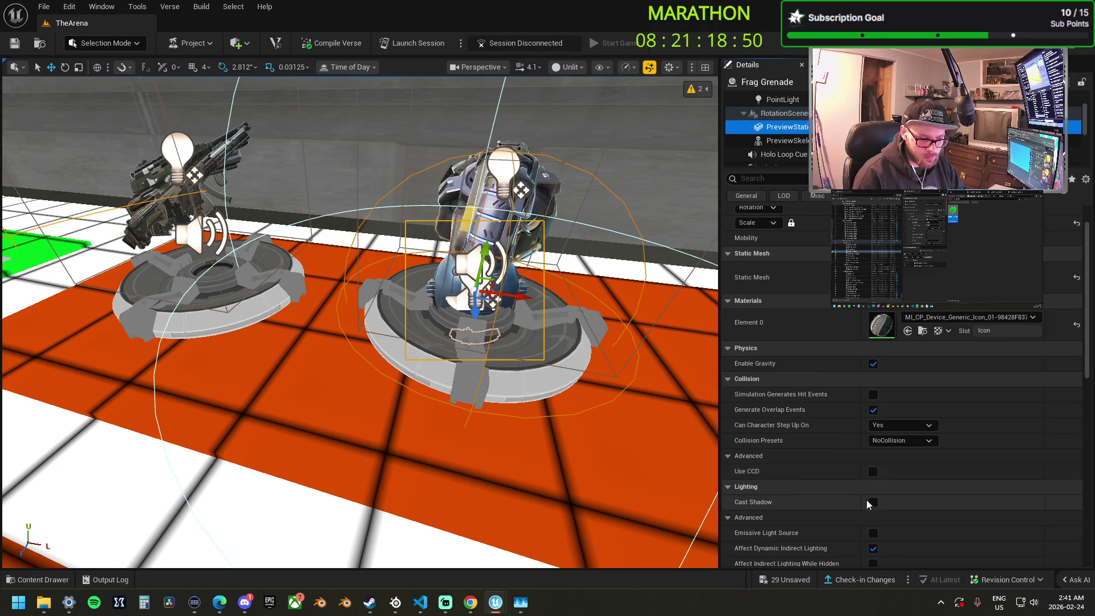
scroll(859, 494, down, 4)
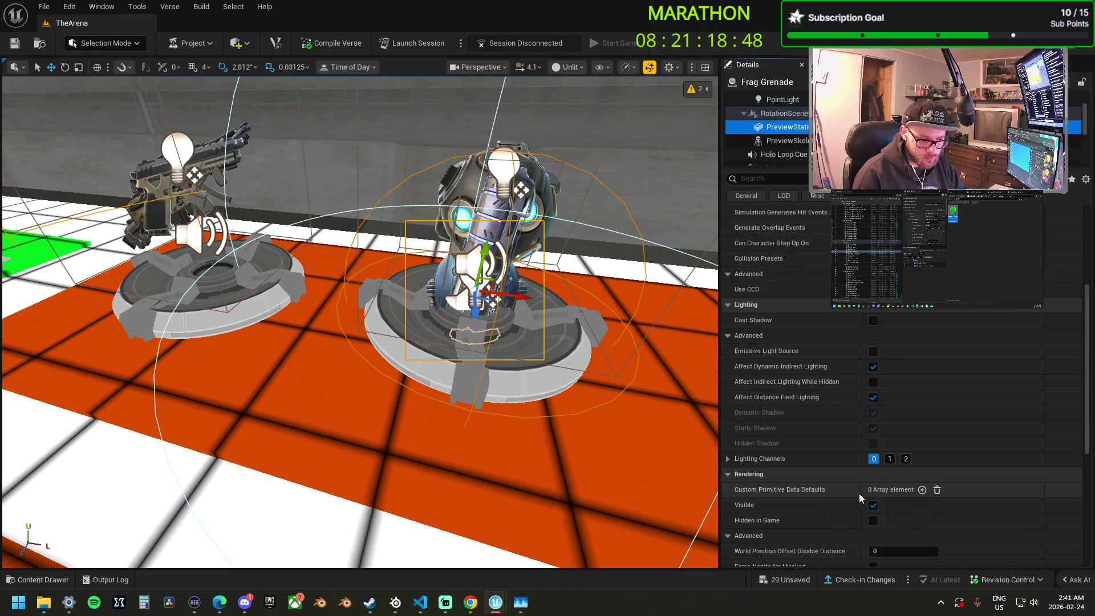
click(873, 431)
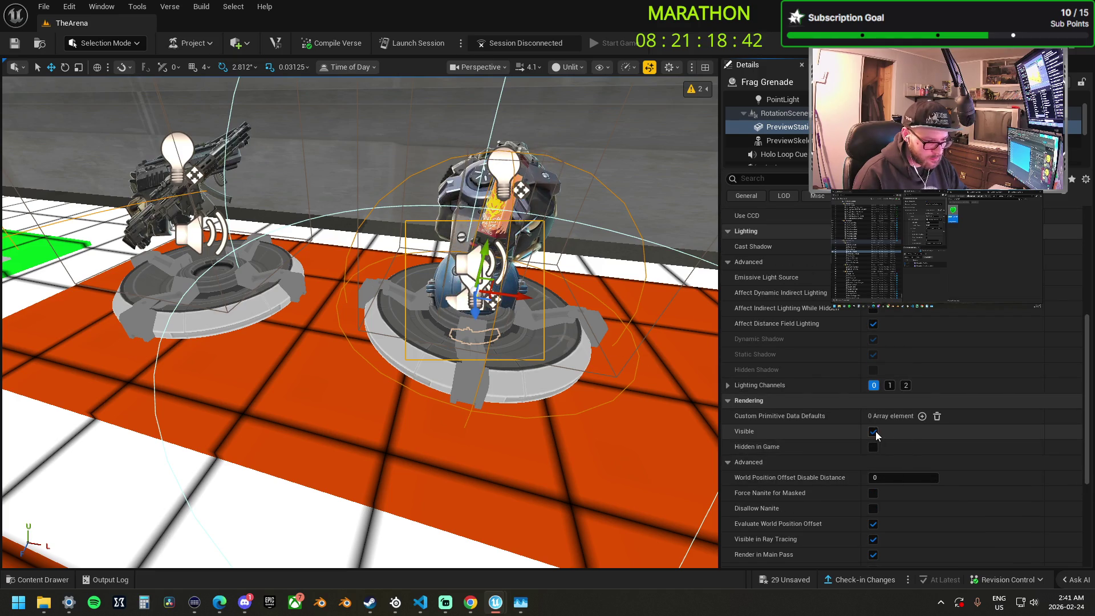
scroll(844, 364, up, 10)
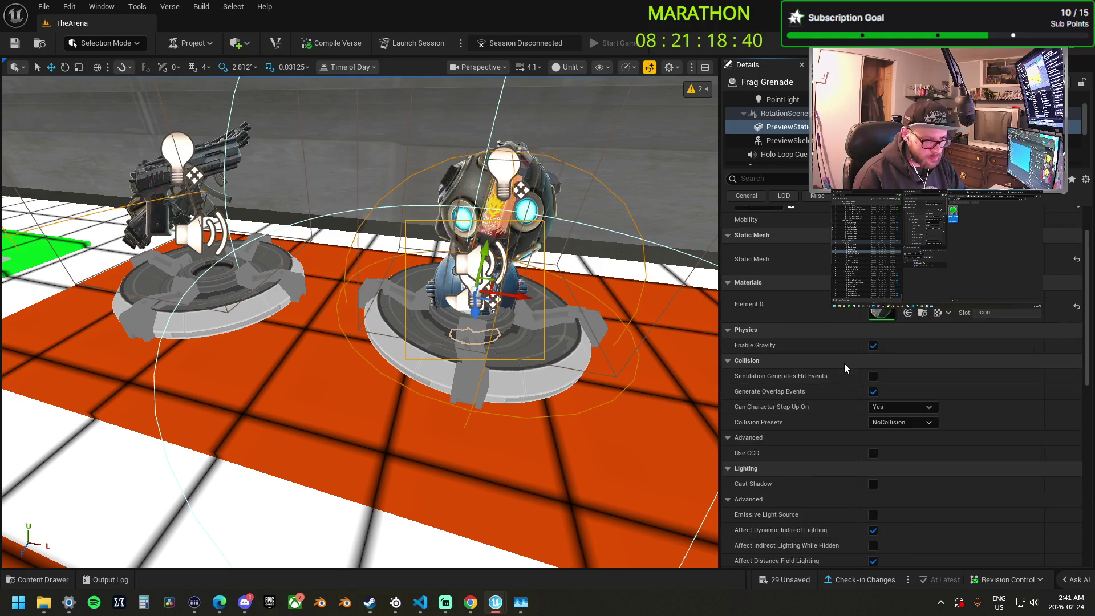
Frame the Frag Grenade spawner and drag its mesh rightward off the pedestal.
drag(620, 364, 620, 297)
key(f)
drag(220, 293, 456, 334)
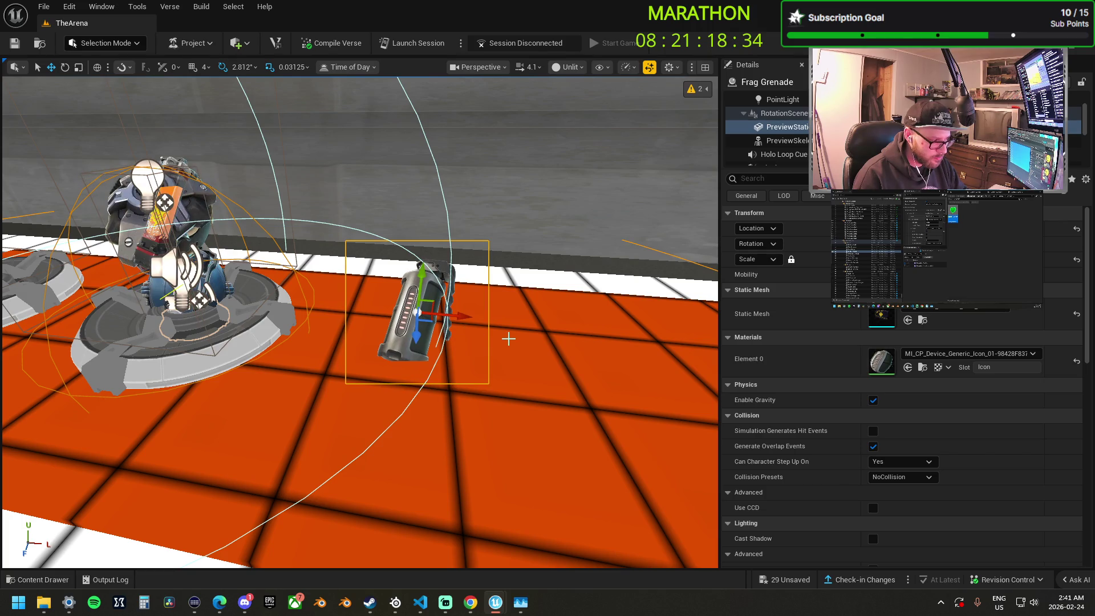
Undo the grenade mesh move so it returns to its pedestal, then select the Bubble Shield spawner.
key(ctrl+z)
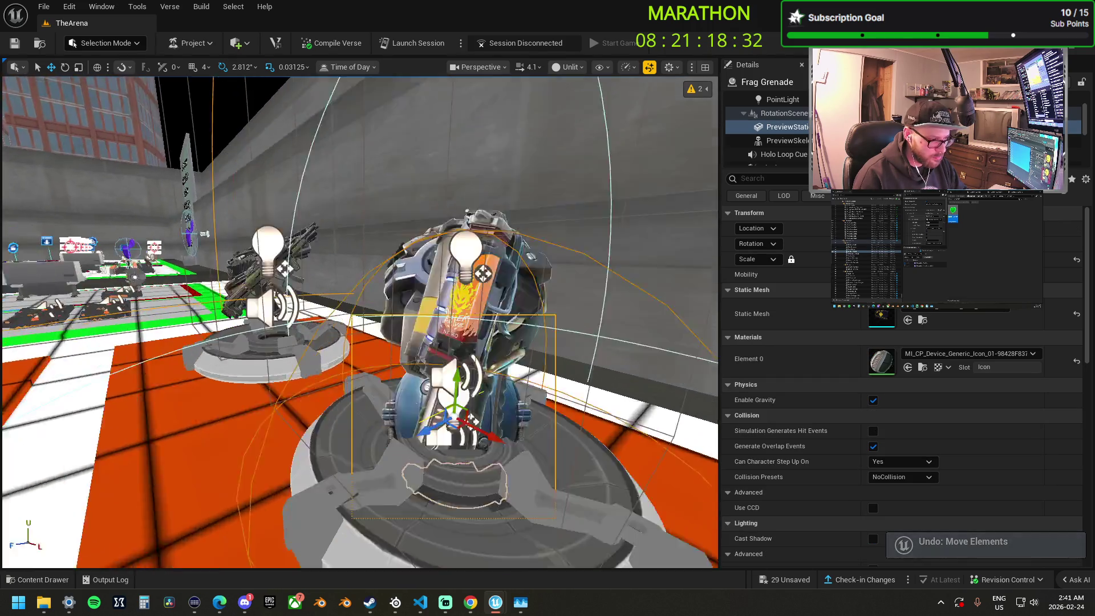
key(f)
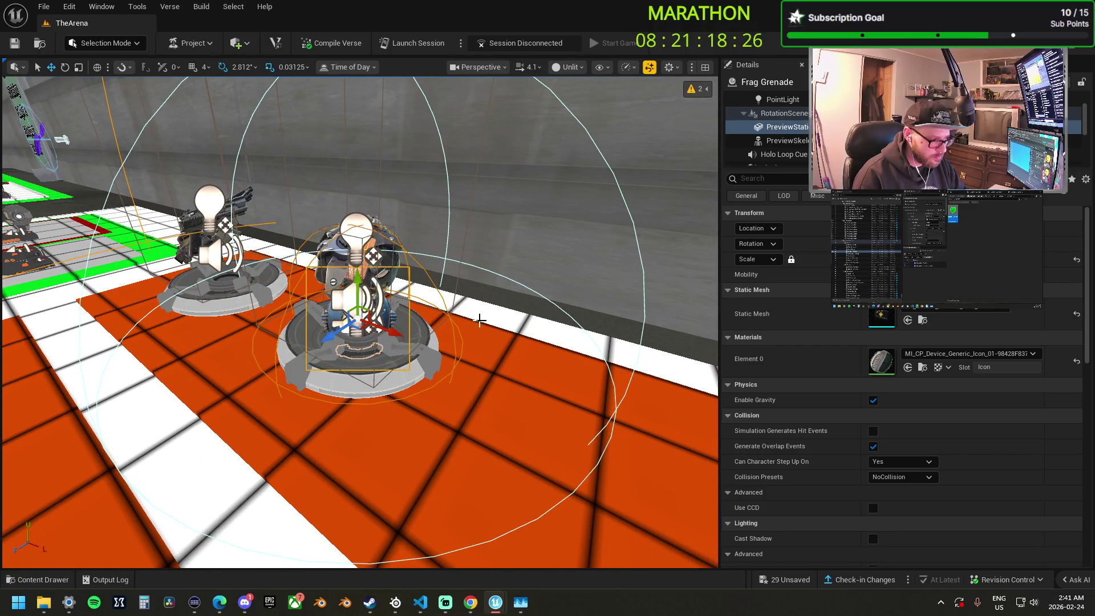
scroll(824, 450, down, 5)
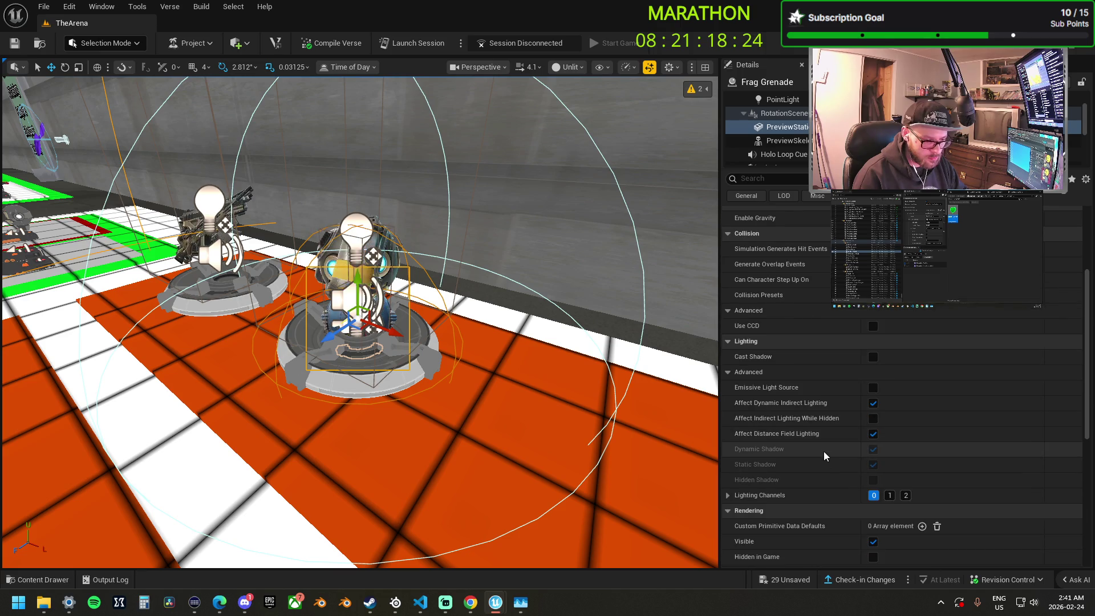
key(ctrl+z)
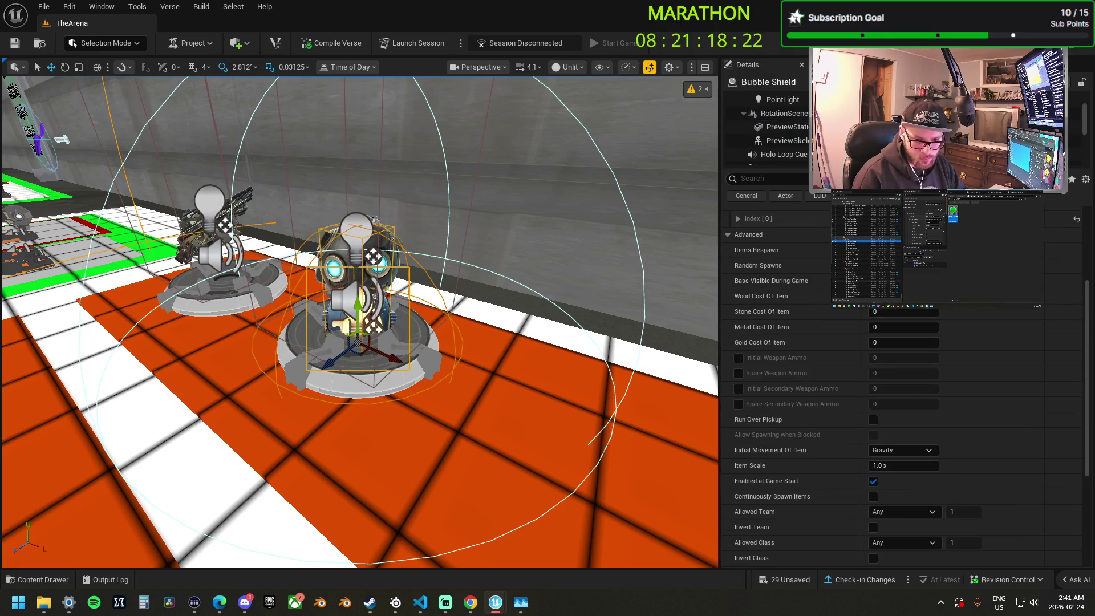
key(ctrl+z)
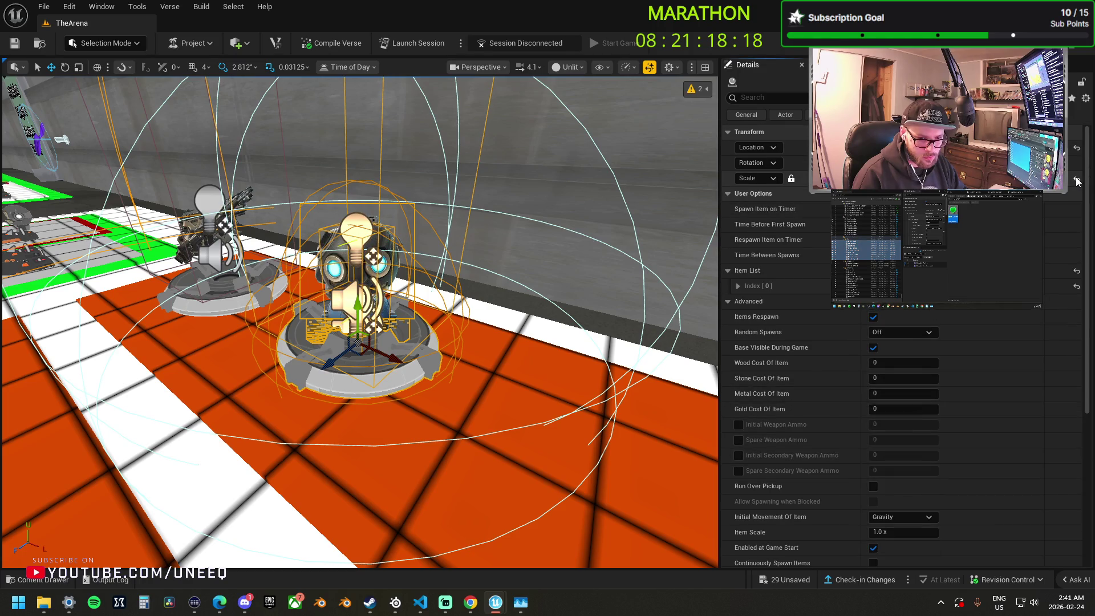
Reset the Bubble Shield spawner's Scale to its default.
click(1076, 179)
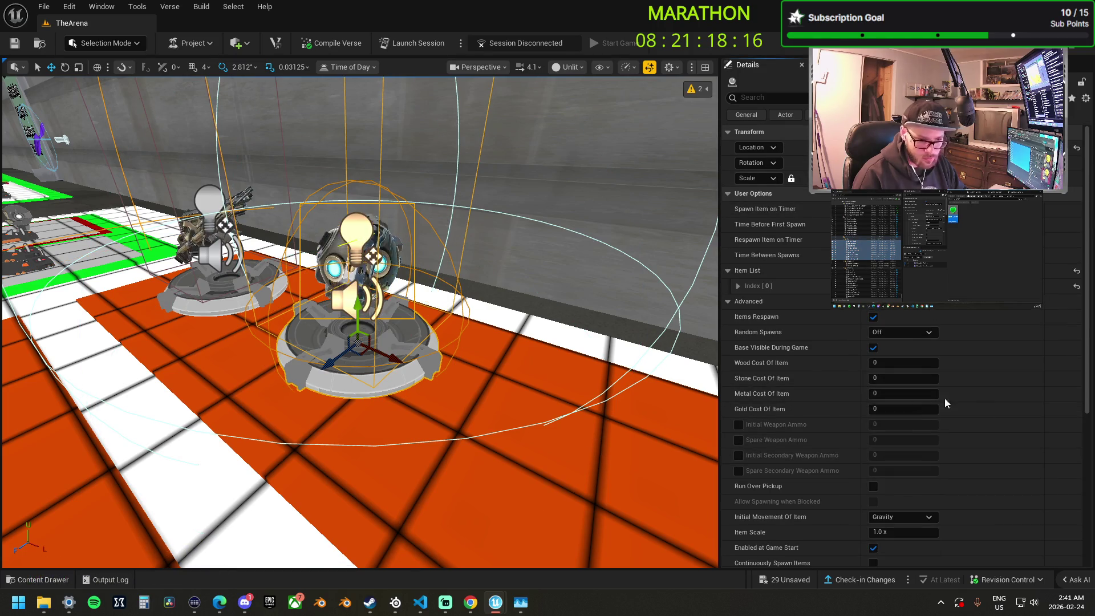
scroll(868, 384, down, 5)
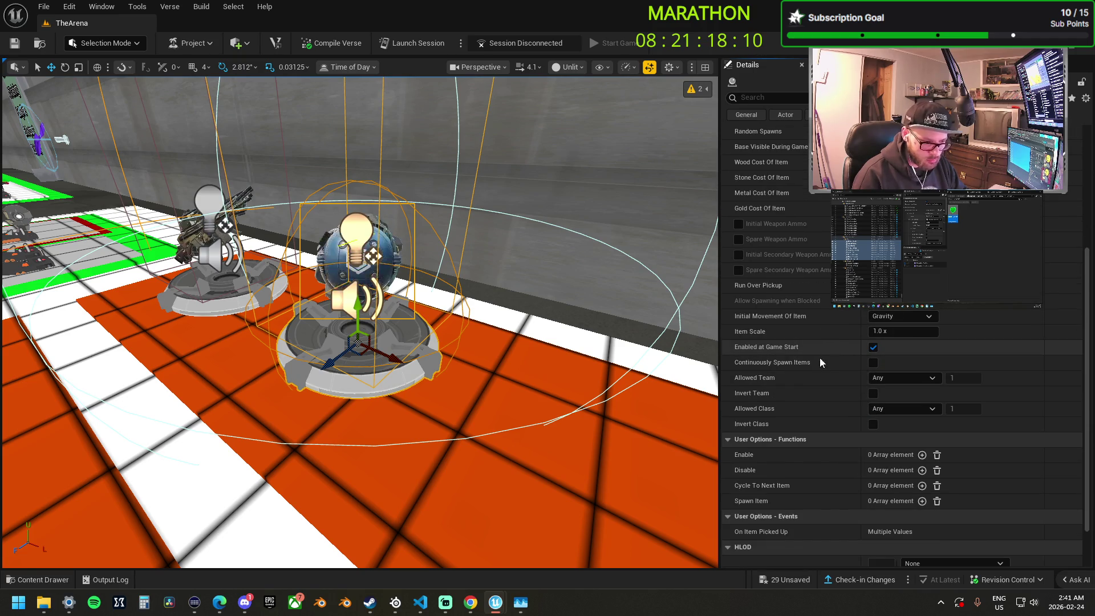
scroll(779, 247, up, 2)
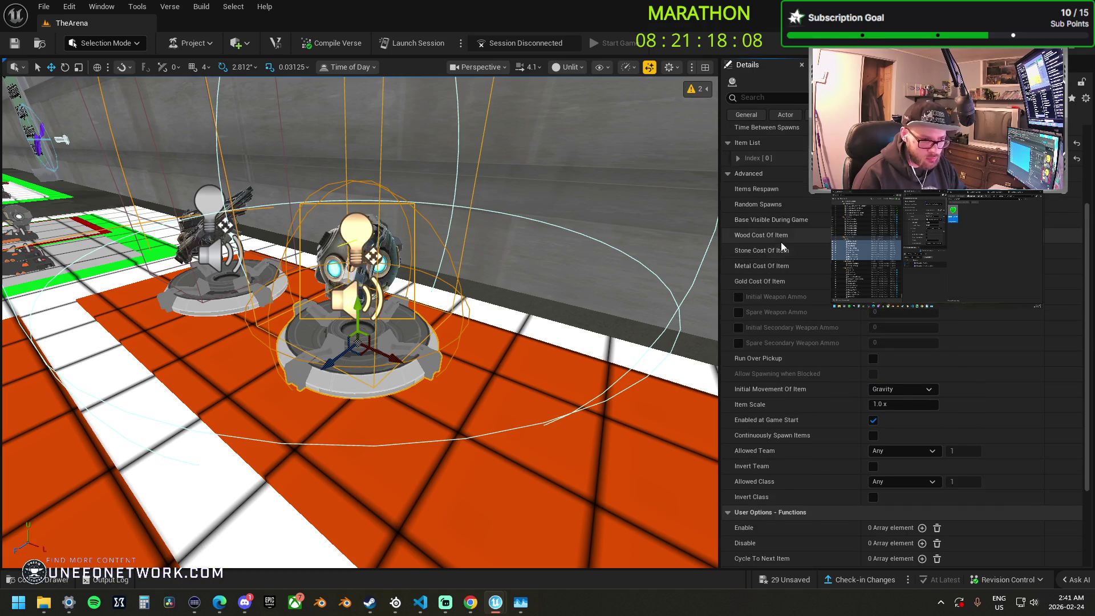
scroll(771, 305, down, 4)
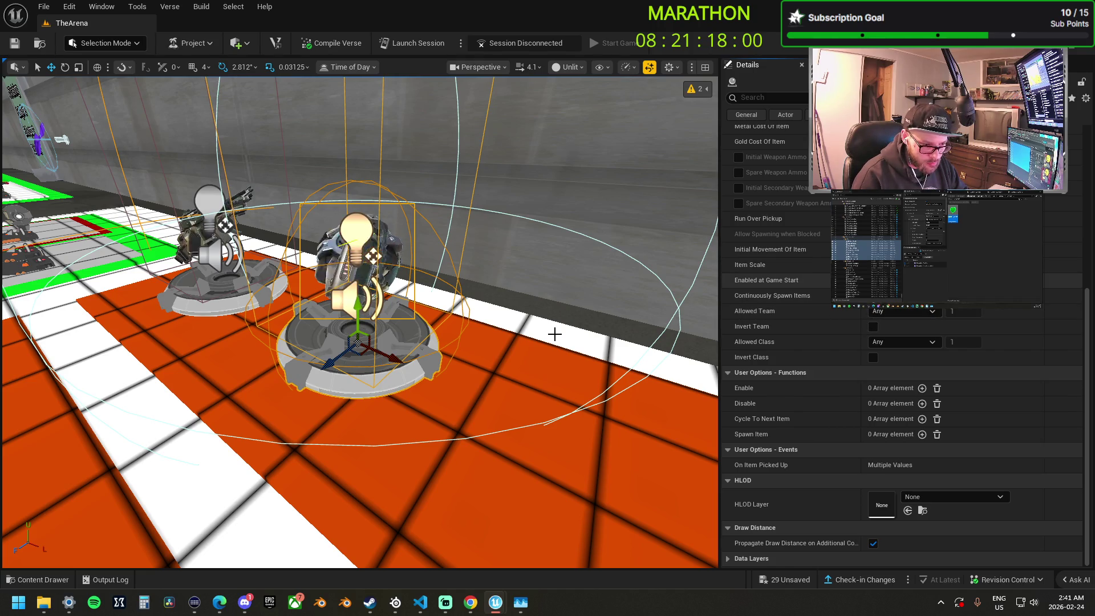
Toggle the Bubble Shield spawner's Spawn Item on Timer option, then select the Burst AR spawner.
drag(565, 328, 576, 377)
key(Up)
key(Up)
key(Up)
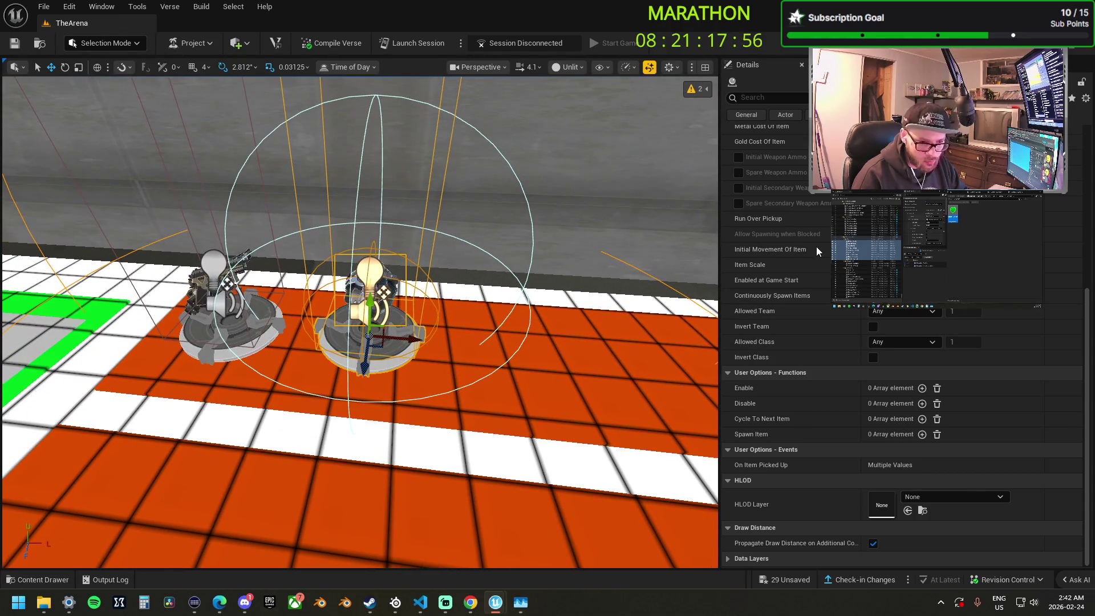
scroll(971, 325, up, 5)
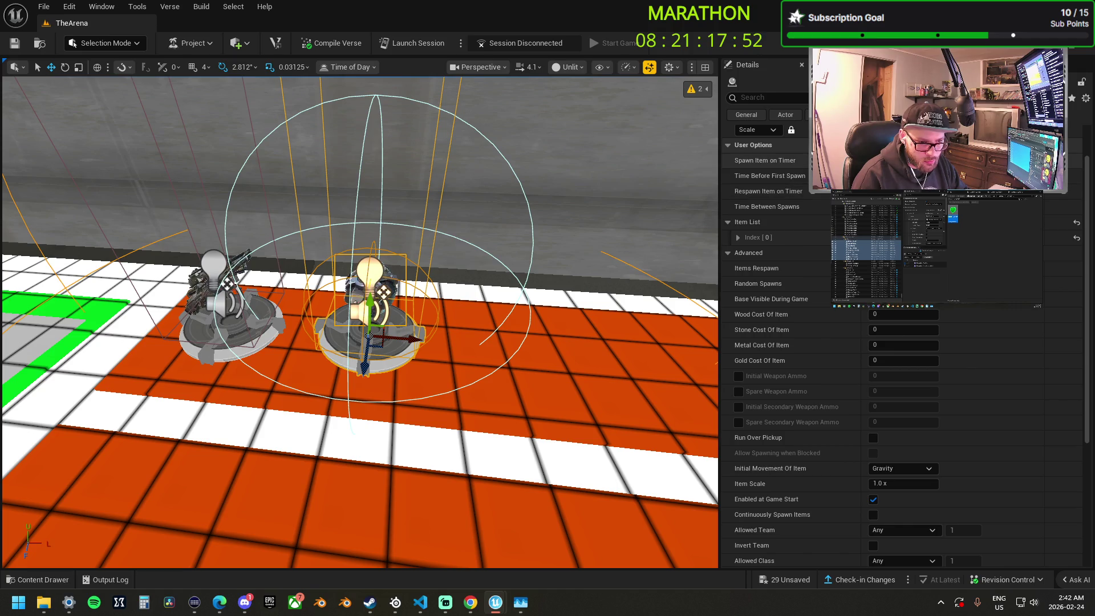
click(872, 160)
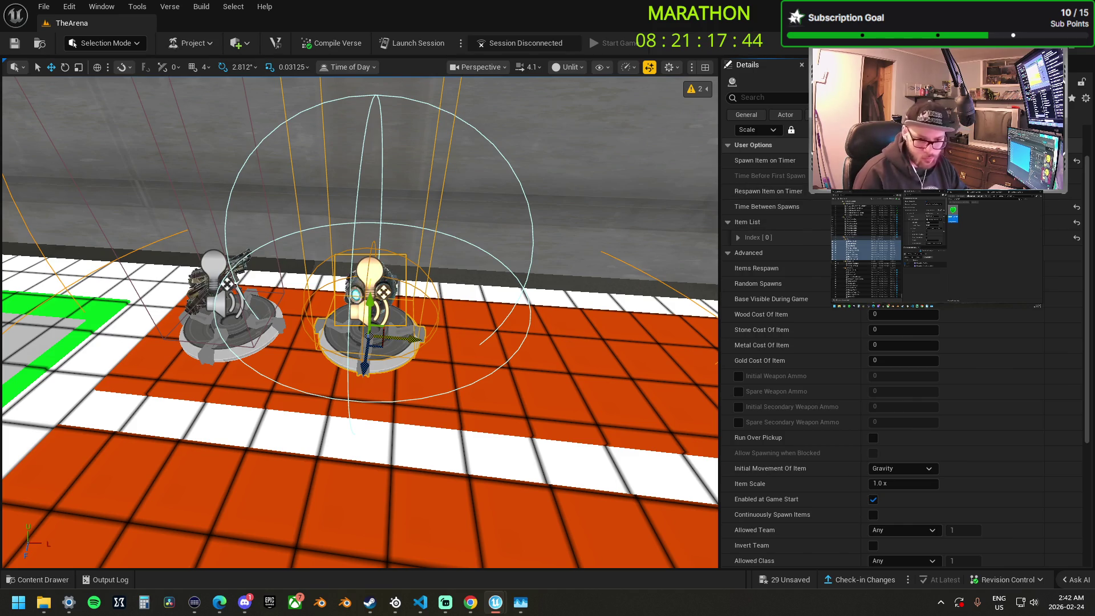
click(228, 308)
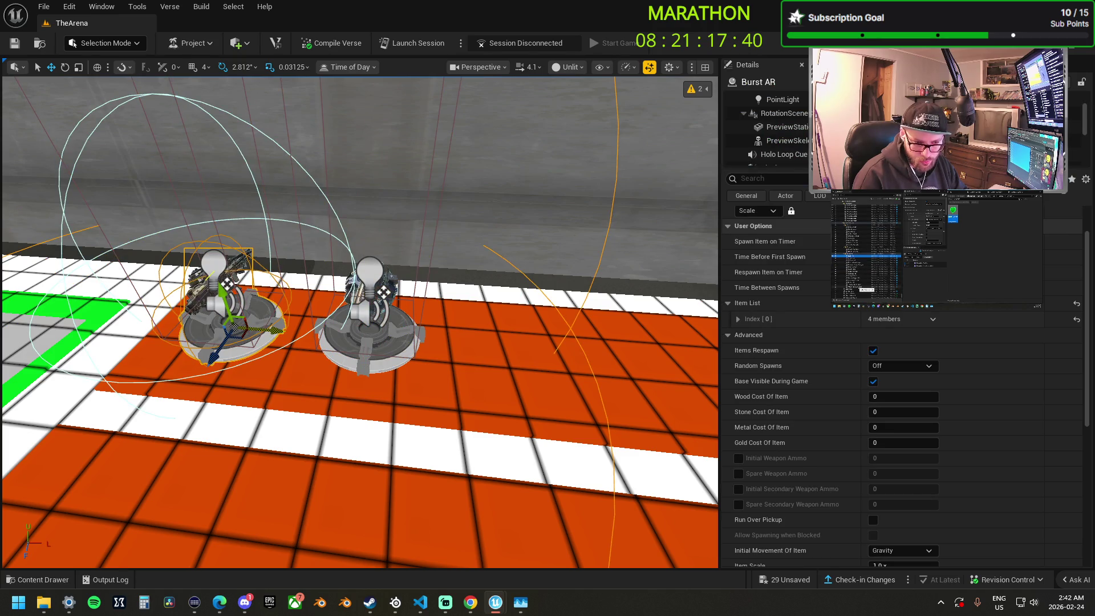
Change the Burst AR spawner's Time Between Spawns, then select the Health Powerup.
scroll(941, 299, down, 3)
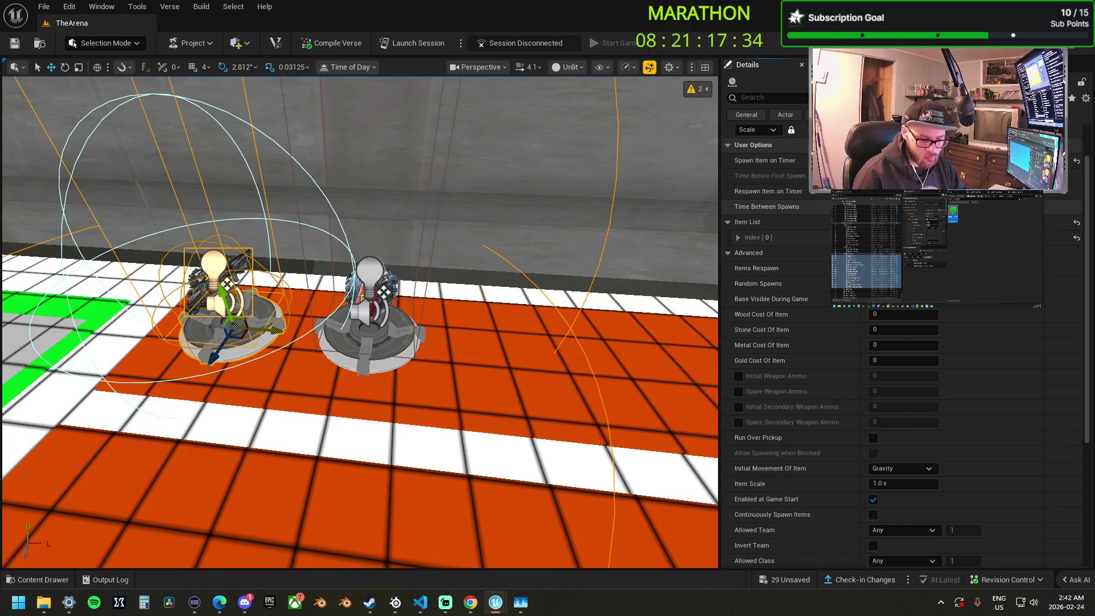
key(Return)
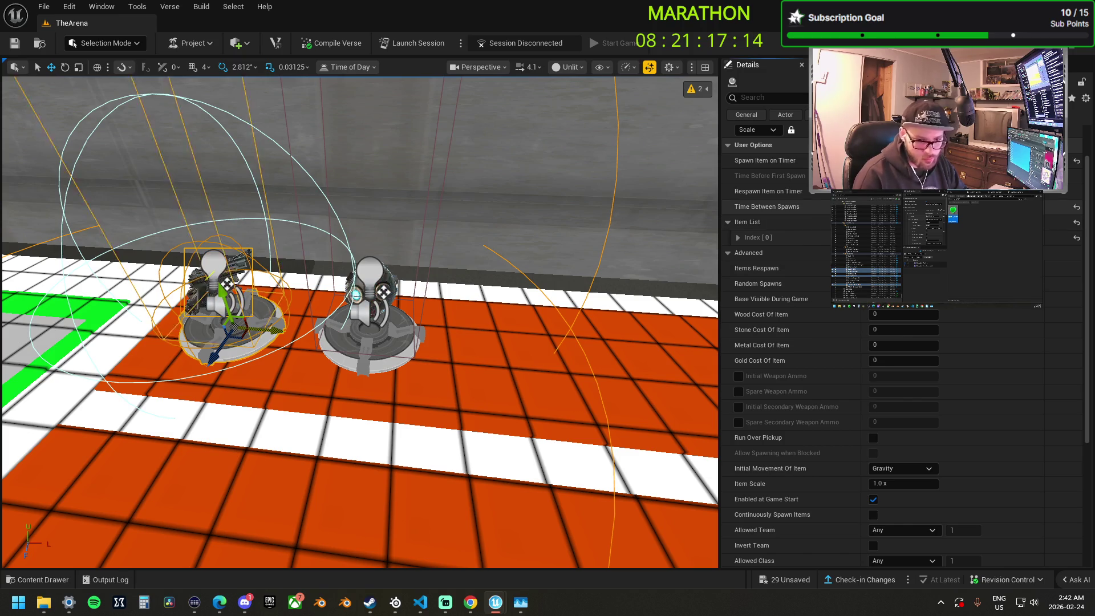
click(866, 249)
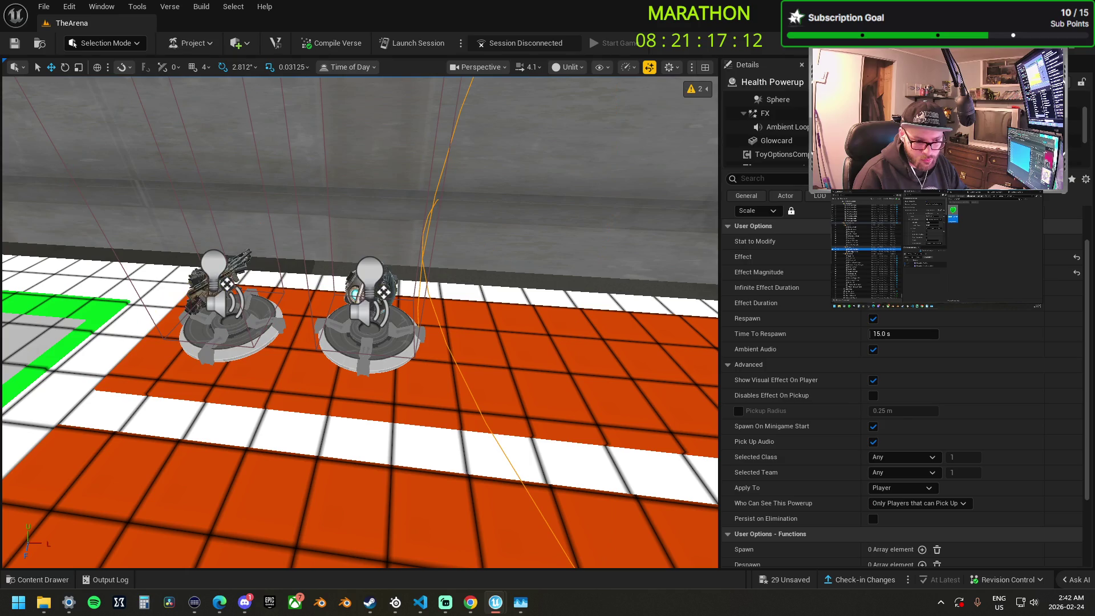
Set the Health Powerup's Who Can See This Powerup to All and disable Spawn On Minigame Start.
scroll(968, 346, down, 3)
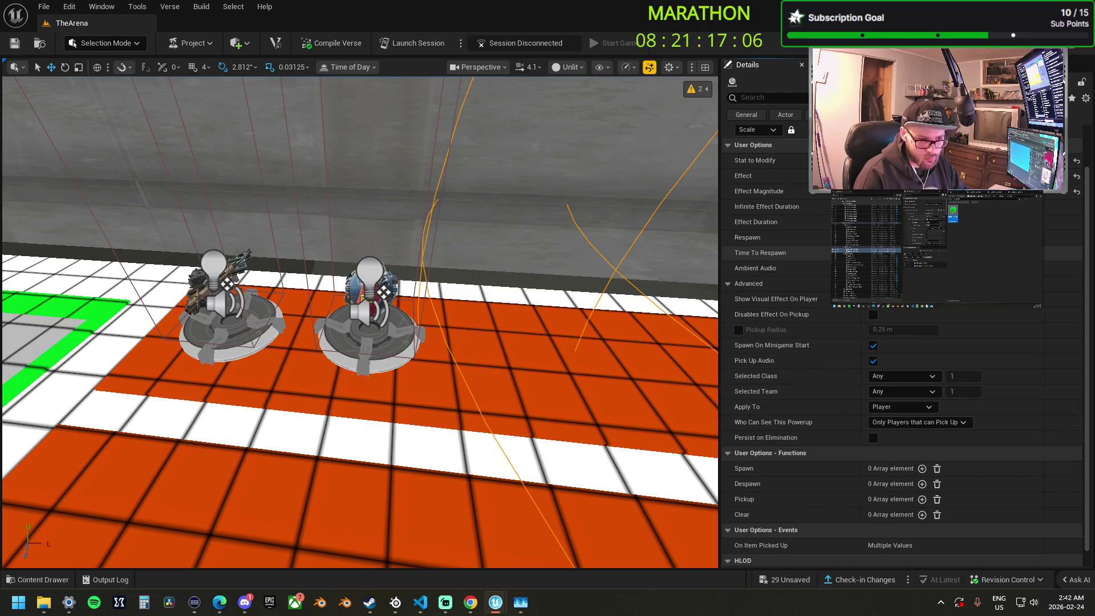
drag(628, 271, 700, 288)
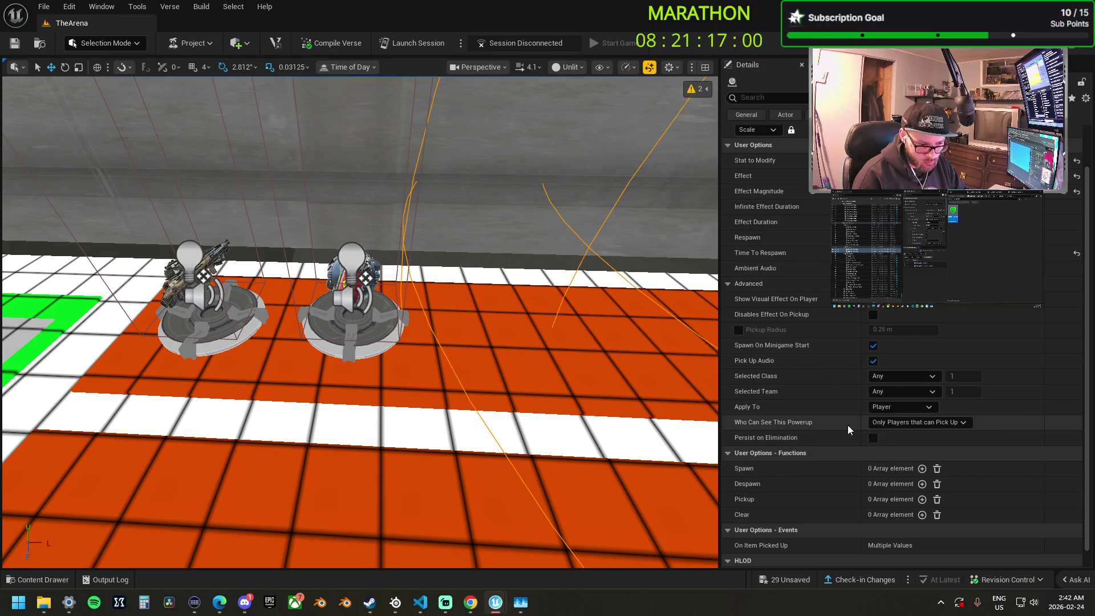
click(903, 422)
click(885, 443)
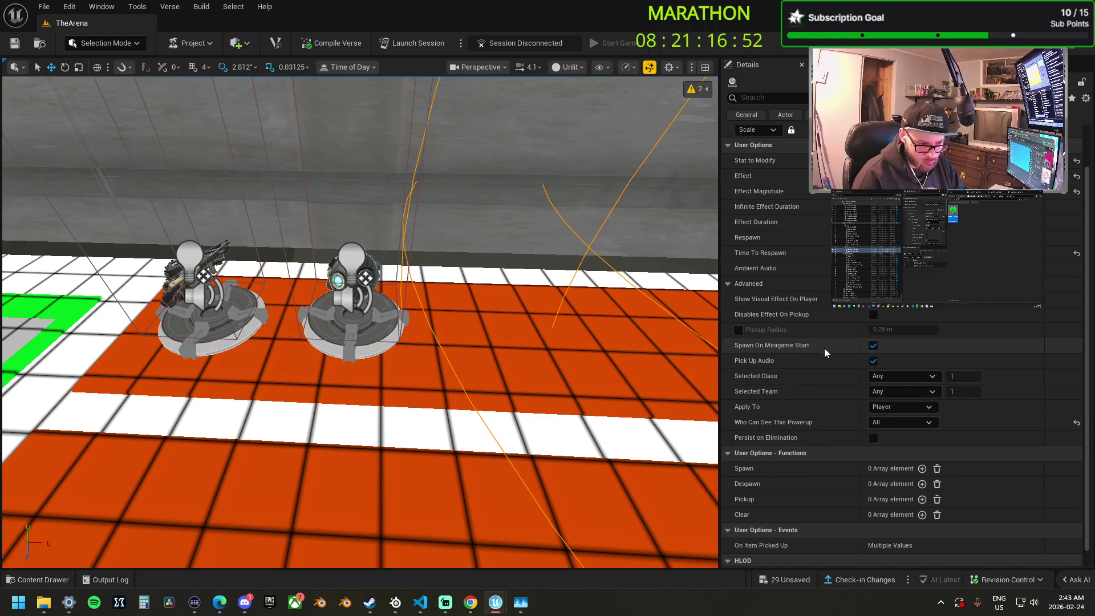
click(873, 345)
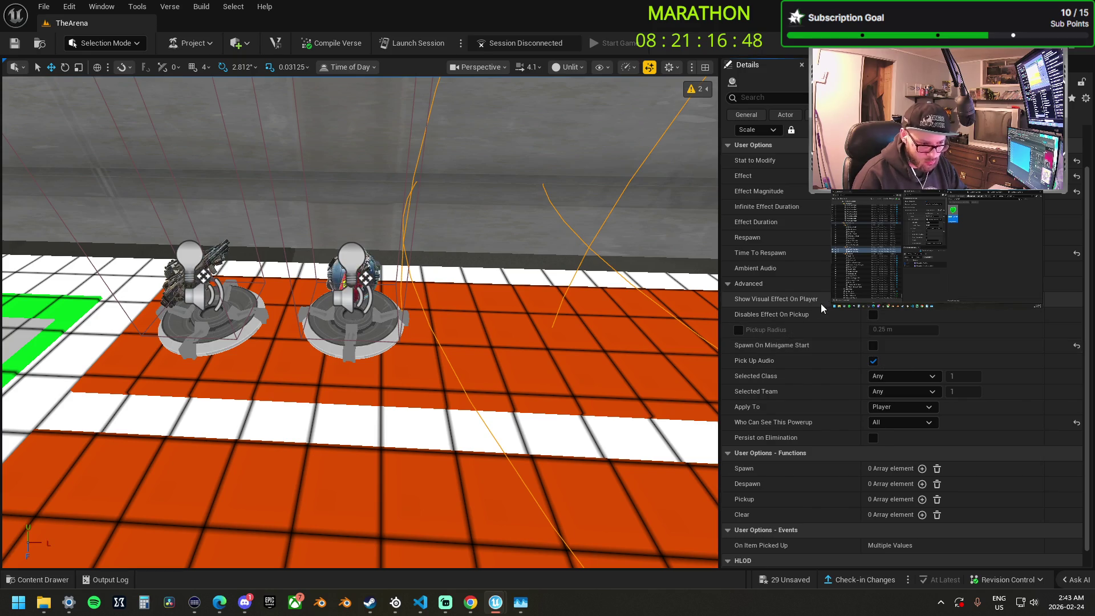
scroll(867, 358, up, 2)
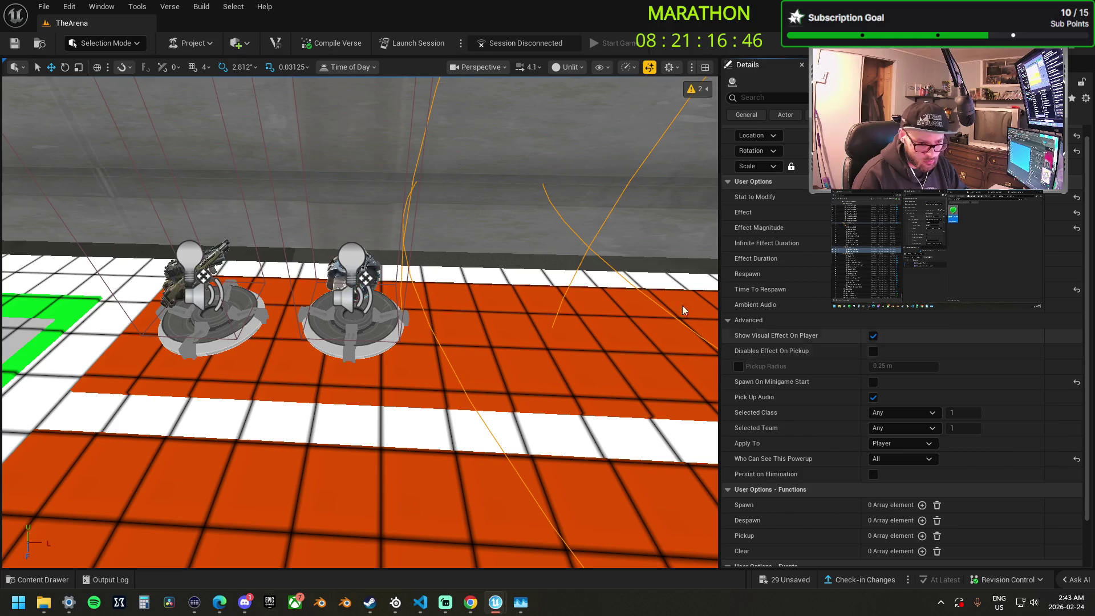
mouse_move(517, 292)
mouse_down()
mouse_move(516, 308)
mouse_move(565, 308)
mouse_move(457, 320)
mouse_move(490, 320)
mouse_move(479, 342)
mouse_move(459, 348)
mouse_move(476, 349)
mouse_up()
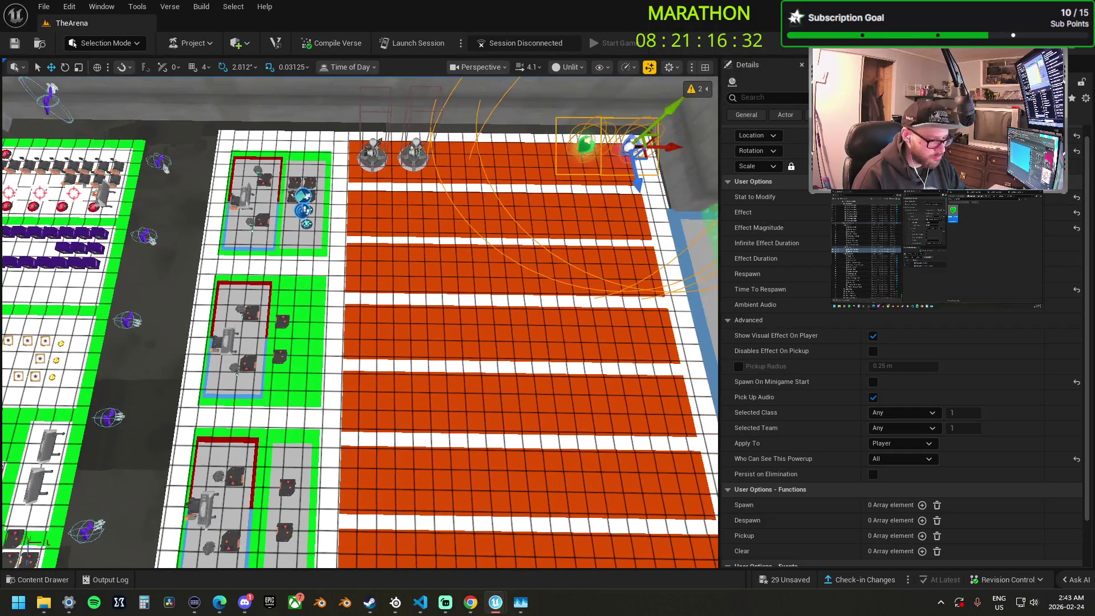